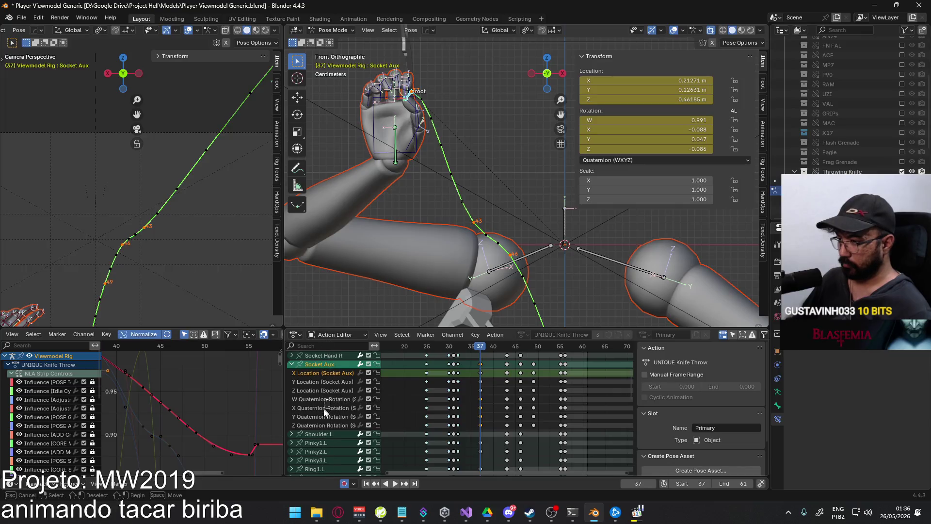
Select the four Socket Aux quaternion channels and paste their rotation keys at frame 49
left_click_drag(323, 408, 334, 425)
left_click(338, 373, "ctrl")
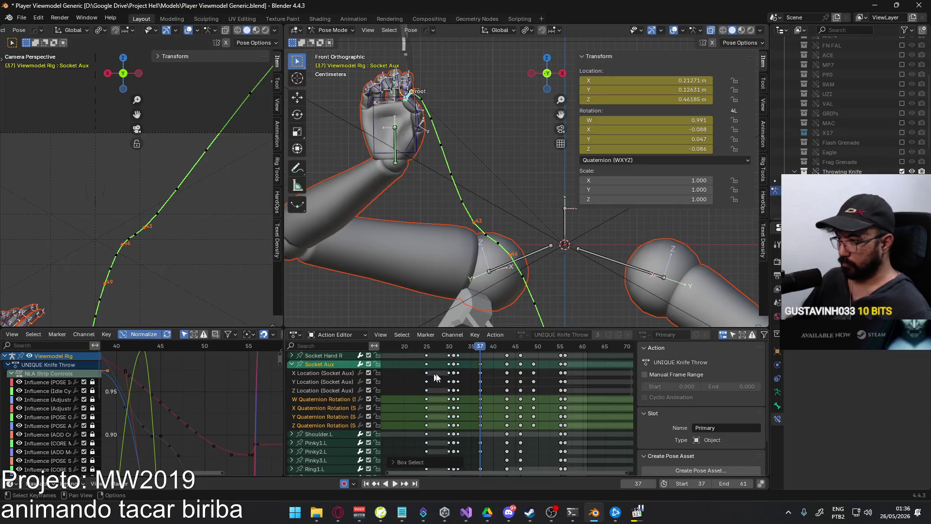
left_click_drag(499, 347, 535, 347)
key("ctrl+v")
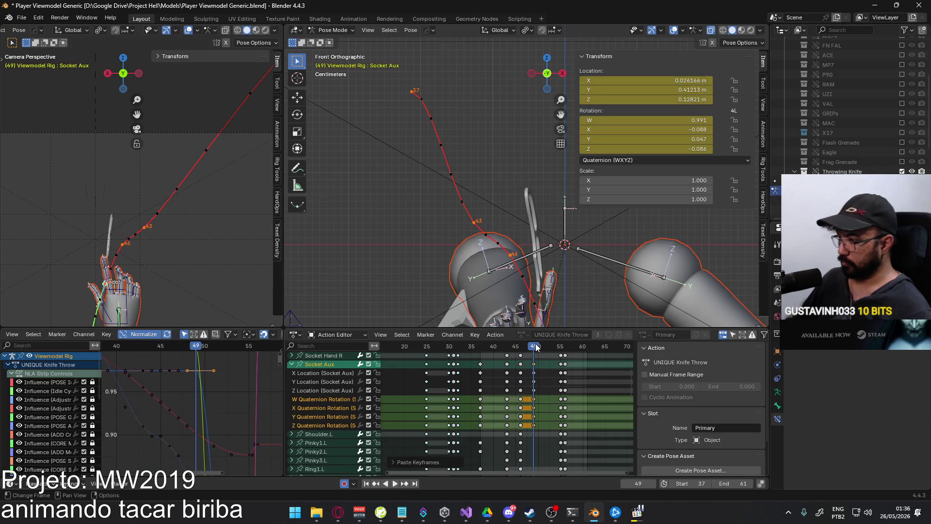
Paste the same Socket Aux rotation keys at frame 55
key("space")
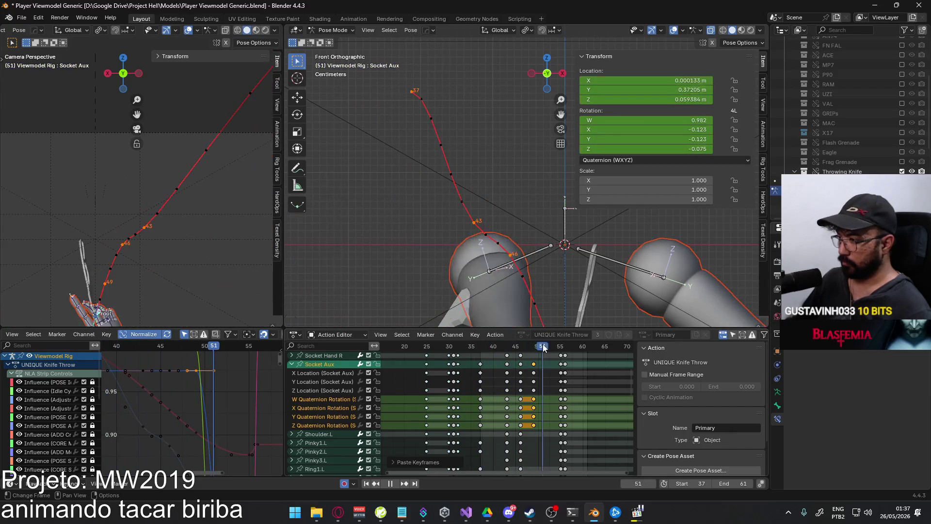
left_click(560, 346)
key("space")
key("ctrl+v")
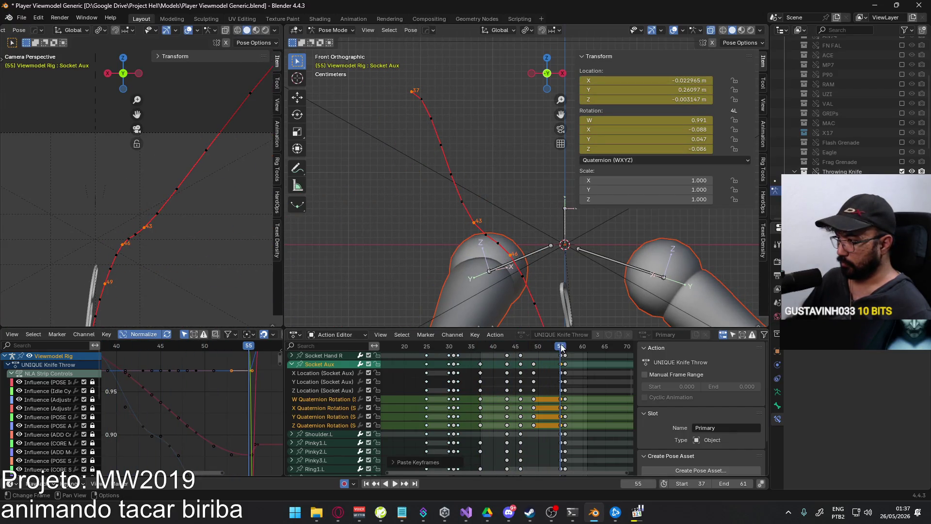
Review the throw from frame 37, stopping at frame 43, and collapse the Socket Aux channels
key("space")
left_click(482, 350)
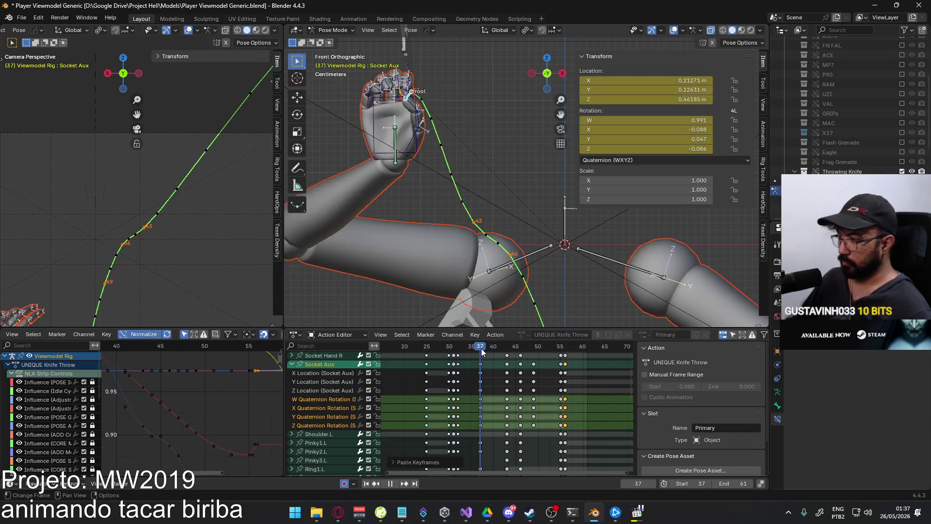
mouse_move(482, 350)
left_mouse_down()
mouse_move(514, 346)
mouse_move(506, 345)
left_mouse_up()
key("space")
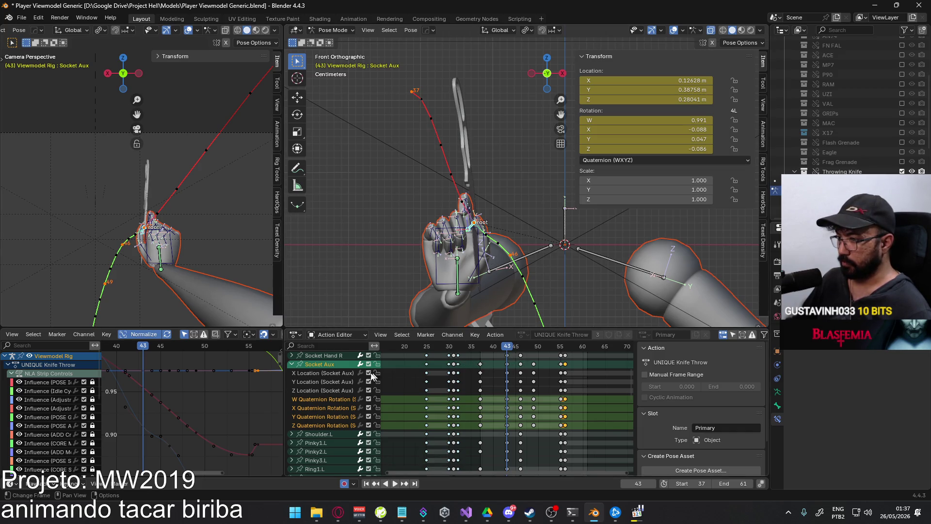
left_click(291, 364)
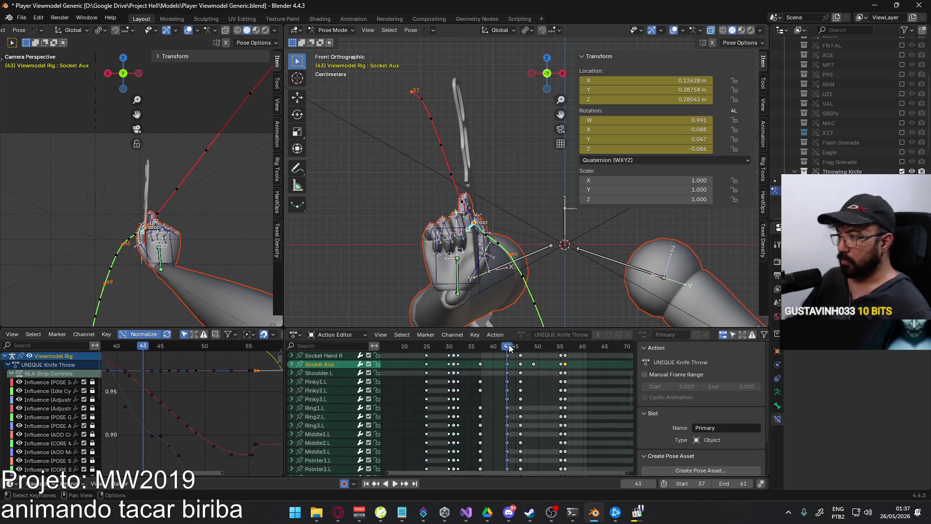
At frame 46, view the hand in Right Orthographic, center it, and select HandIK.R
mouse_move(510, 347)
left_mouse_down()
mouse_move(520, 348)
mouse_move(509, 347)
left_mouse_up()
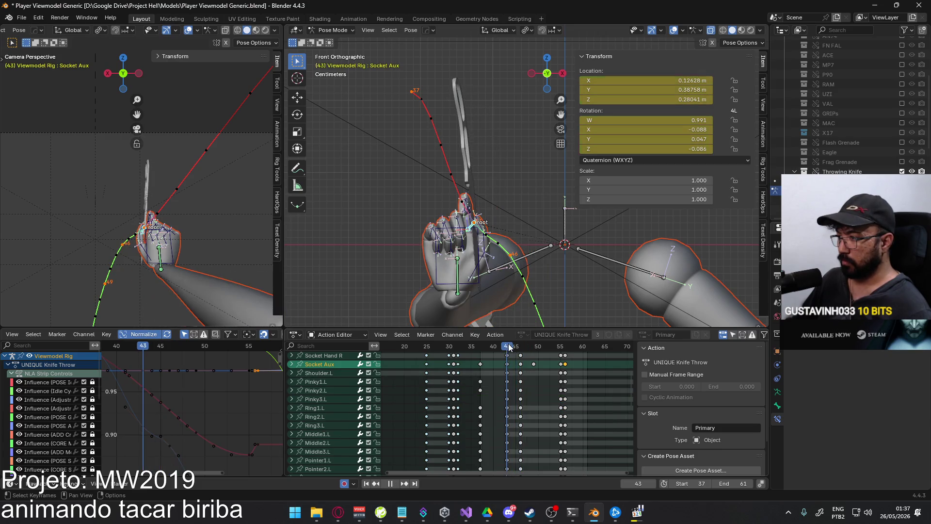
key("KP_3")
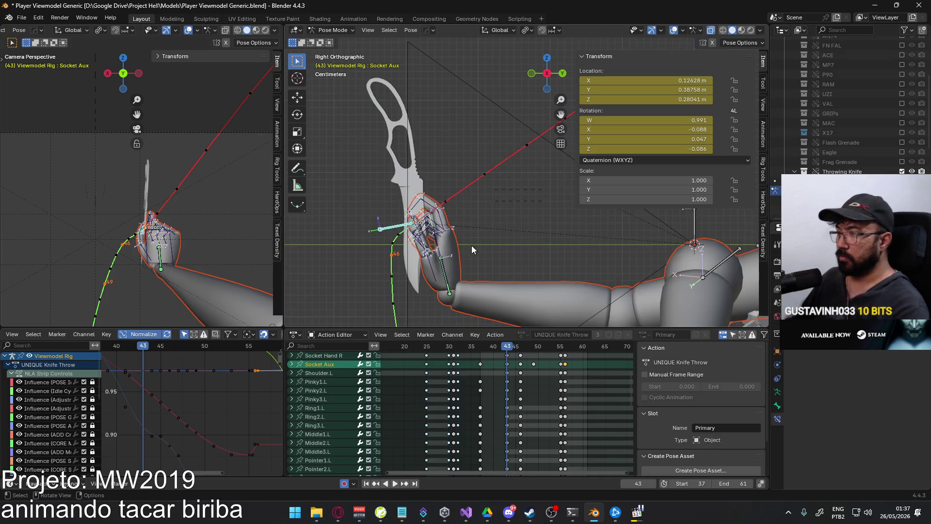
left_click_drag(516, 349, 520, 350)
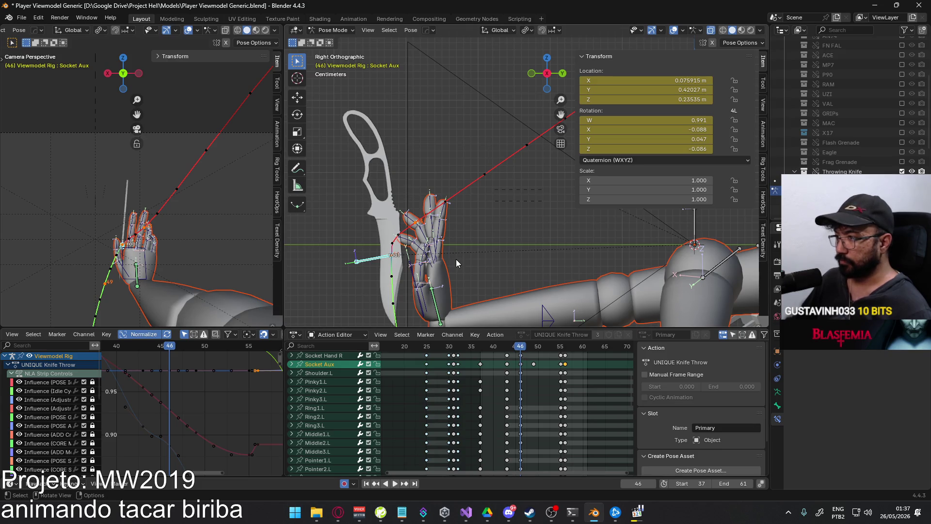
mouse_move(456, 262)
middle_mouse_down("shift")
mouse_move(466, 230)
mouse_move(468, 238)
middle_mouse_up("shift")
left_click(447, 250)
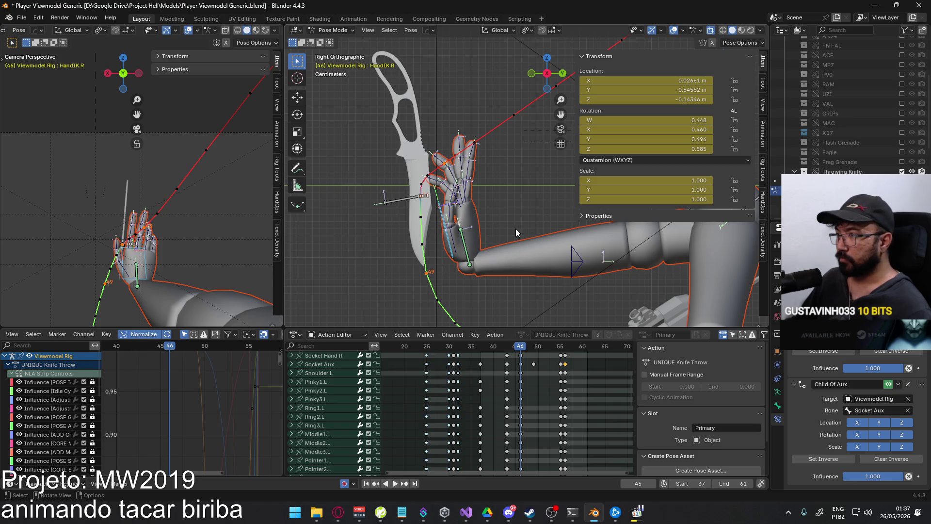
At frame 46, rotate the HandIK.R hand flat and raise it along Z
key("r")
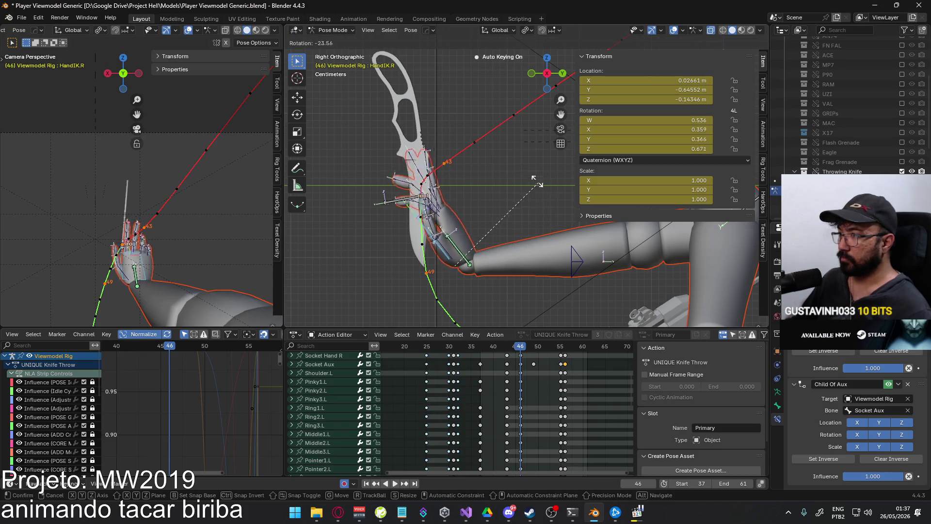
left_click(455, 178)
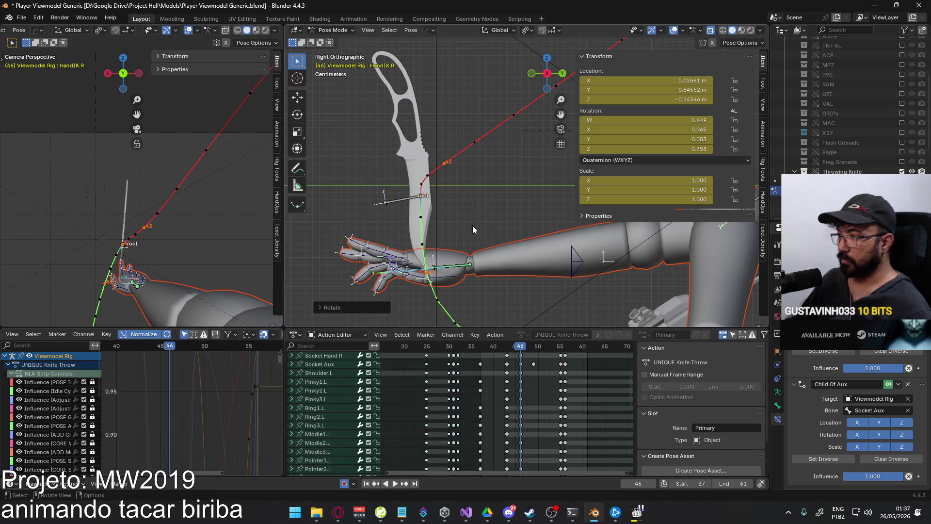
key("g")
key("z")
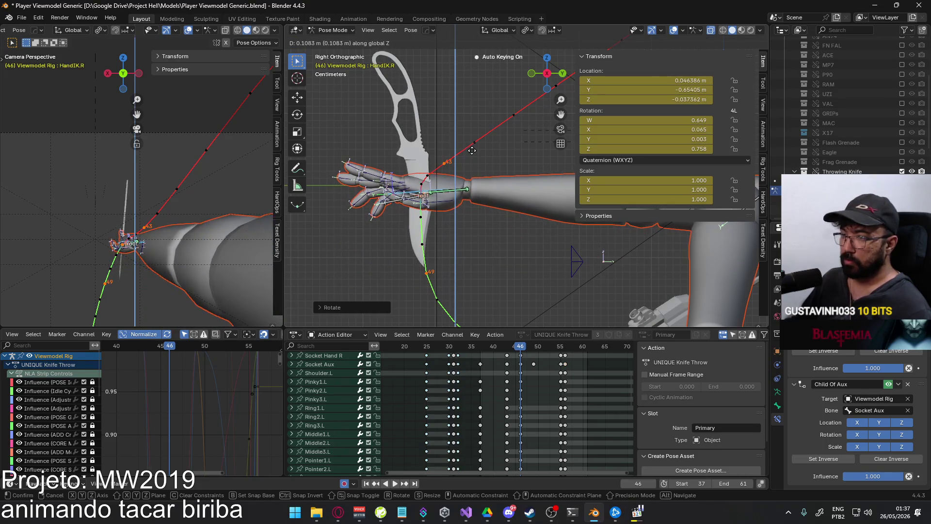
left_click(472, 150)
Select the Socket Aux bone and begin moving it along the Y axis
scroll(399, 204, "down", 4)
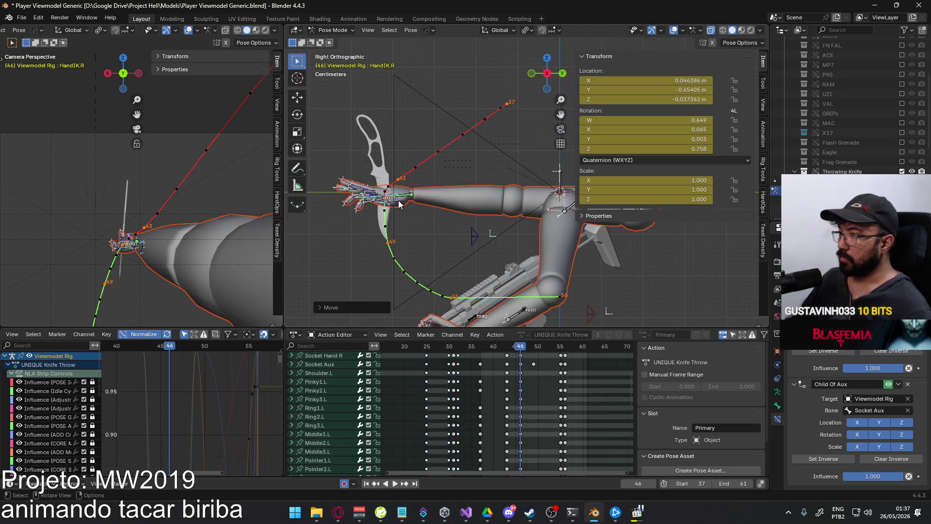
scroll(383, 213, "up", 2)
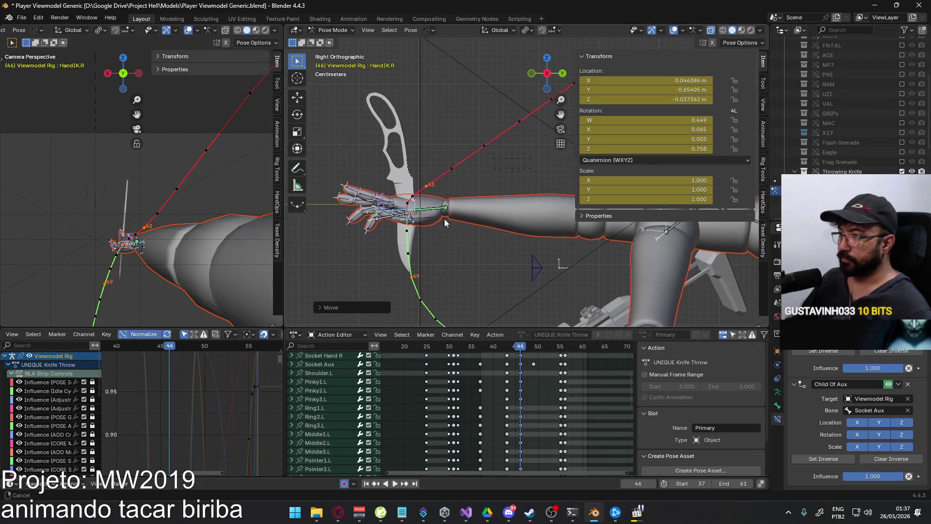
left_click(419, 221)
key("g")
key("y")
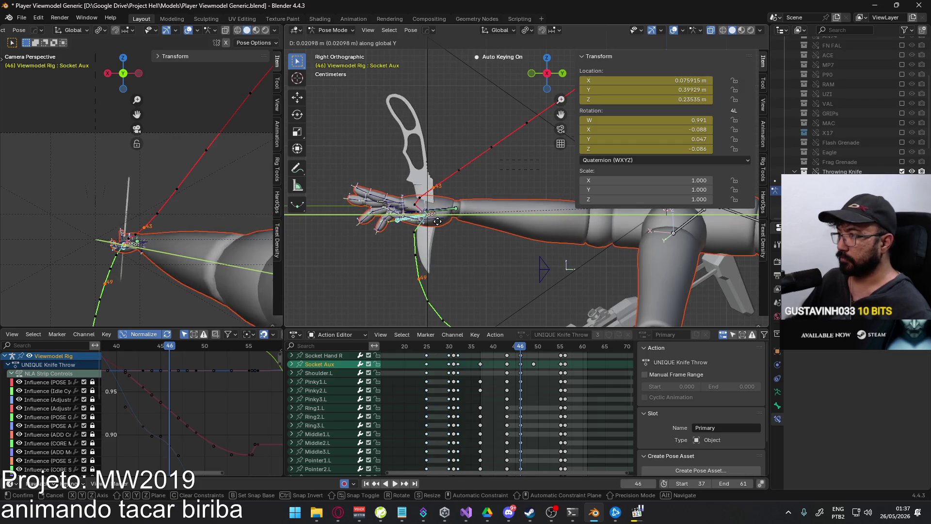
Place Socket Aux along Y at frames 46 and 43, then recalculate the bone paths
left_click(450, 221)
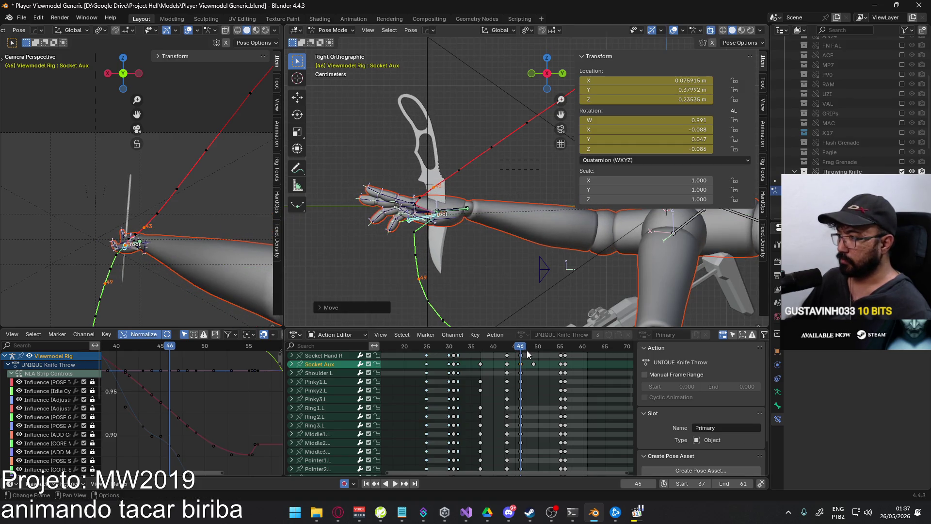
left_click_drag(520, 349, 508, 350)
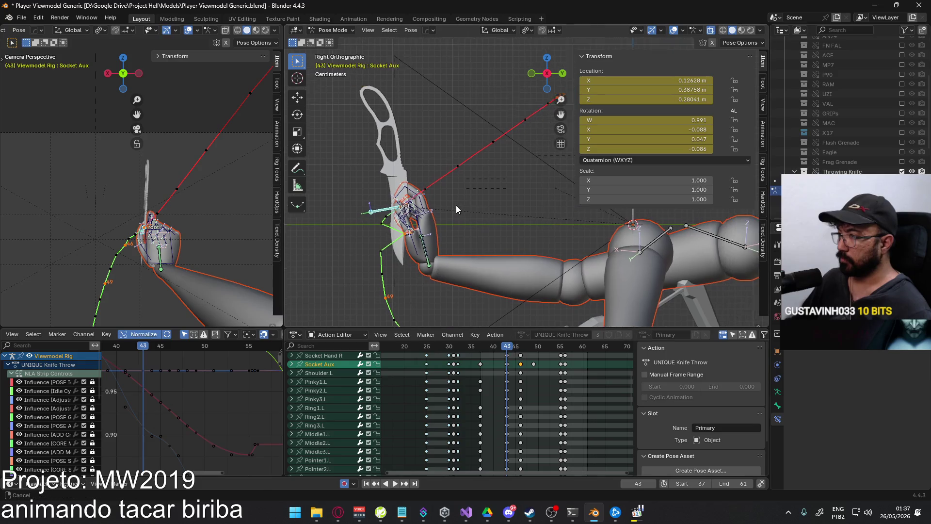
key("g")
key("y")
left_click(478, 210)
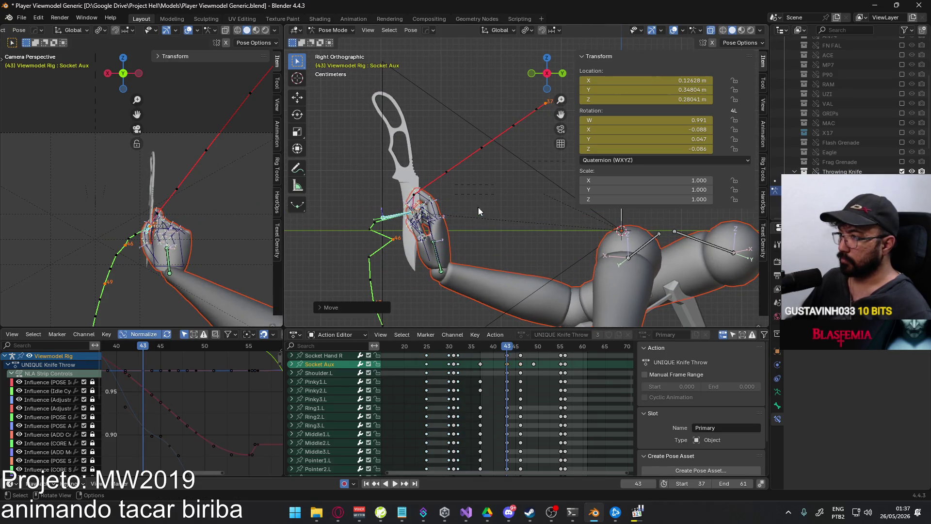
key("F3")
key("Return")
left_click(543, 260)
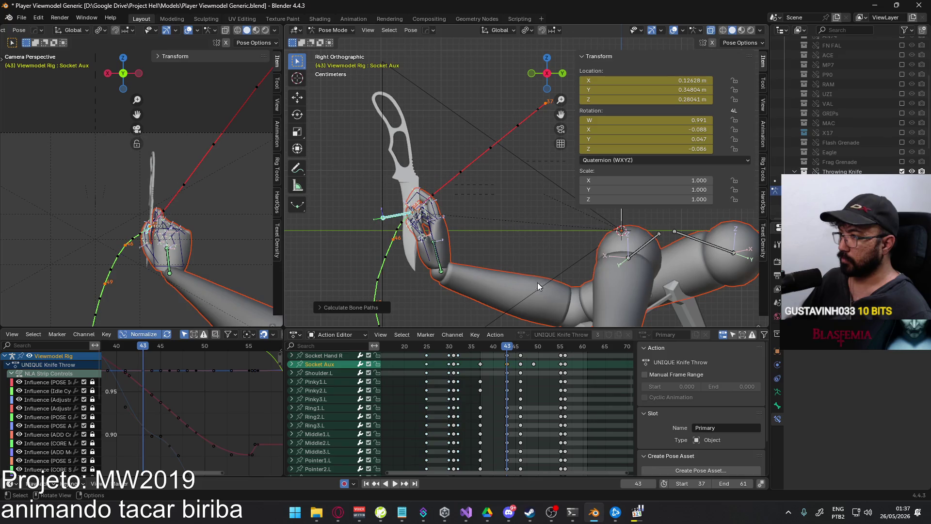
Raise Socket Aux at frame 43 to Y 0.33593 m, Z 0.30462 m, recalculate paths, and review playback
key("g")
key("z")
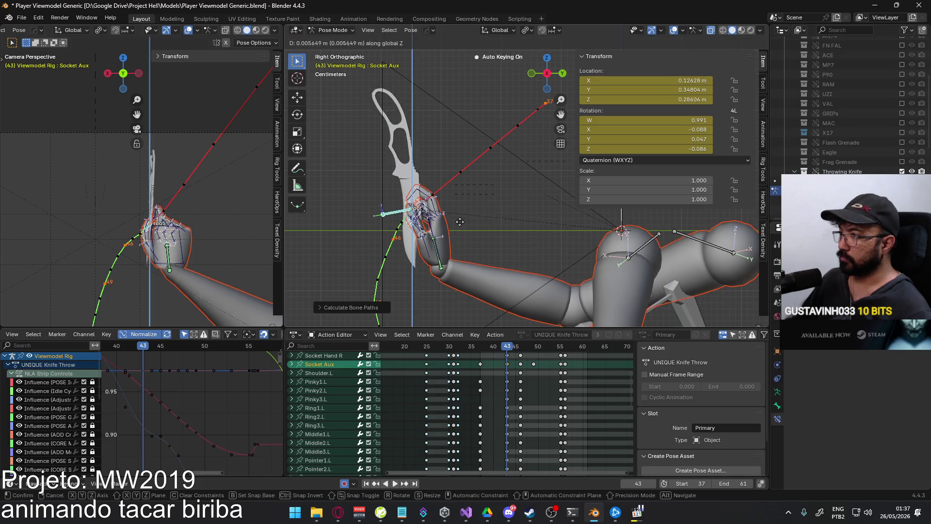
left_click(460, 213)
key("g")
left_click(467, 214)
key("F3")
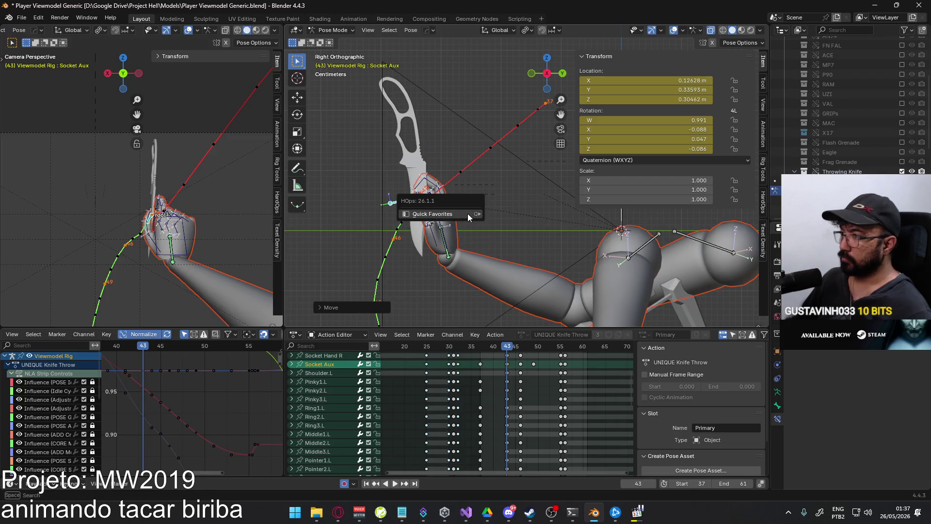
key("Return")
left_click(495, 264)
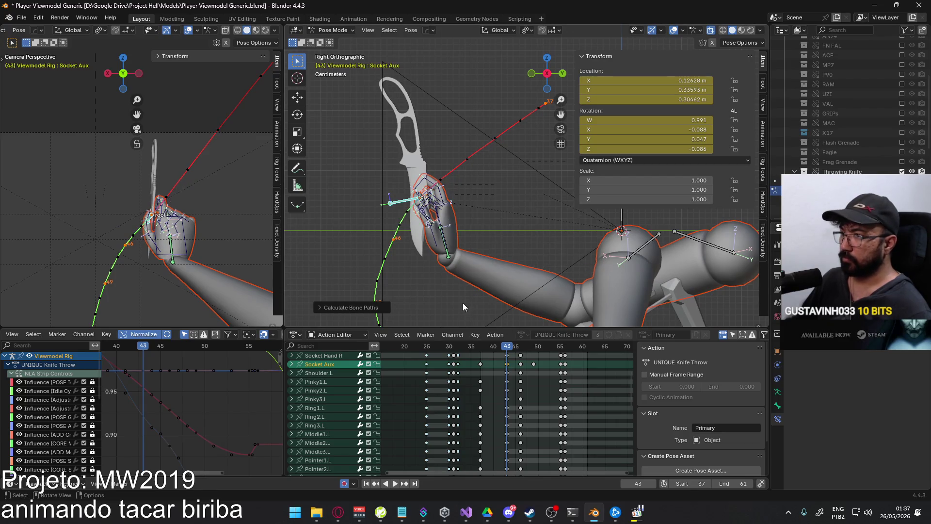
key("space")
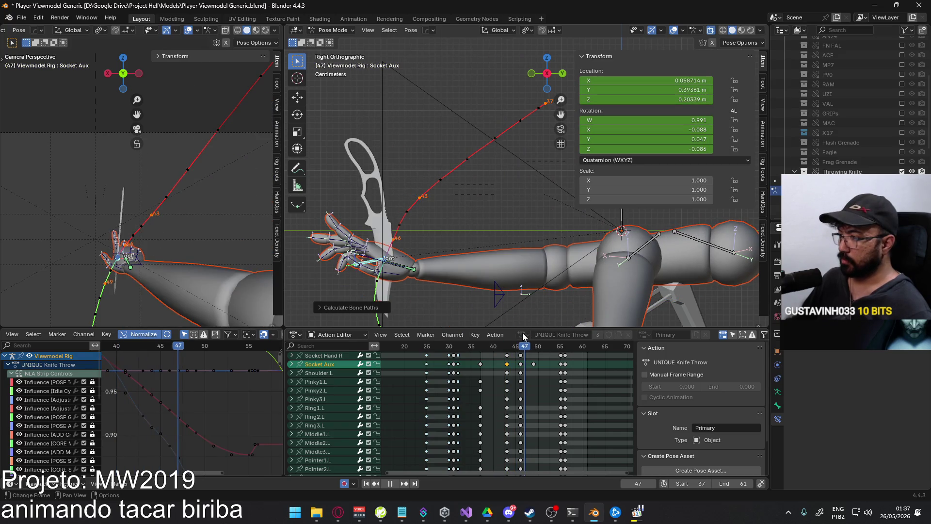
key("space")
scroll(182, 234, "up", 5)
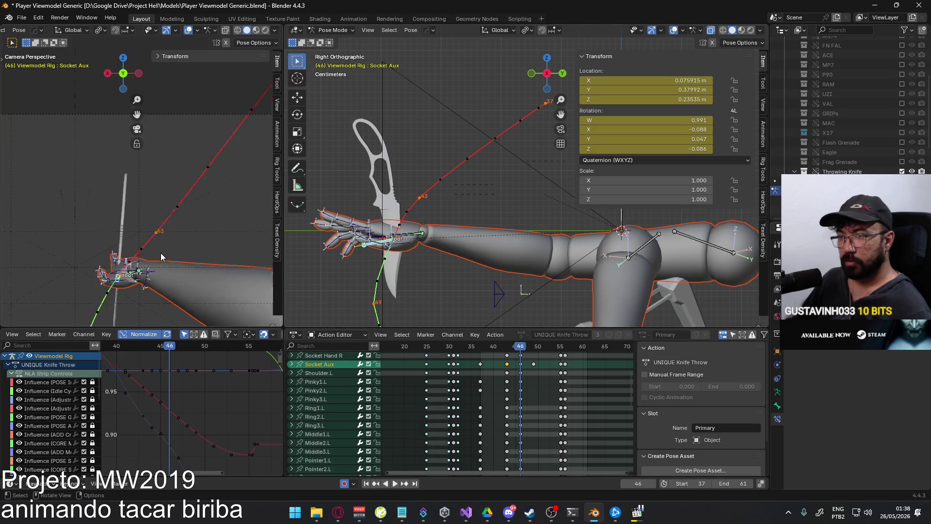
At frame 49, frame HandIK.R and rotate it around its local X axis
left_click(182, 234)
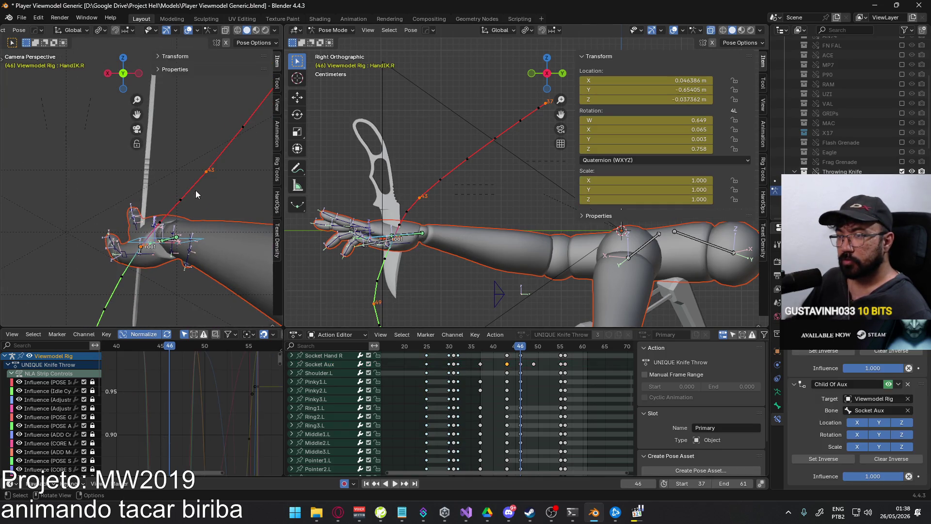
key("space")
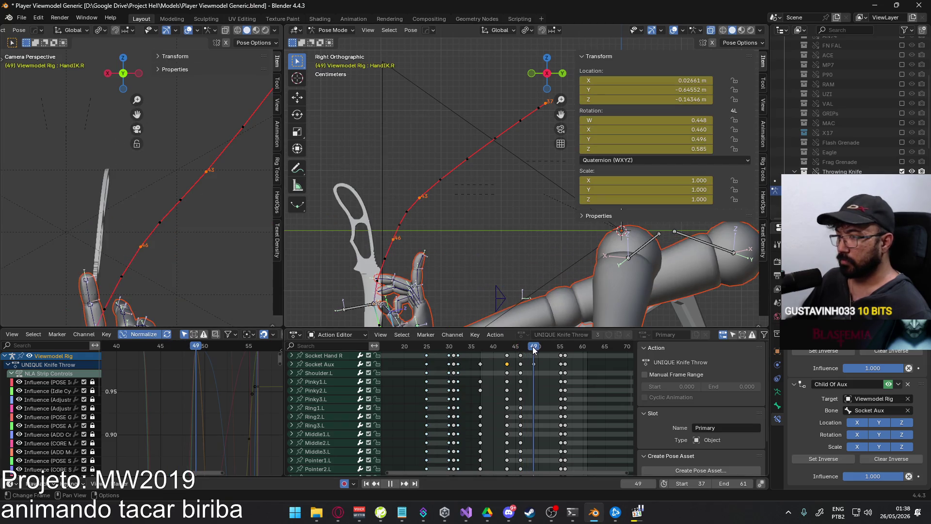
key("KP_Decimal")
key("r")
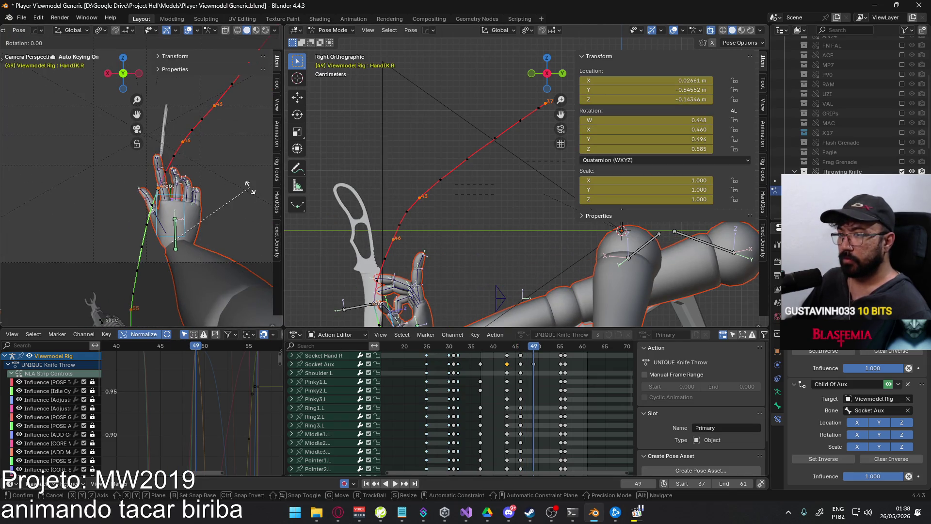
key("x")
key("x")
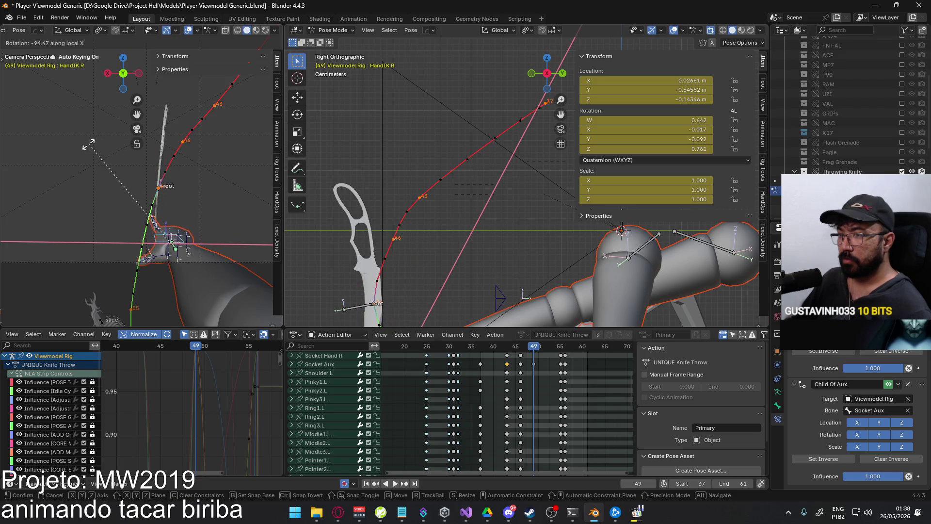
left_click(68, 154)
Rotate HandIK.R on local Y, move it, and turn it about global Z to W 0.528, Z 0.818
key("r")
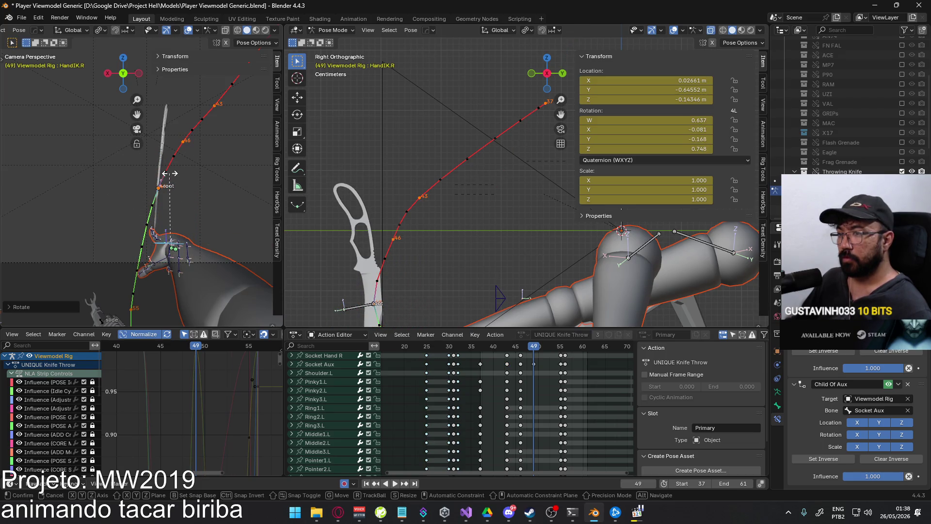
key("y")
key("y")
left_click(190, 176)
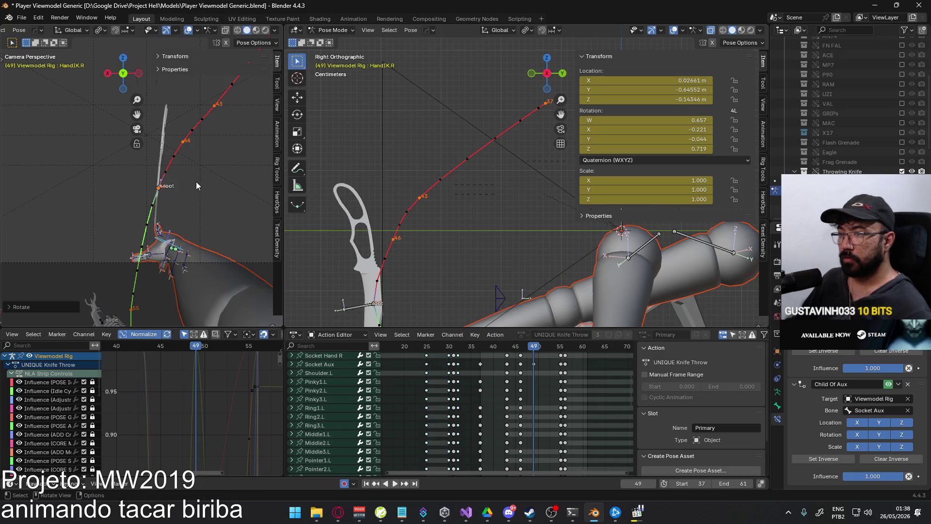
key("g")
left_click(207, 153)
key("r")
key("z")
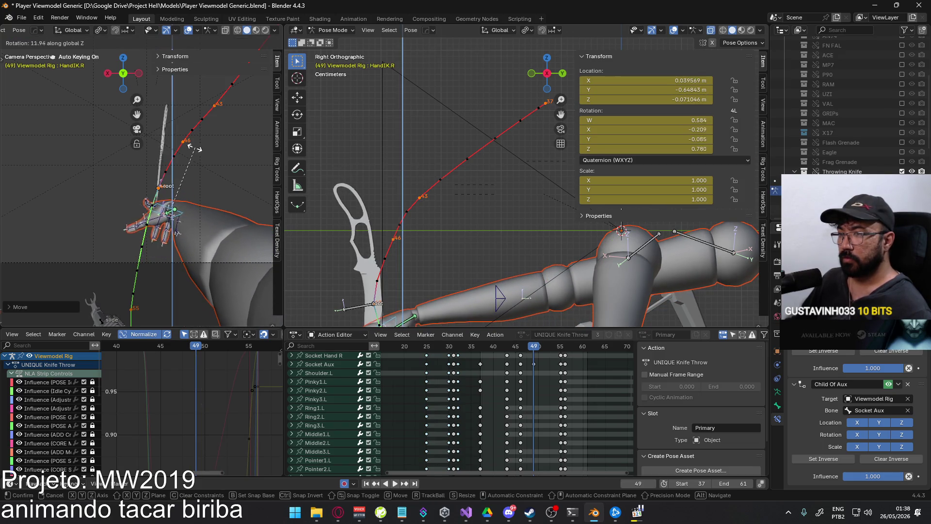
left_click(185, 147)
scroll(436, 237, "down", 3)
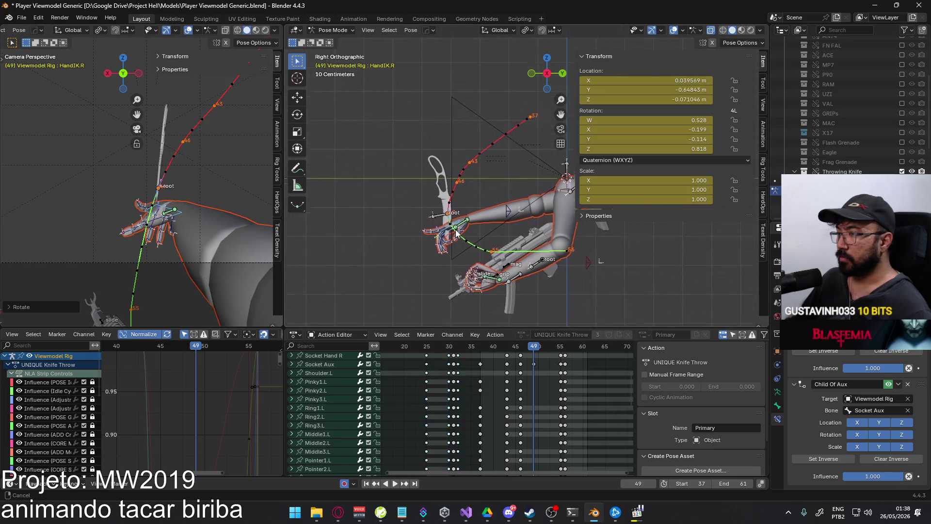
scroll(460, 227, "up", 2)
left_click(388, 214)
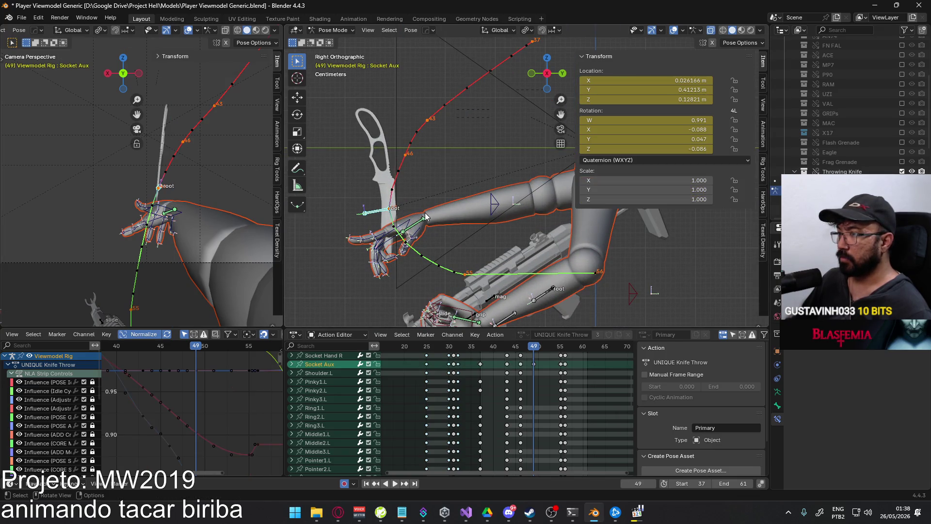
Move Socket Aux along Y at frame 49 and recalculate its bone path
key("g")
key("y")
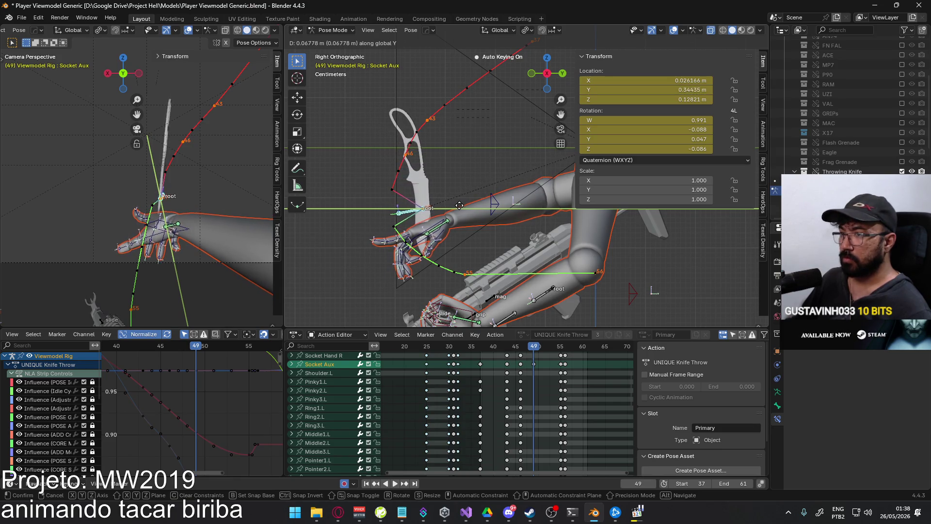
left_click(464, 208)
key("q")
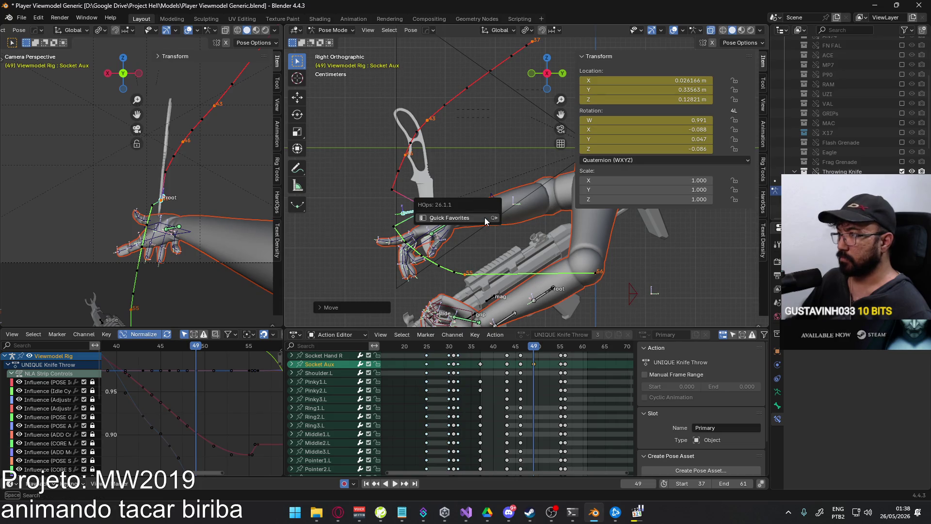
mouse_move(485, 217)
left_click(526, 217)
left_click(510, 261)
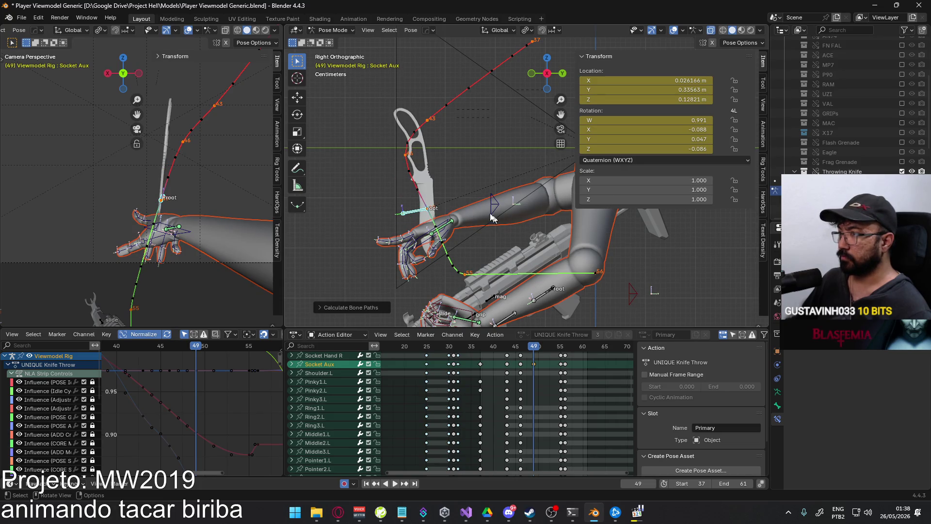
At frame 46, move Socket Aux along Y and Z, then recalculate the bone paths
left_click_drag(530, 350, 520, 350)
key("g")
key("y")
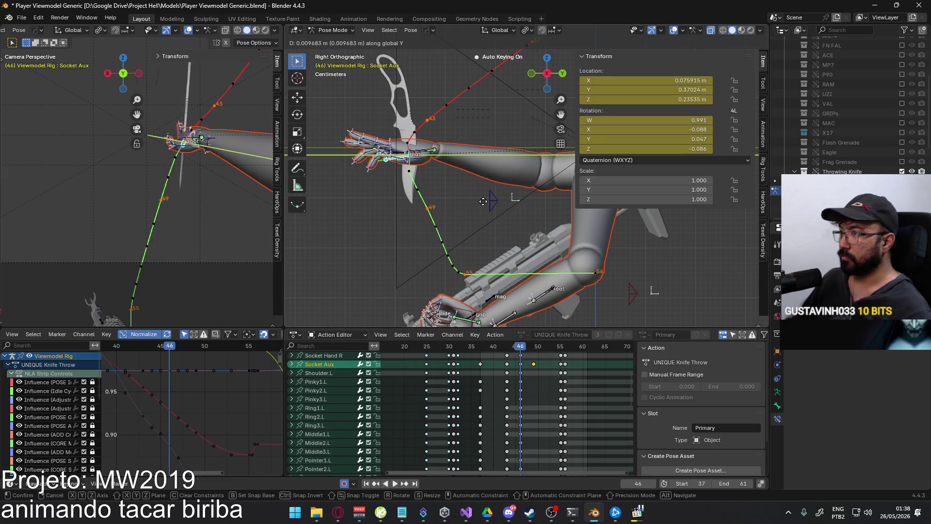
left_click(479, 203)
key("g")
key("z")
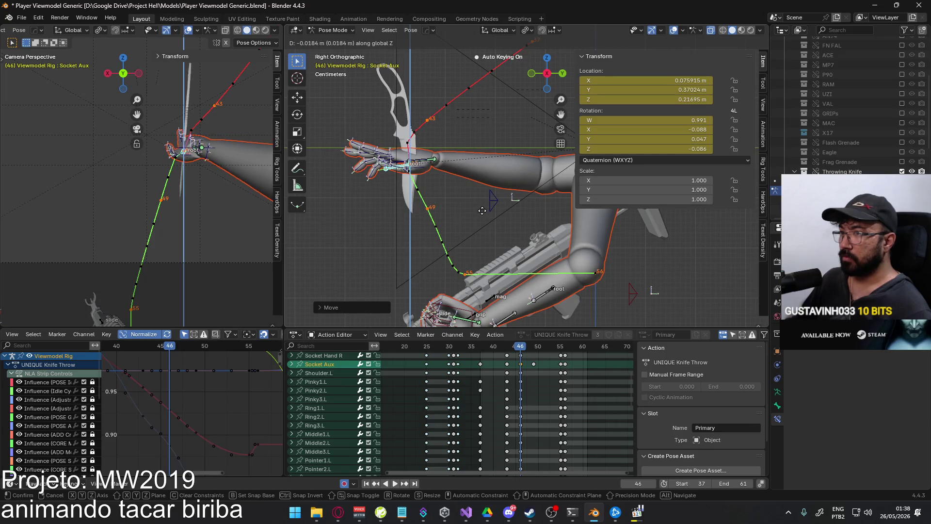
left_click(482, 210)
key("q")
mouse_move(482, 210)
left_click(526, 217)
left_click(507, 252)
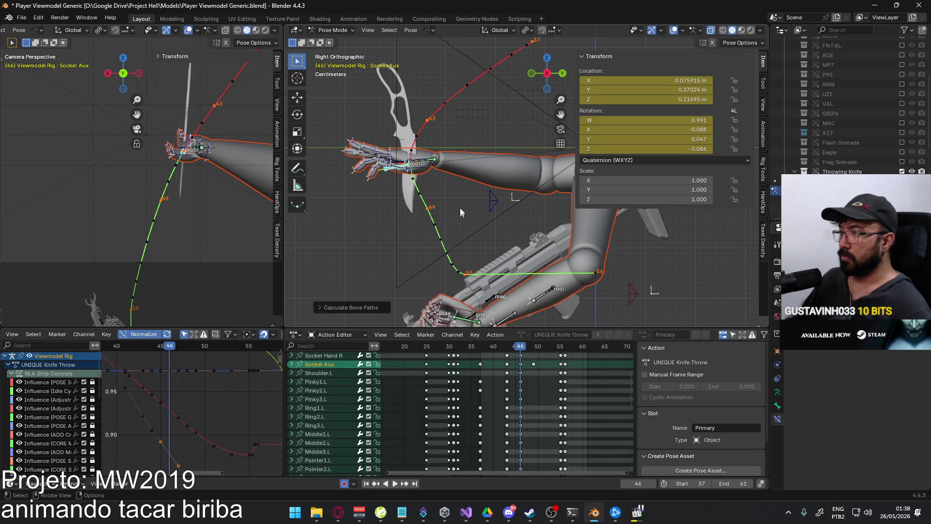
Review the throw, then lower Socket Aux at frame 55 and recalculate its path
middle_click_drag(461, 211, 438, 252, "shift")
key("space")
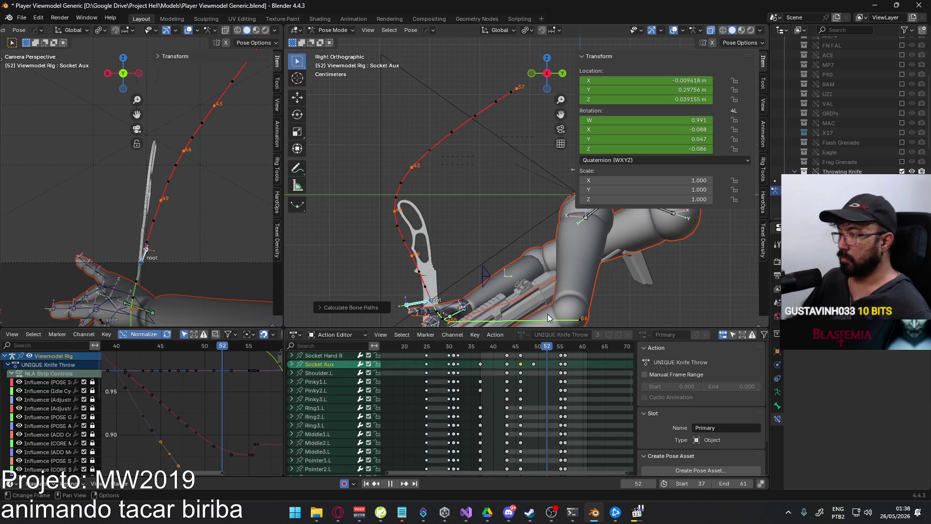
key("space")
middle_click_drag(476, 258, 428, 195, "shift")
key("g")
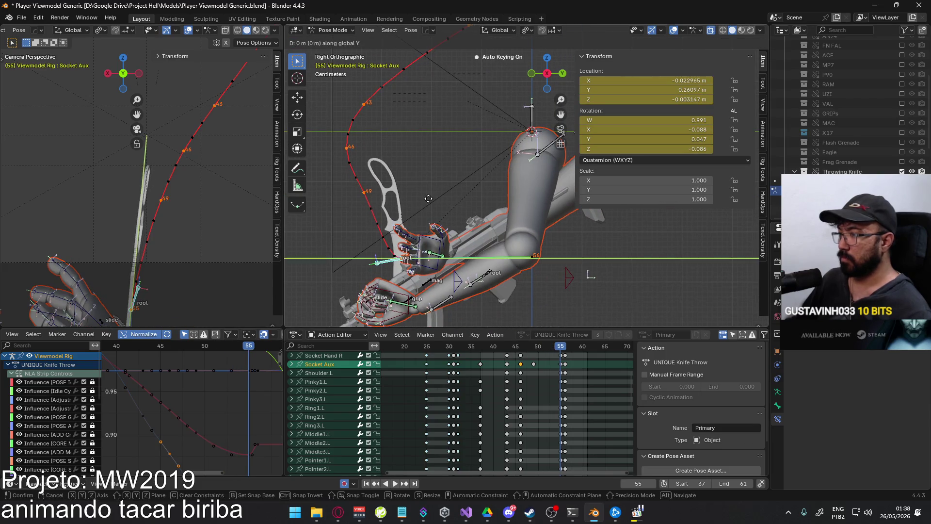
left_click(445, 193)
key("q")
mouse_move(457, 194)
left_click(490, 194)
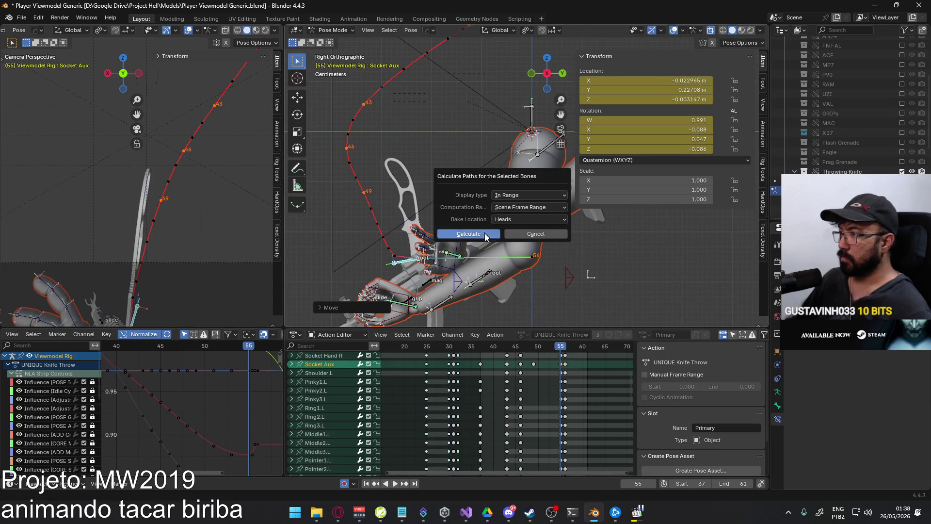
left_click(465, 234)
Readjust Socket Aux at frame 55, recalculate the paths, and check the motion through frame 49
mouse_move(555, 350)
left_mouse_down()
mouse_move(518, 345)
mouse_move(553, 335)
left_mouse_up()
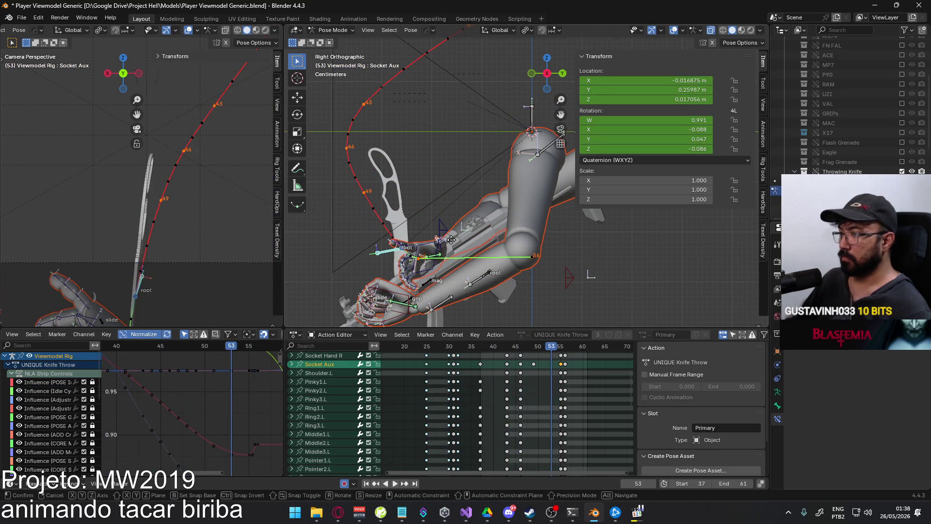
left_click(557, 346)
left_click(560, 346)
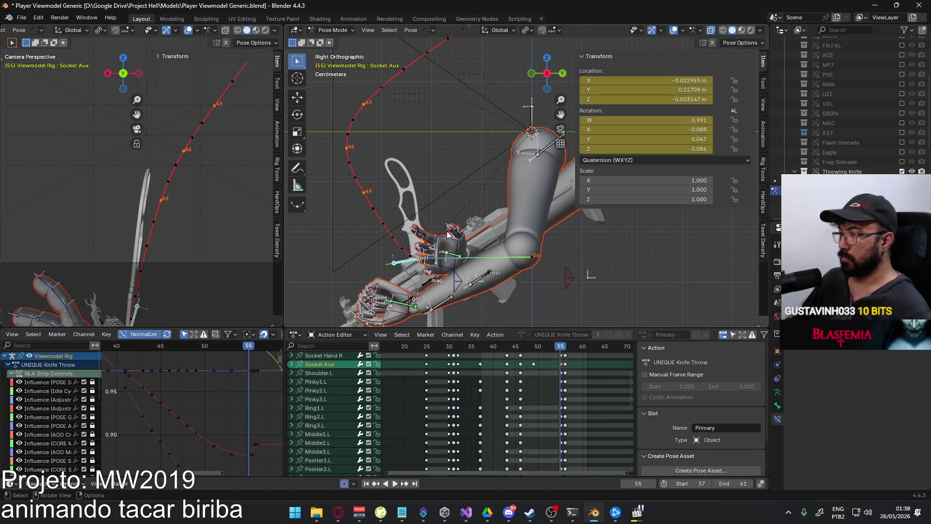
key("g")
left_click(478, 233)
key("q")
left_click(521, 230)
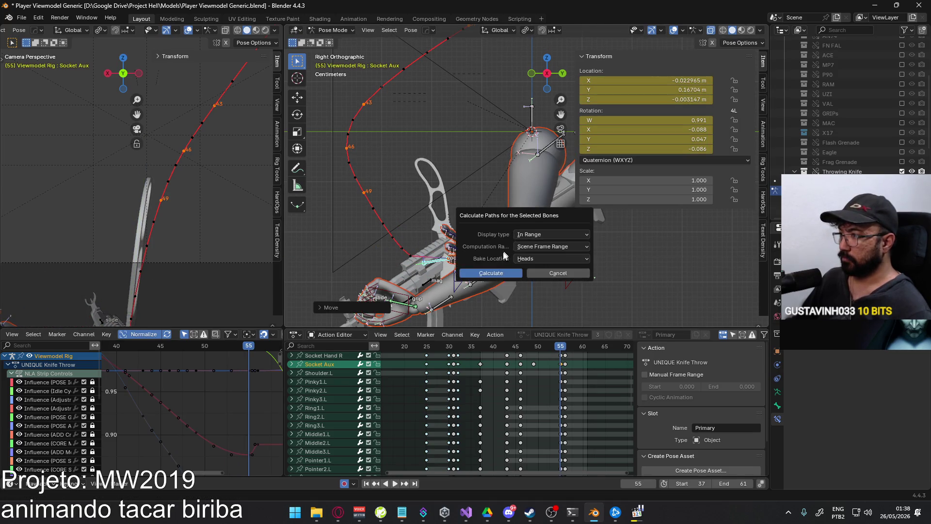
left_click(495, 274)
key("space")
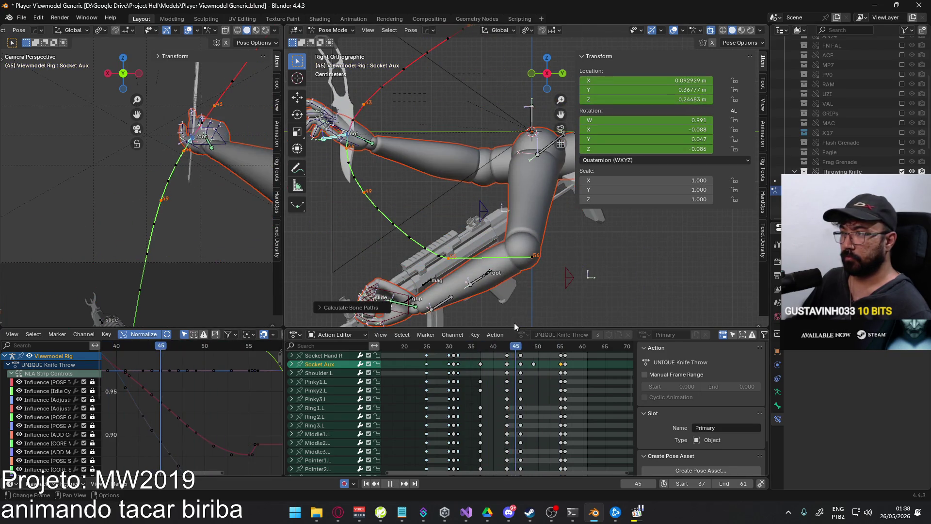
key("space")
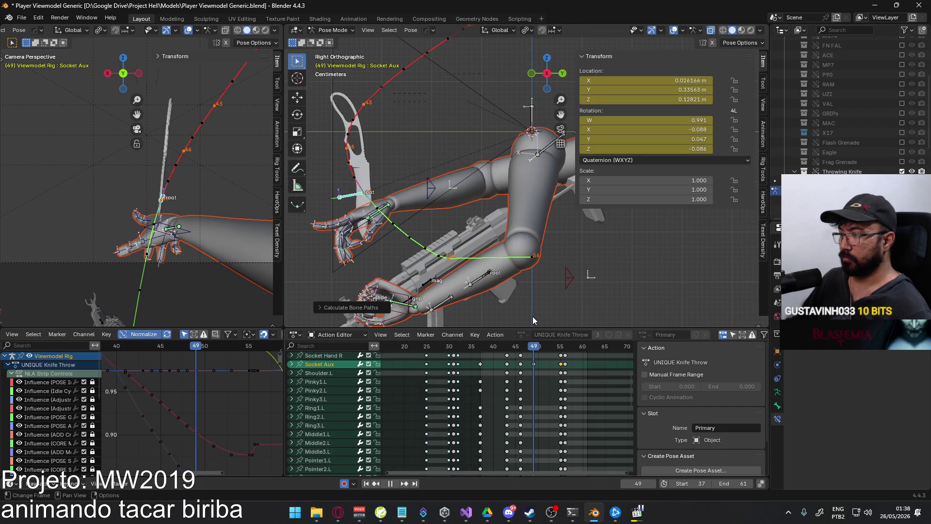
middle_click_drag(381, 208, 464, 211)
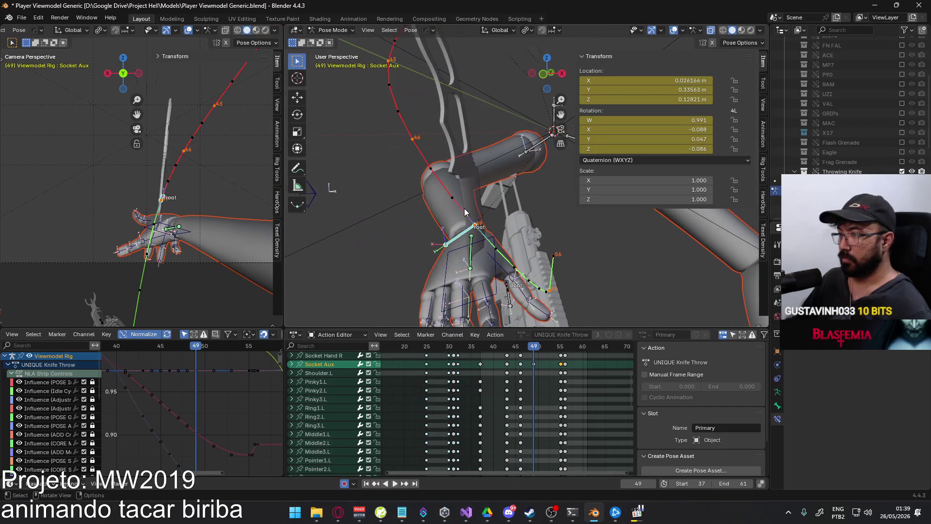
In the right view, raise HandIK.R along global Z to location Z -0.14346 m
left_click(489, 241)
key("KP_3")
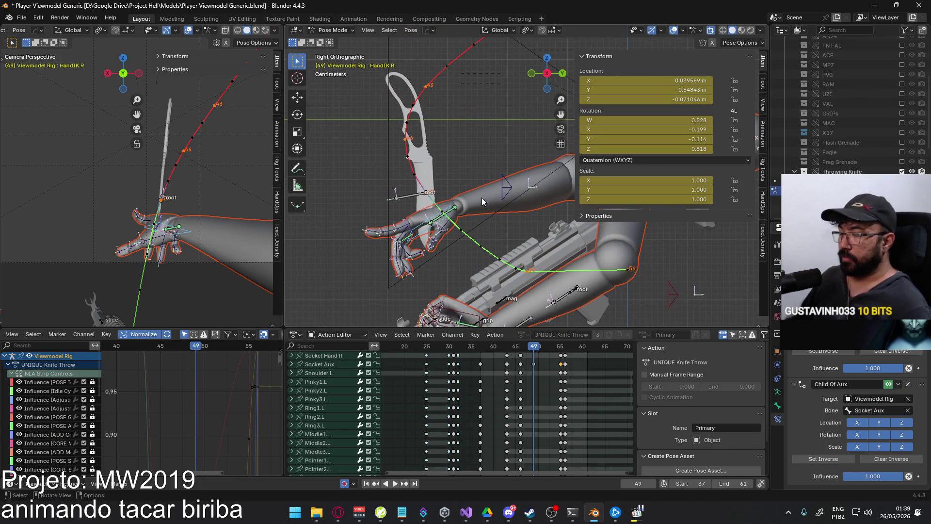
key("g")
key("z")
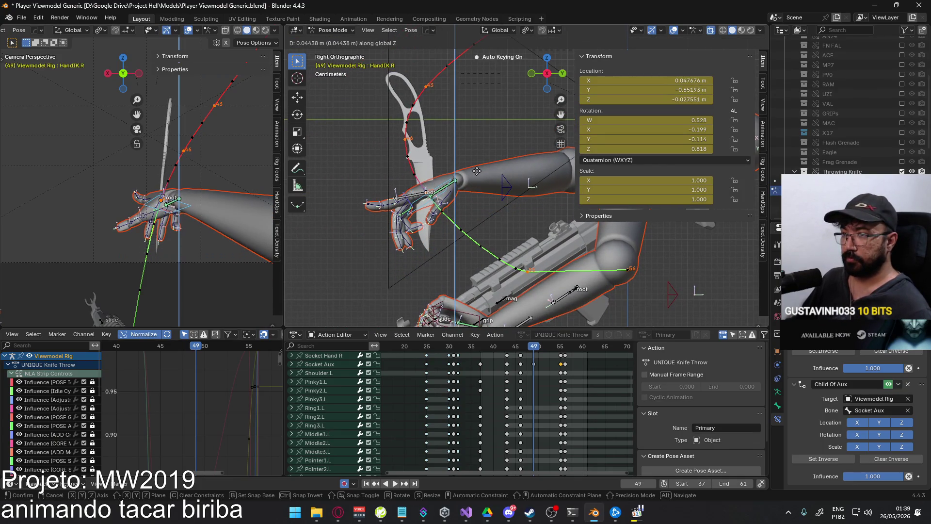
left_click(477, 171)
Replay the throw across frames 35–45 and frame the hand for closer inspection
key("space")
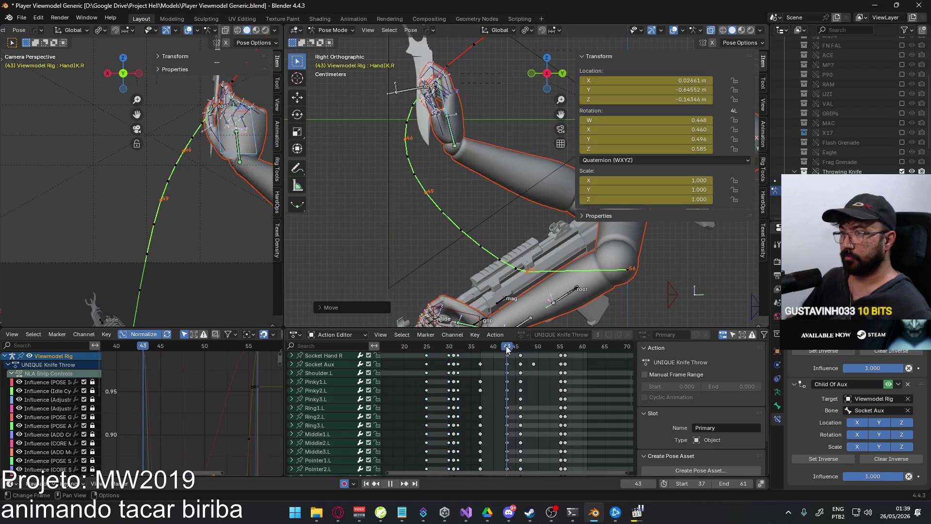
left_click(472, 346)
mouse_move(472, 346)
left_mouse_down()
mouse_move(542, 318)
mouse_move(481, 326)
mouse_move(514, 317)
left_mouse_up()
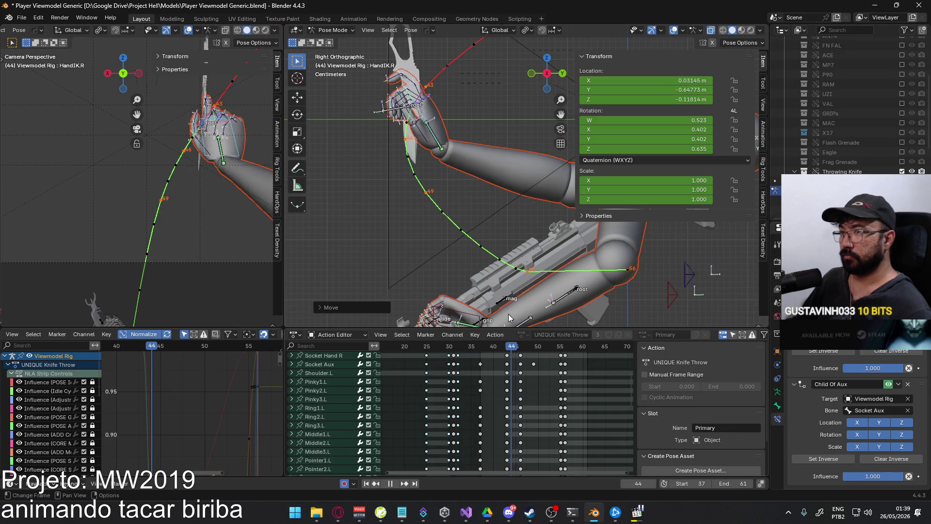
key("Escape")
scroll(451, 176, "up", 1)
middle_click_drag(451, 176, 431, 243, "shift")
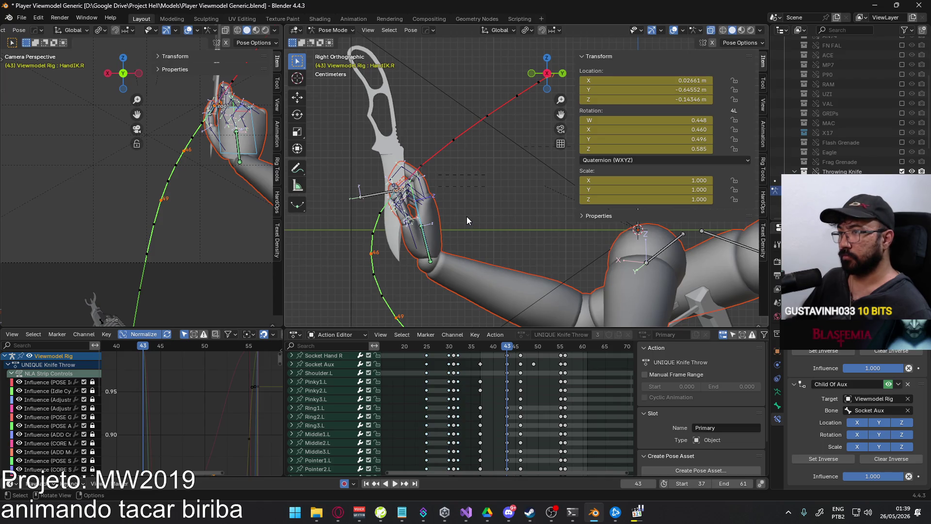
key("space")
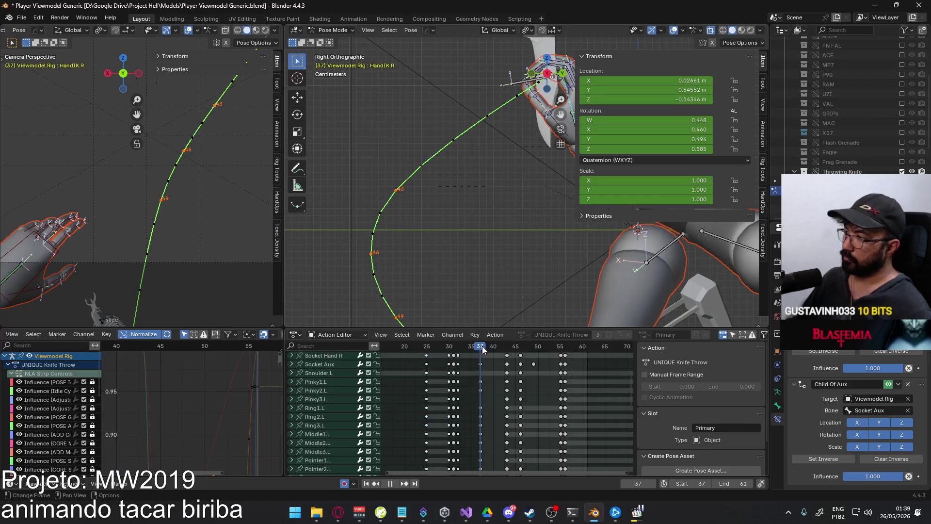
middle_click_drag(457, 269, 435, 308, "shift")
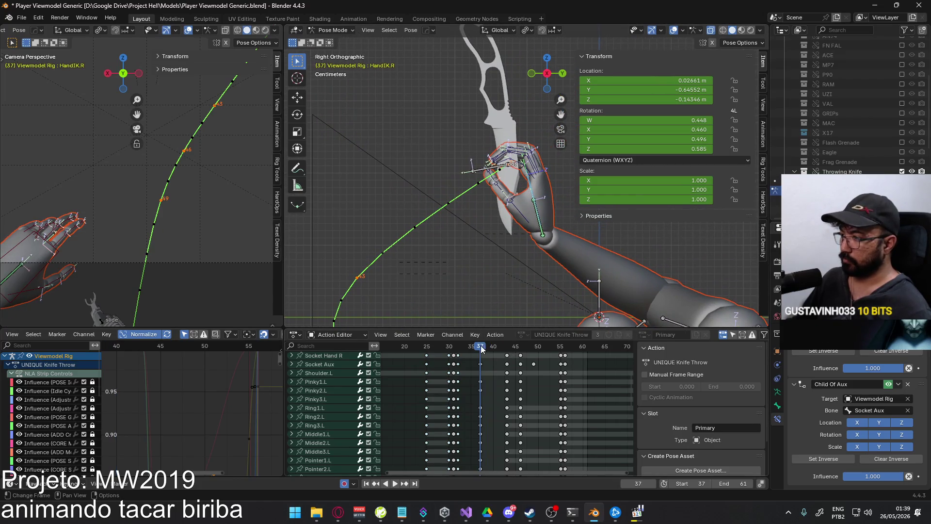
left_click_drag(481, 345, 516, 337)
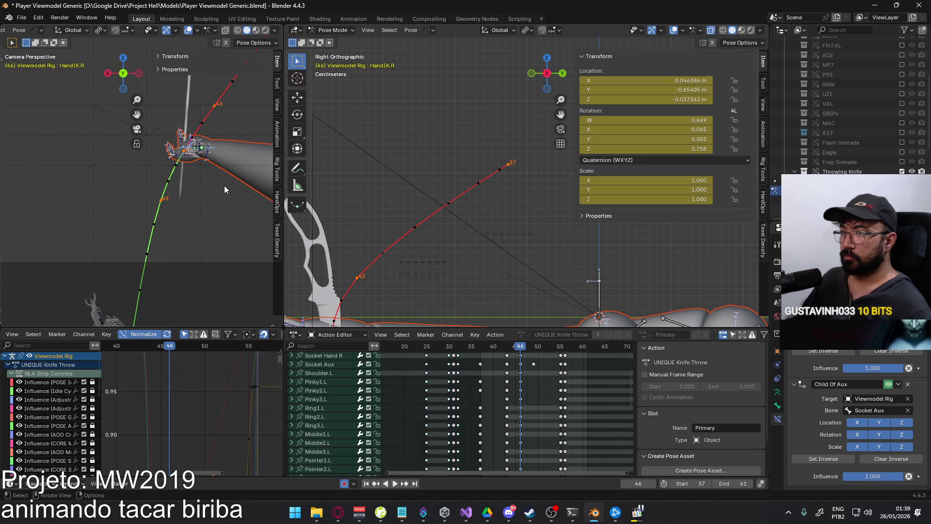
middle_click_drag(224, 186, 189, 205, "shift")
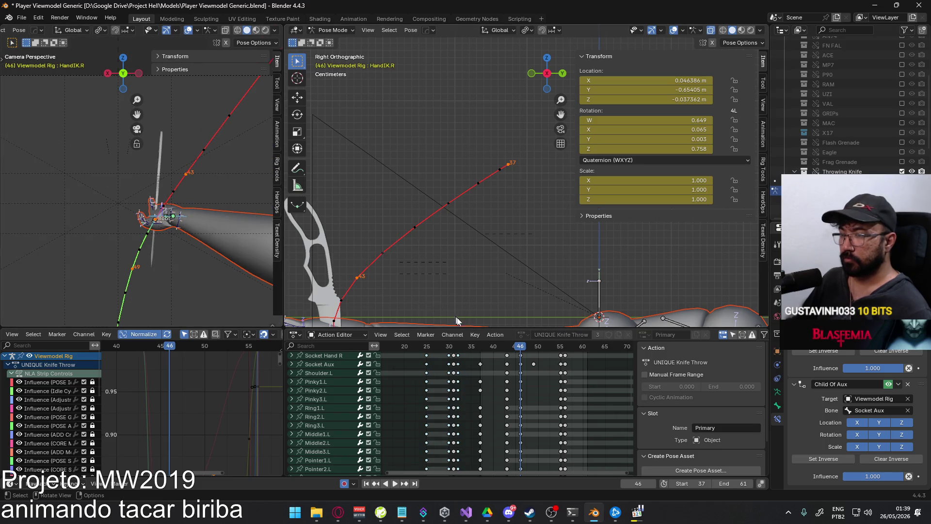
Rotate HandIK.R on local Y then local X to W 0.448, X 0.460, Y 0.496, Z 0.585
key("r")
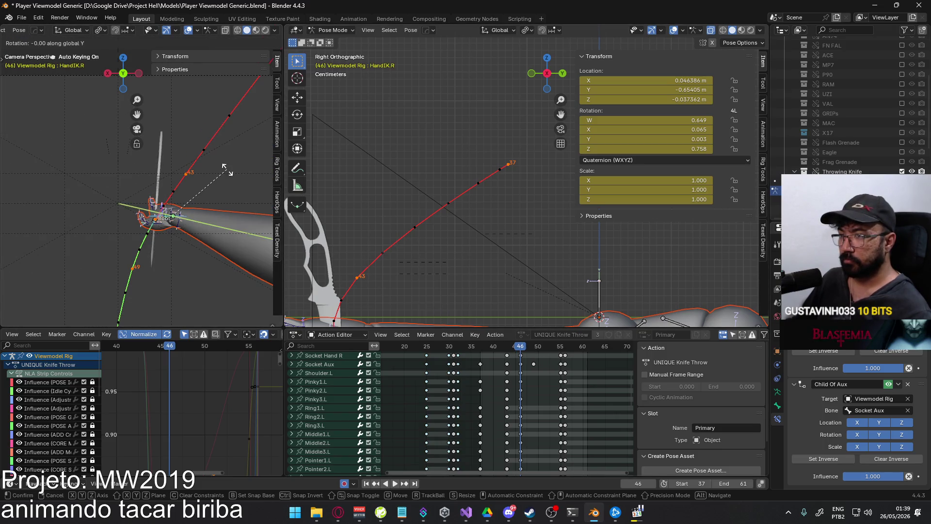
key("y")
key("y")
left_click(244, 182)
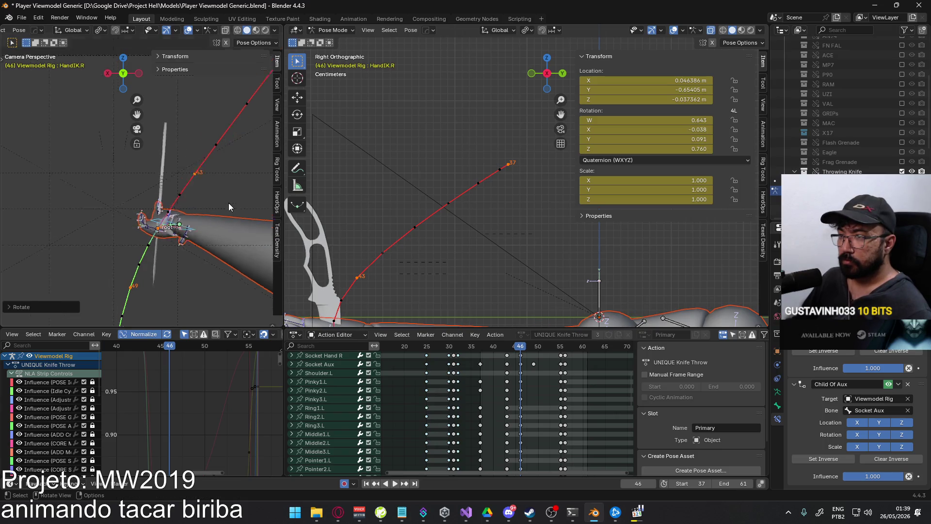
middle_click_drag(228, 203, 213, 194, "shift")
key("r")
key("x")
key("x")
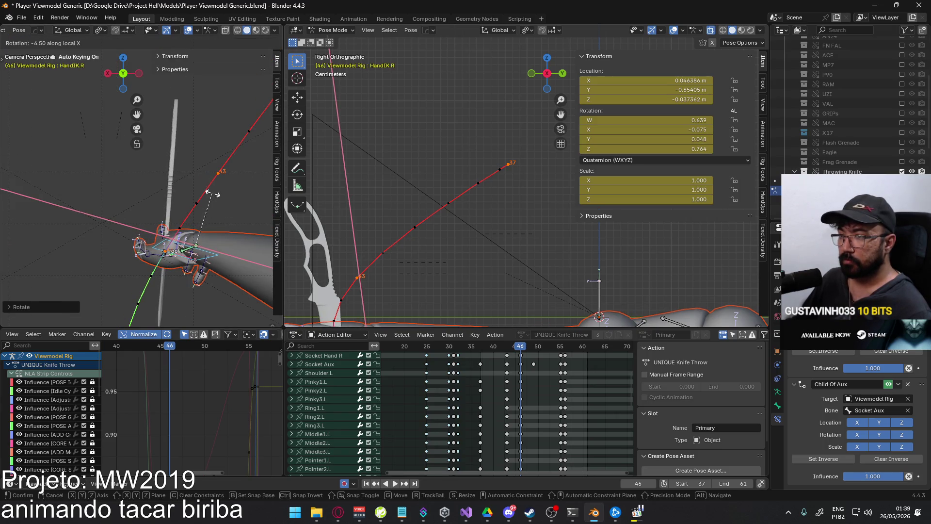
left_click(217, 199)
Play the animation, stop at frame 43, and return from the MW2019 reference clip
key("space")
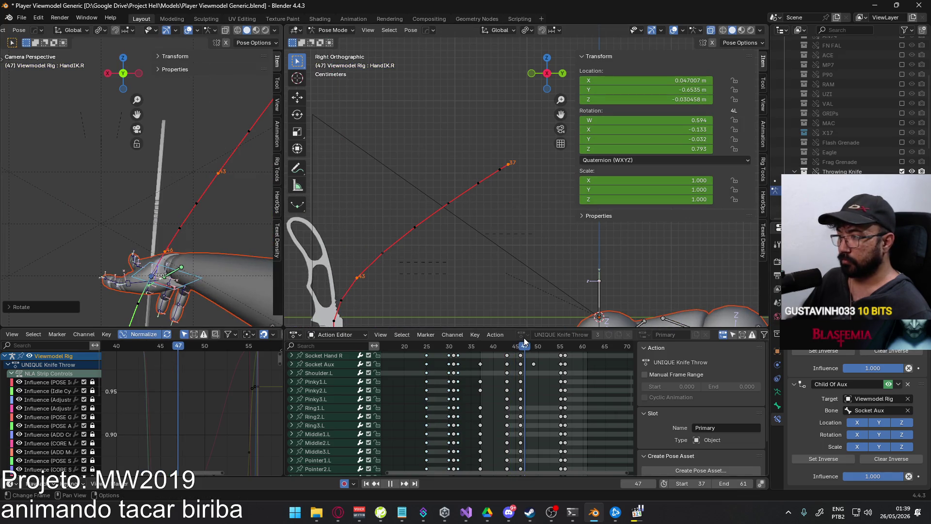
left_click_drag(524, 341, 522, 340)
key("space")
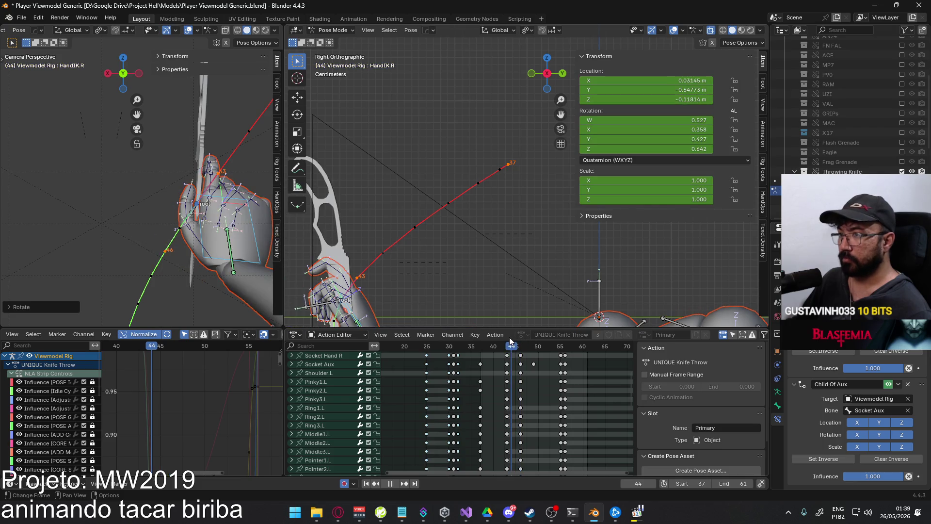
left_click(507, 336)
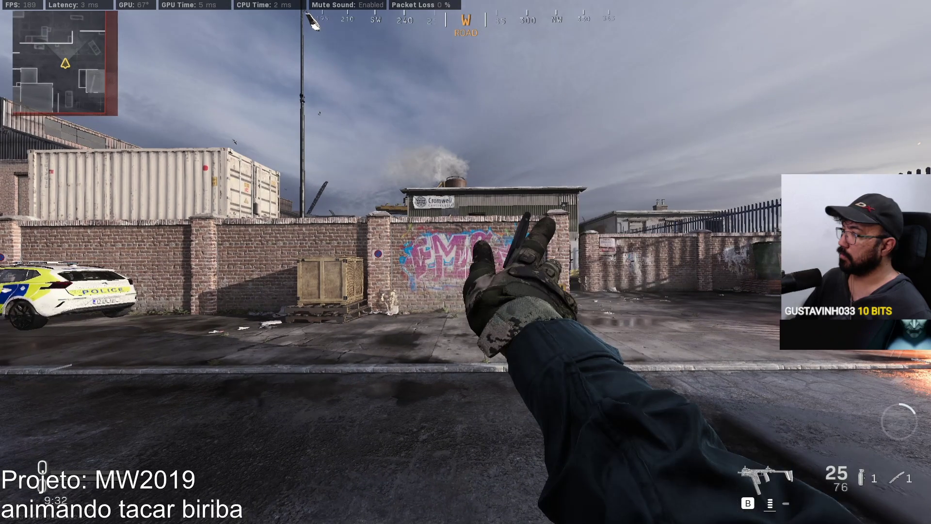
key("alt+Tab")
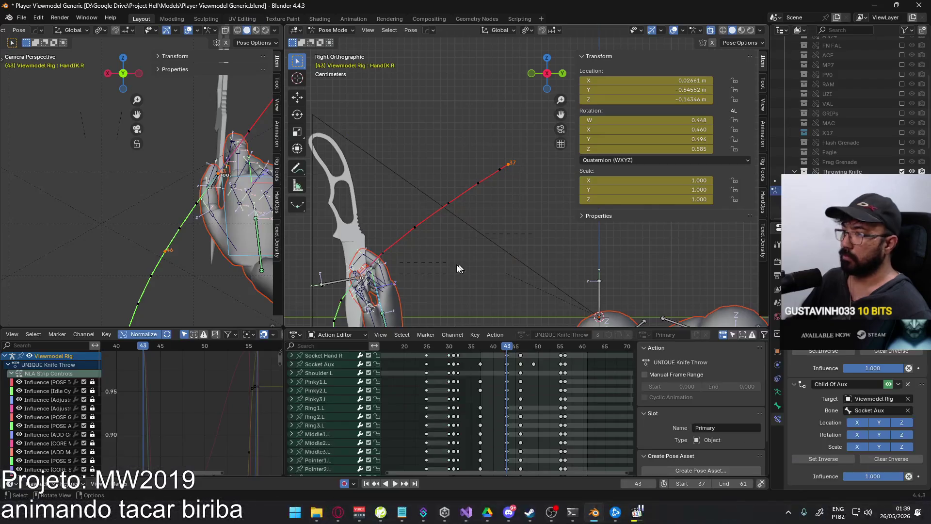
Rotate the Socket Aux bone about -16° around global Y at frame 43, tilting the knife hand back
key("space")
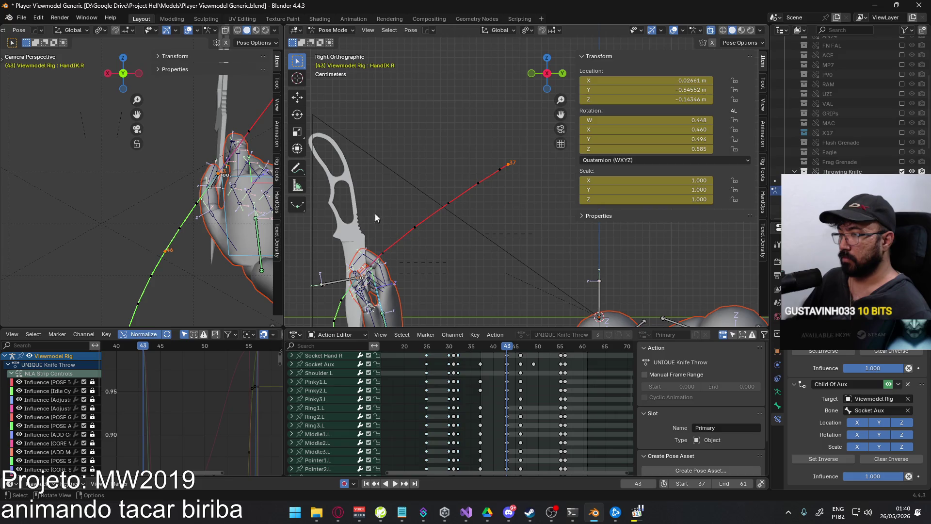
key("Escape")
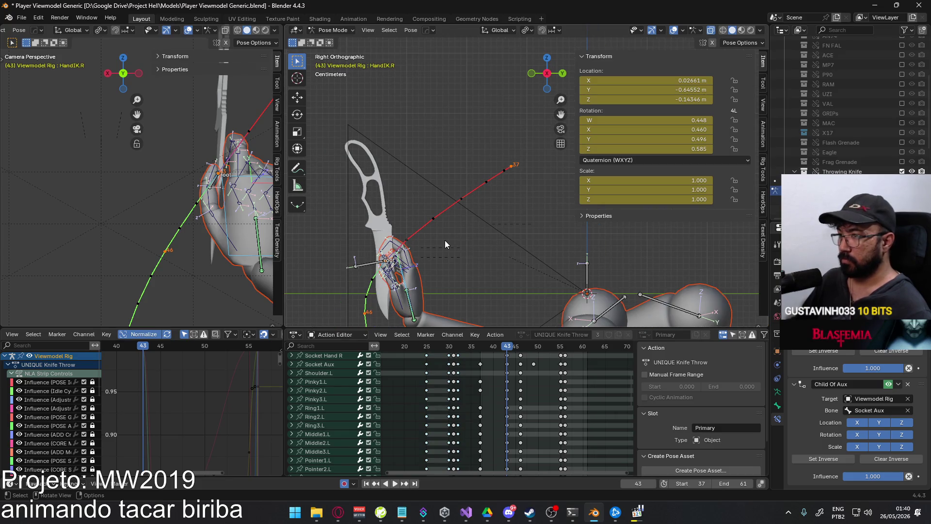
left_click(399, 244)
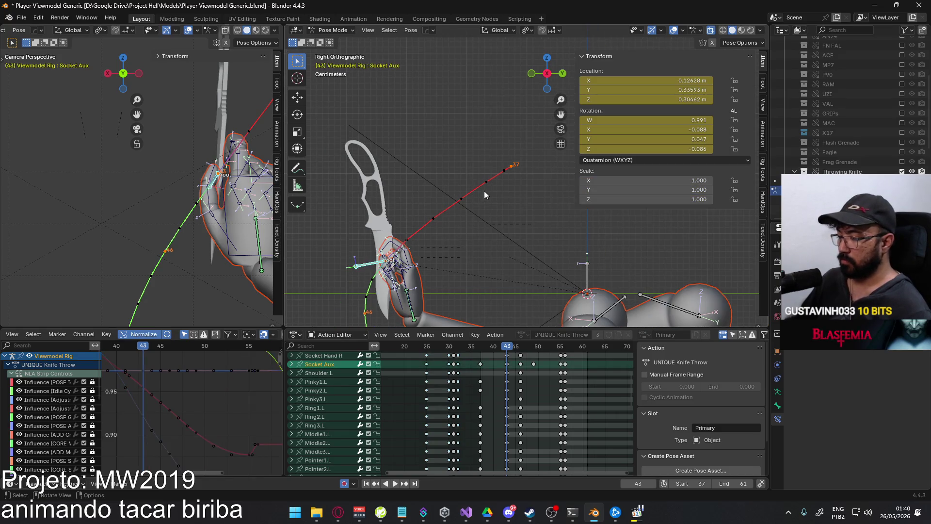
middle_click_drag(161, 140, 216, 130)
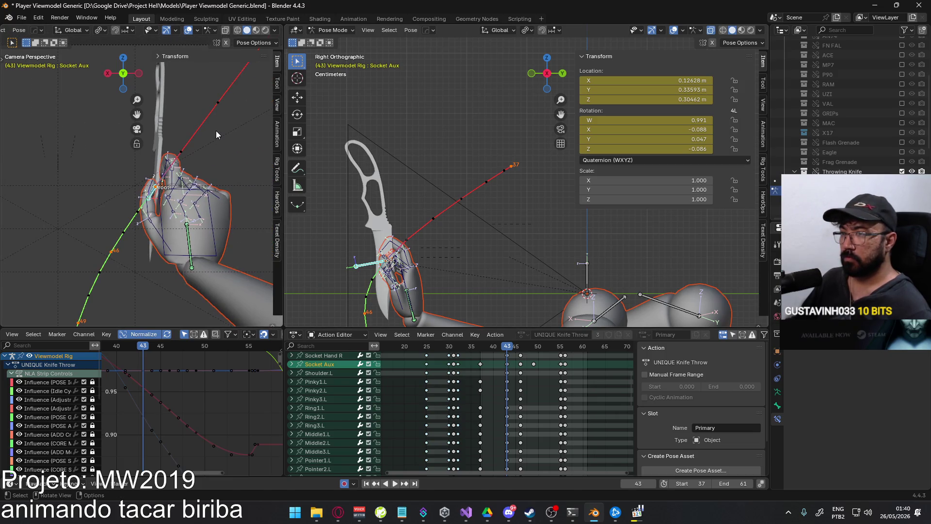
key("r")
key("y")
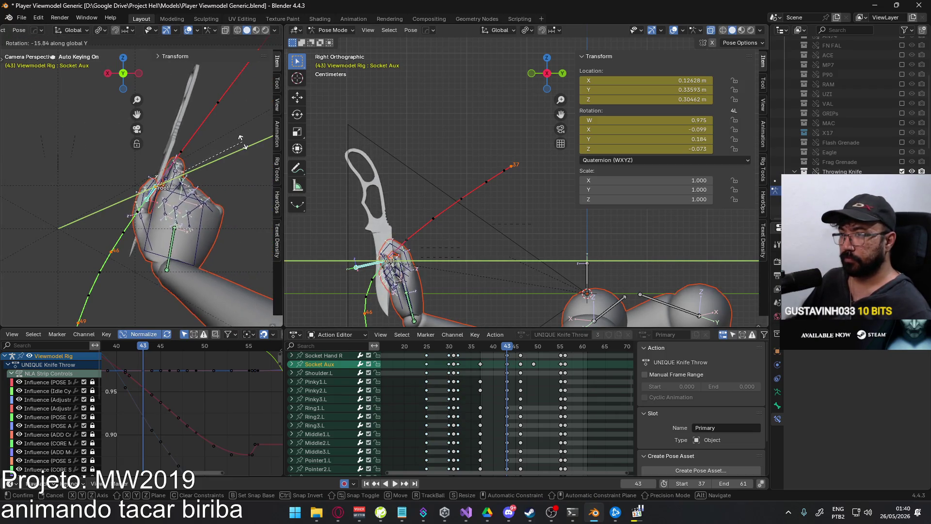
left_click(253, 145)
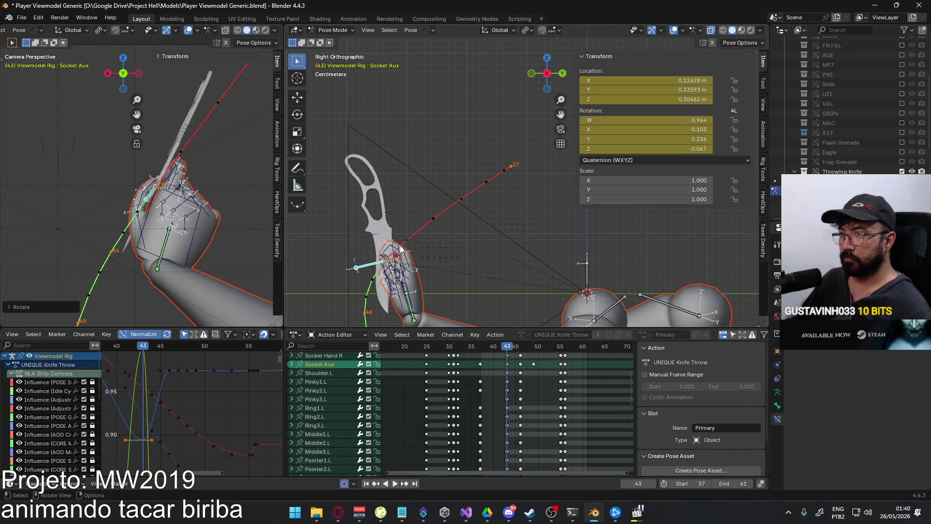
Play and scrub frames 37 to 46 to review the new Socket Aux pose
key("space")
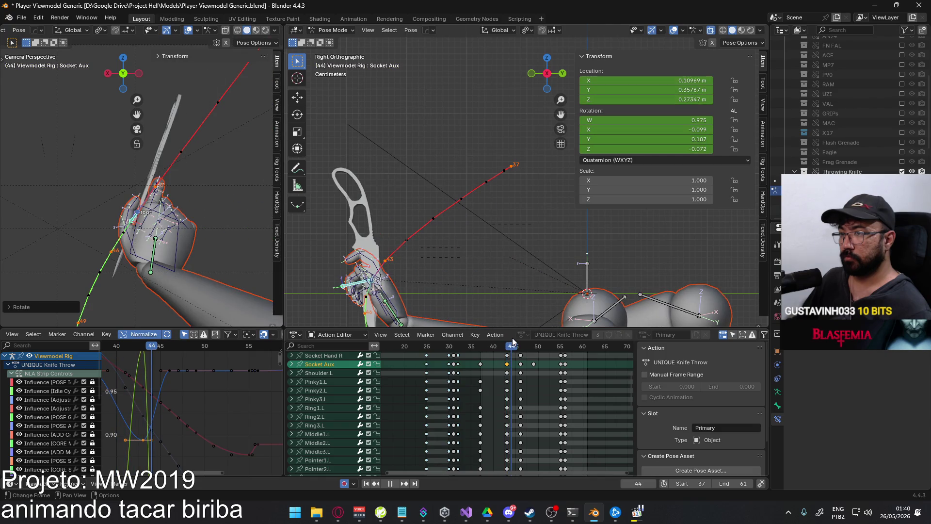
left_click_drag(517, 339, 541, 334)
scroll(170, 224, "down", 3)
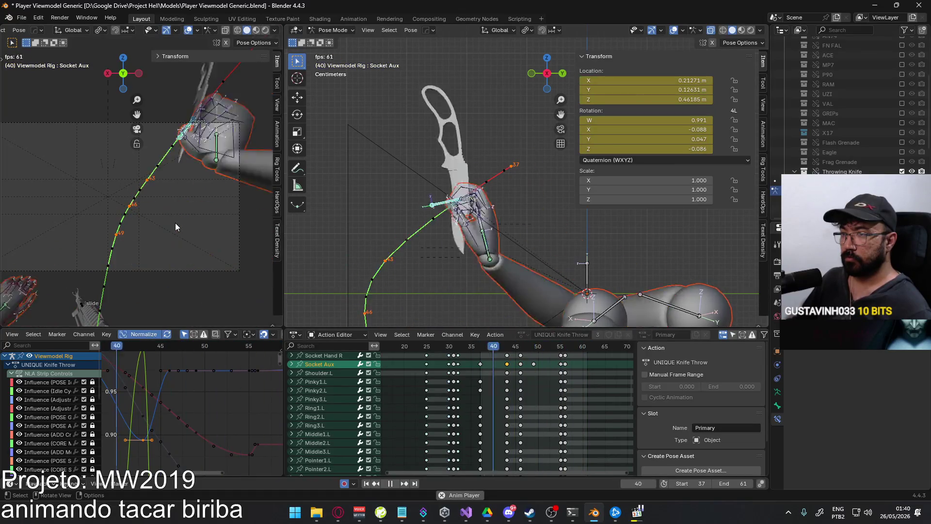
left_click(480, 348)
mouse_move(480, 348)
left_mouse_down()
mouse_move(558, 327)
mouse_move(482, 327)
mouse_move(519, 326)
left_mouse_up()
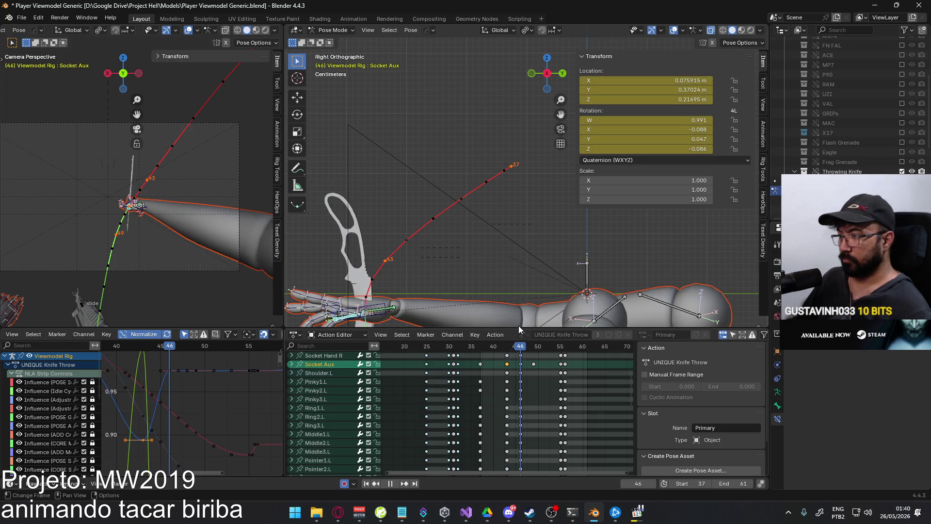
scroll(531, 424, "up", 3)
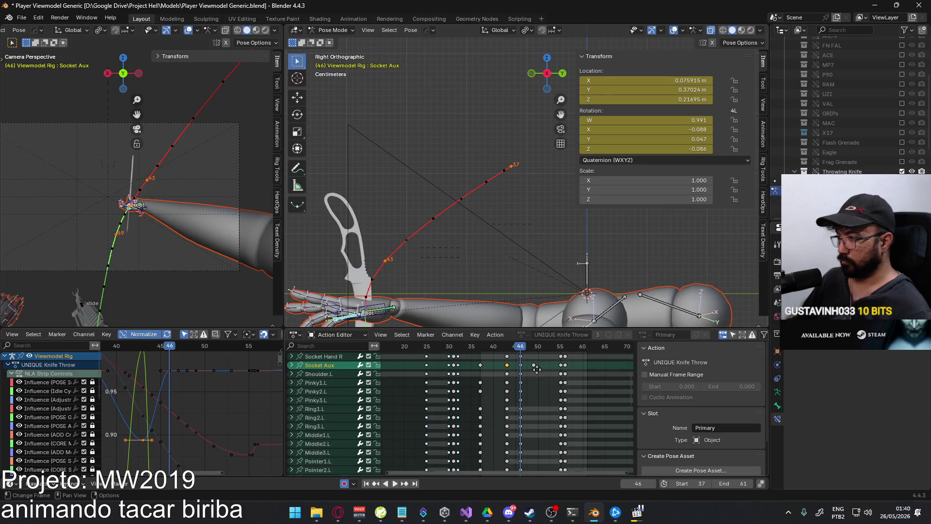
Scale the keys around frames 43 and 46 by 0.5 in time from frame 37
scroll(532, 424, "up", 2)
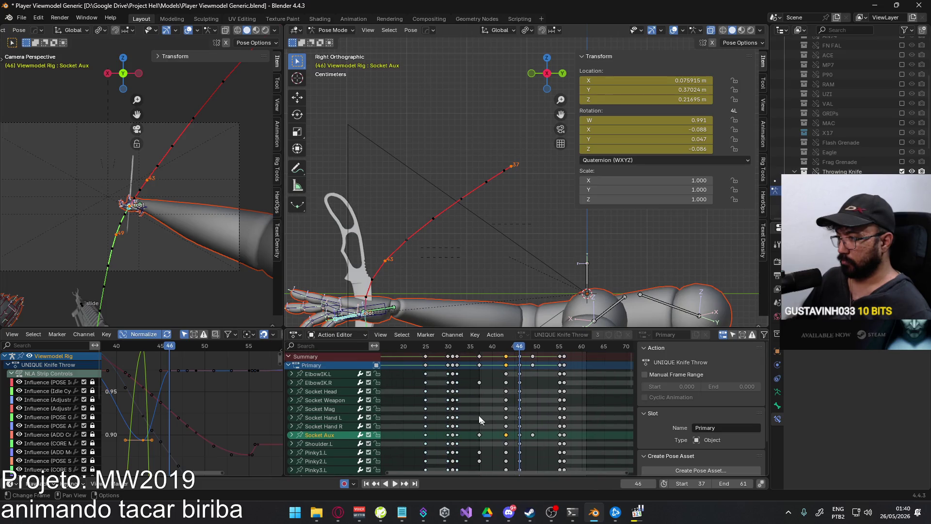
key("Down")
left_click_drag(466, 353, 525, 366)
left_click(479, 347)
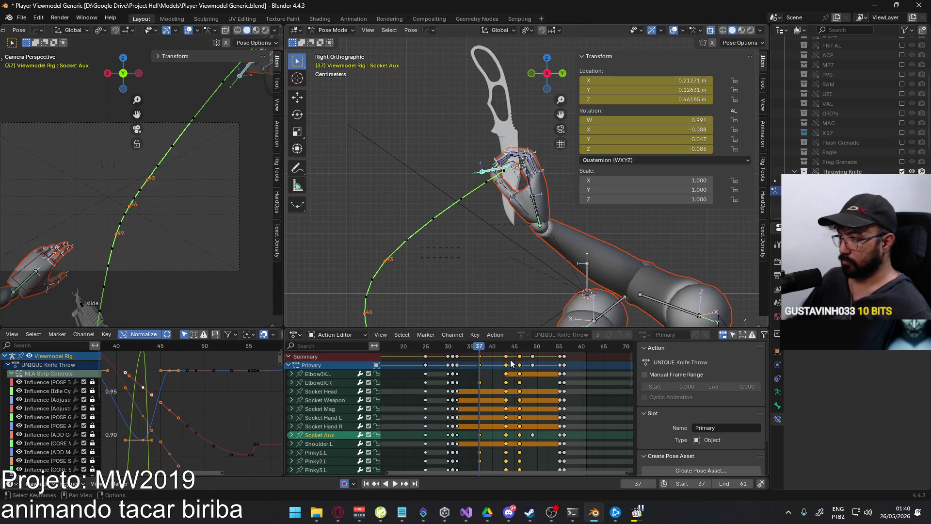
key("s")
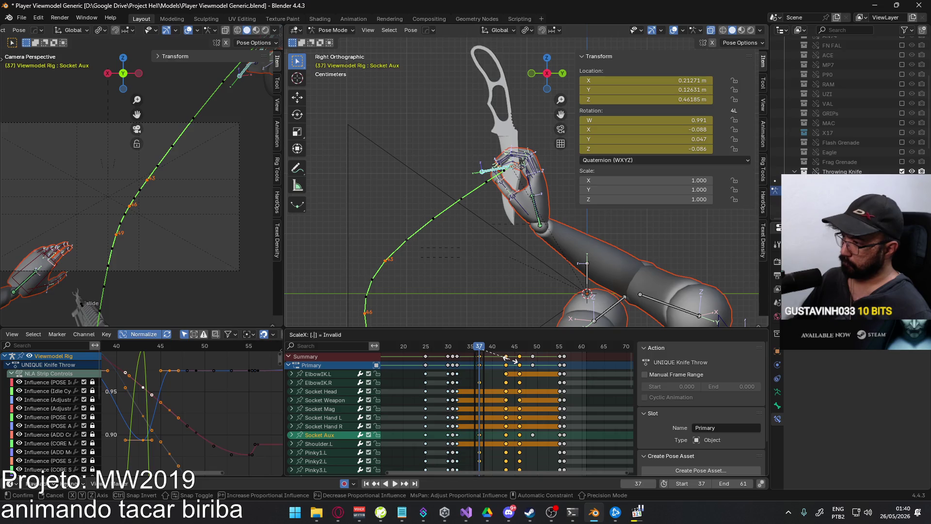
type("5")
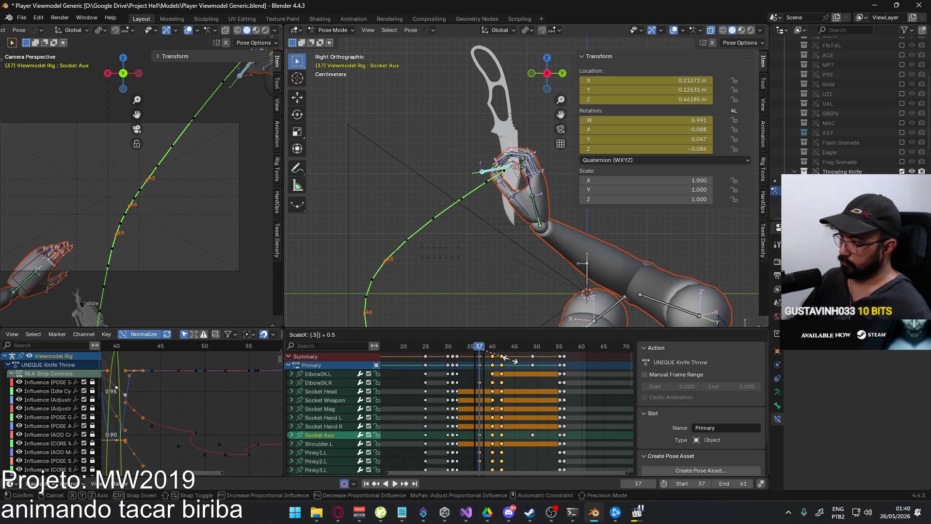
key("Return")
Play the retimed animation and recalculate the bone motion paths
key("space")
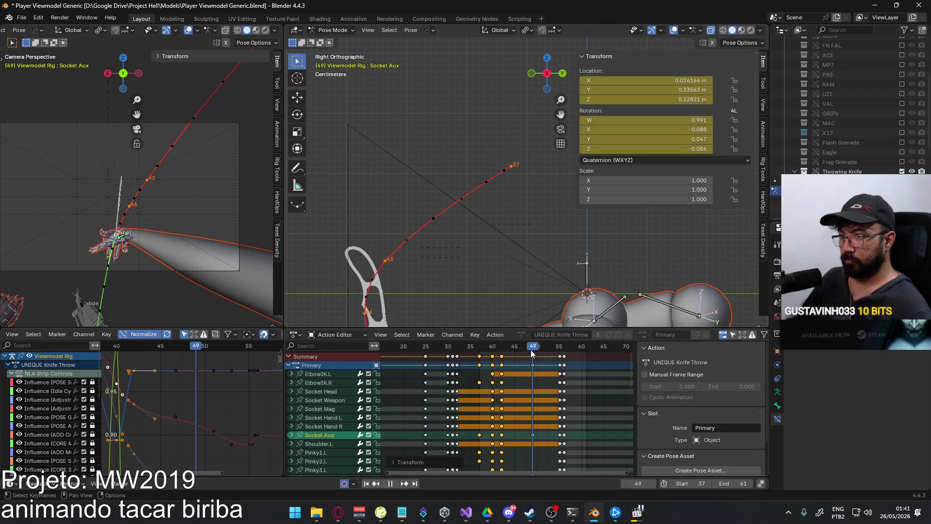
left_click_drag(531, 350, 501, 350)
key("space")
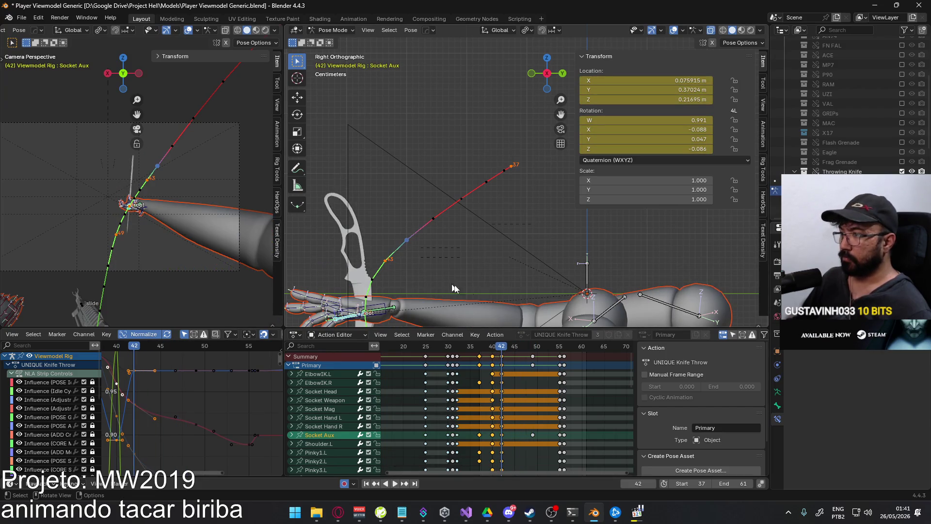
middle_click_drag(409, 267, 464, 160, "shift")
scroll(463, 160, "up", 1)
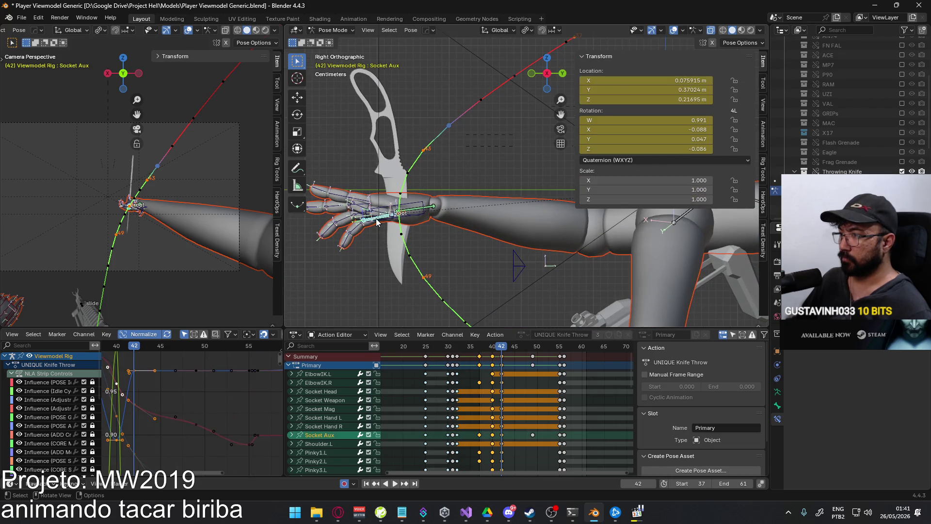
key("q")
left_click(461, 218)
left_click(458, 265)
Shift the selected keys about two frames earlier, then nudge them one frame later
scroll(456, 263, "down", 2)
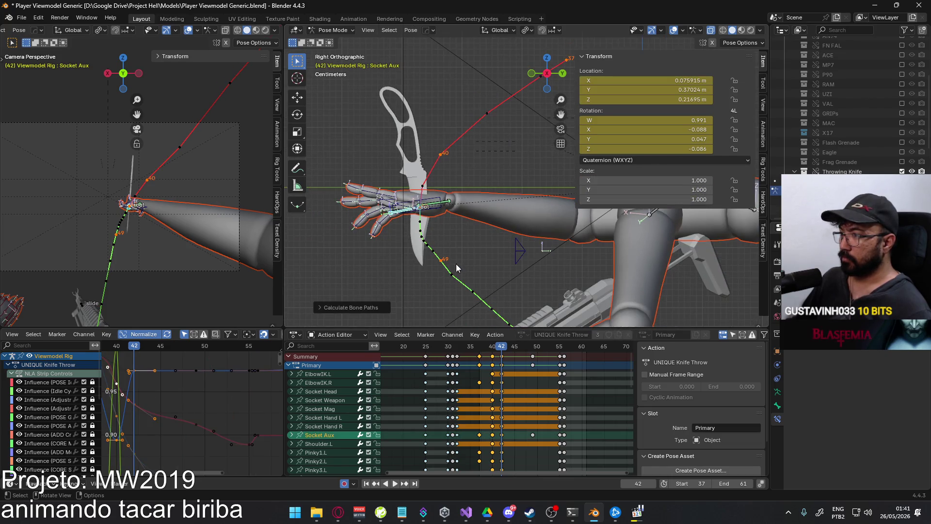
key("space")
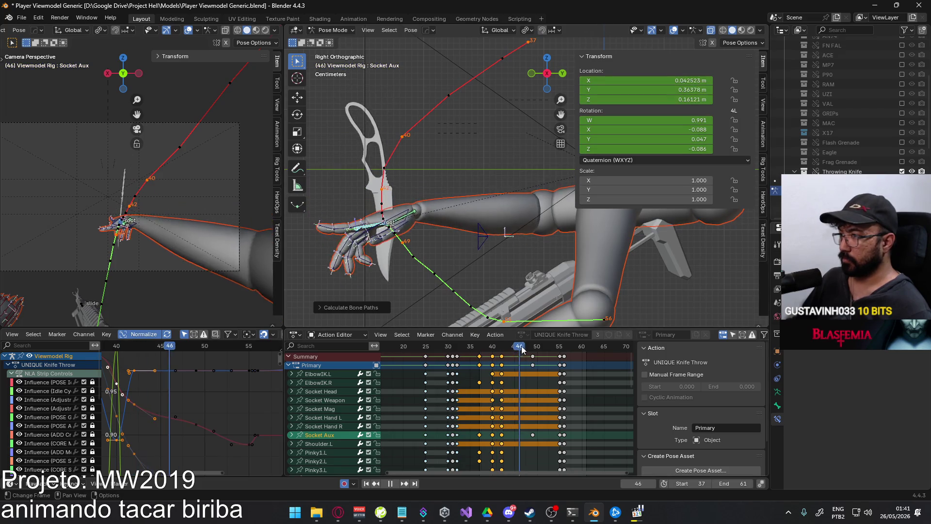
mouse_move(535, 348)
left_mouse_down()
mouse_move(555, 347)
mouse_move(475, 348)
mouse_move(496, 348)
left_mouse_up()
key("b")
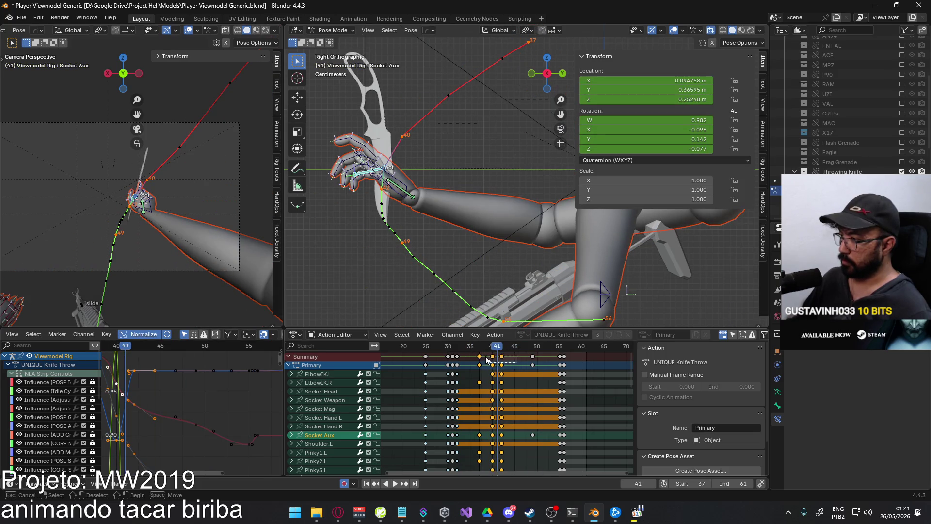
key("g")
left_click(482, 354)
key("space")
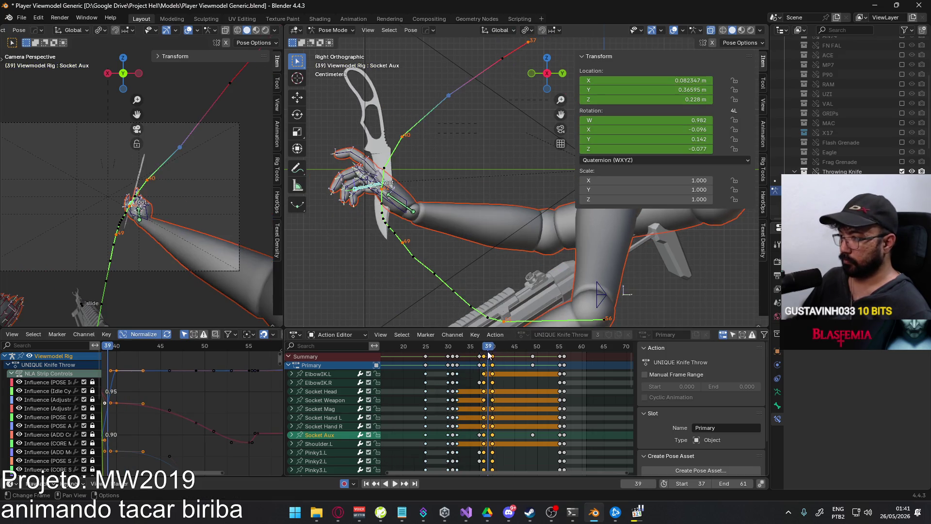
key("space")
key("g")
left_click(497, 357)
Move the frame-49 keys seven frames earlier to frame 42 and review the throw
key("space")
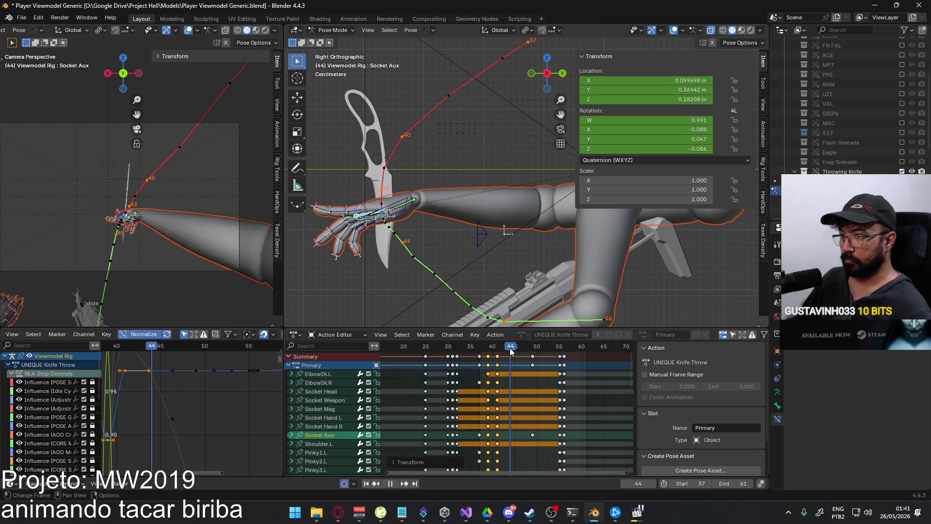
left_click_drag(515, 351, 533, 349)
left_click(533, 355)
key("g")
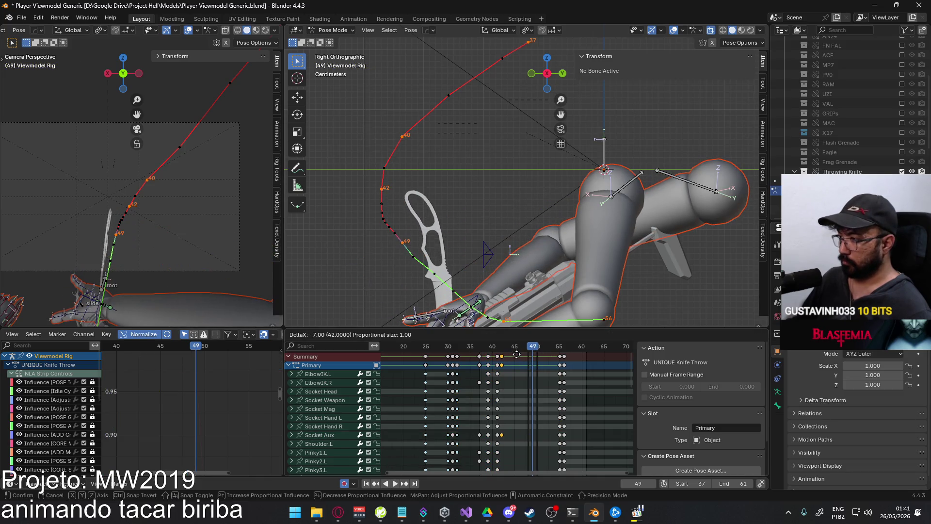
left_click(515, 356)
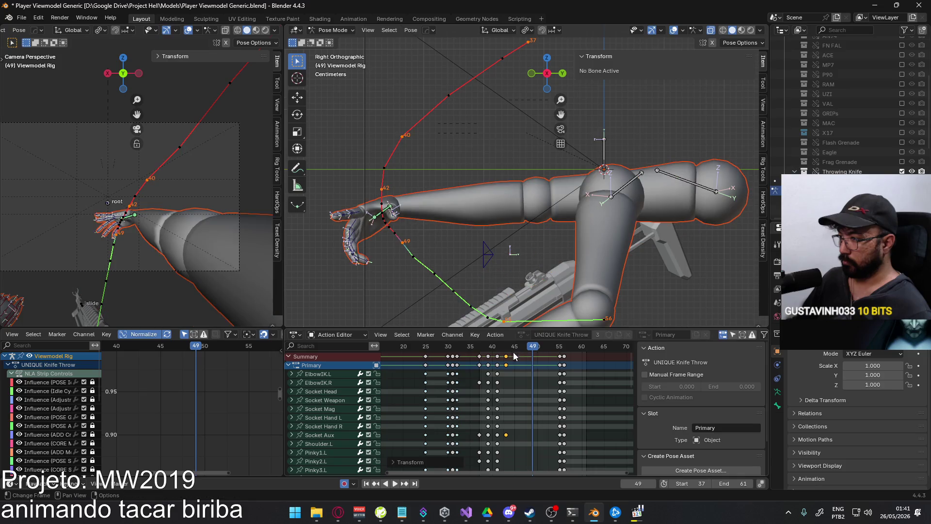
key("space")
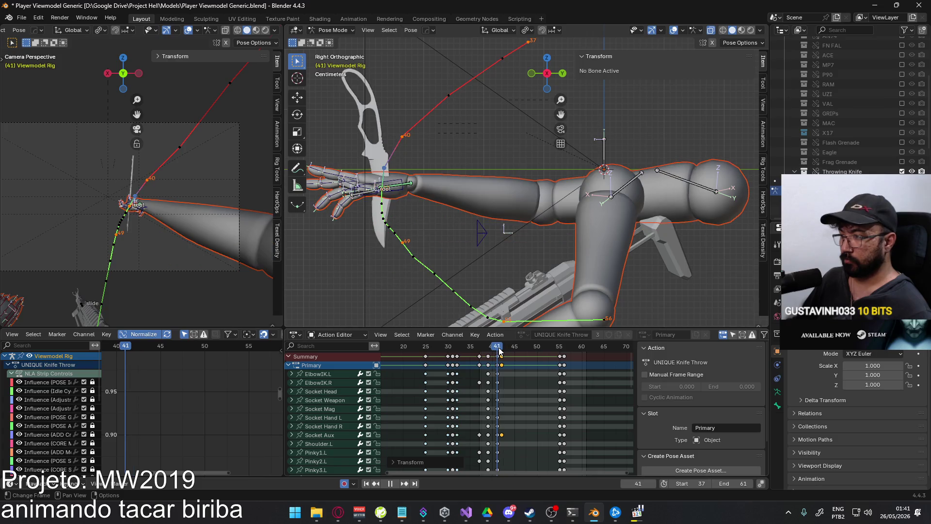
left_click_drag(490, 349, 558, 348)
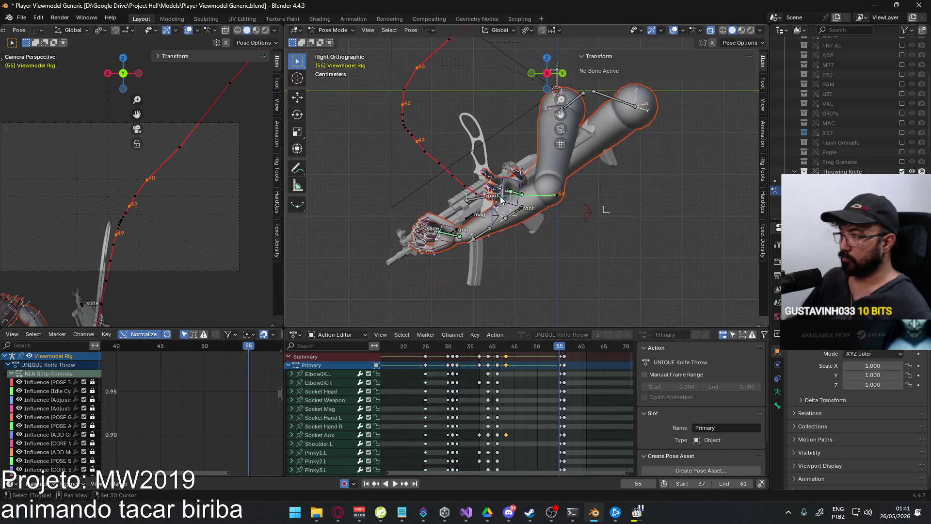
Calculate the motion path for the Socket Weapon bone, then return to frame 47
key("Escape")
left_click(510, 222)
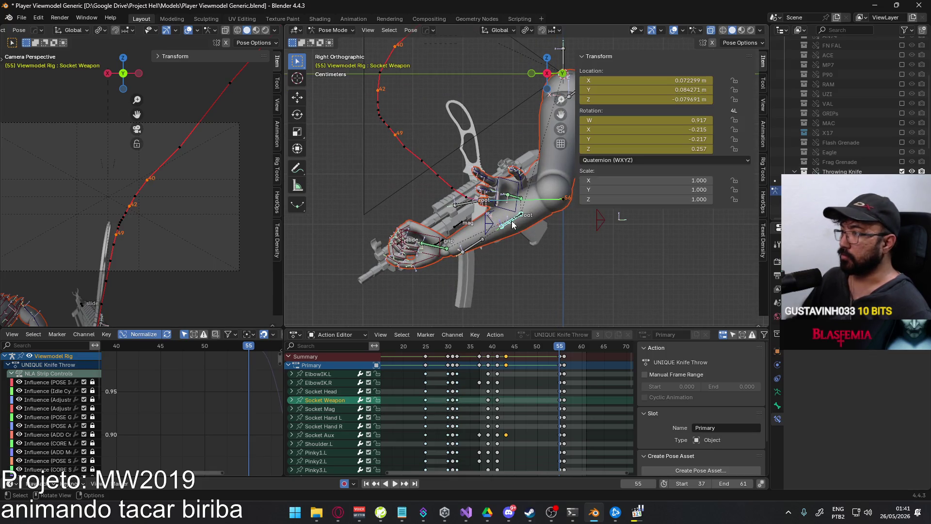
right_click(549, 221)
left_click(639, 220)
left_click(561, 253)
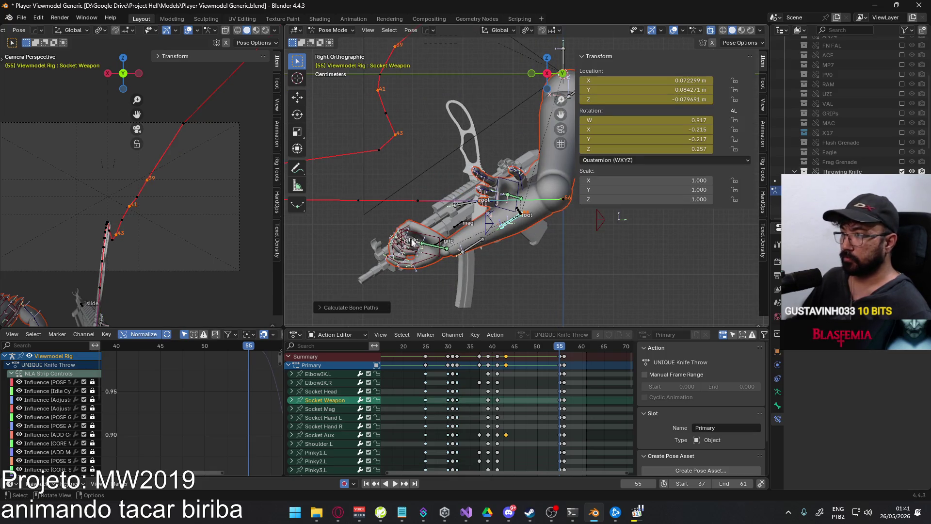
scroll(411, 241, "down", 3)
mouse_move(564, 348)
left_mouse_down()
mouse_move(499, 348)
mouse_move(525, 348)
left_mouse_up()
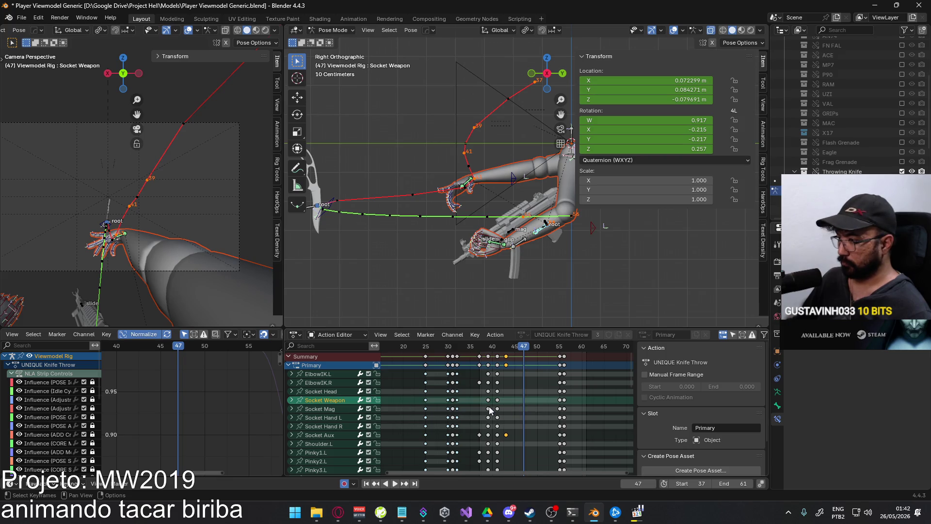
Change the handle type of the Socket Aux Y Location keys and recalculate bone paths
left_click(327, 433)
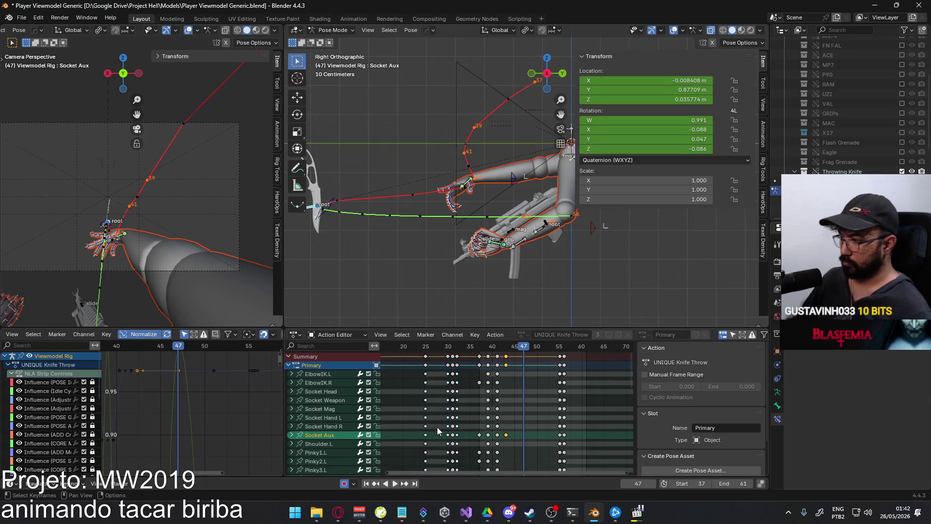
left_click(292, 434)
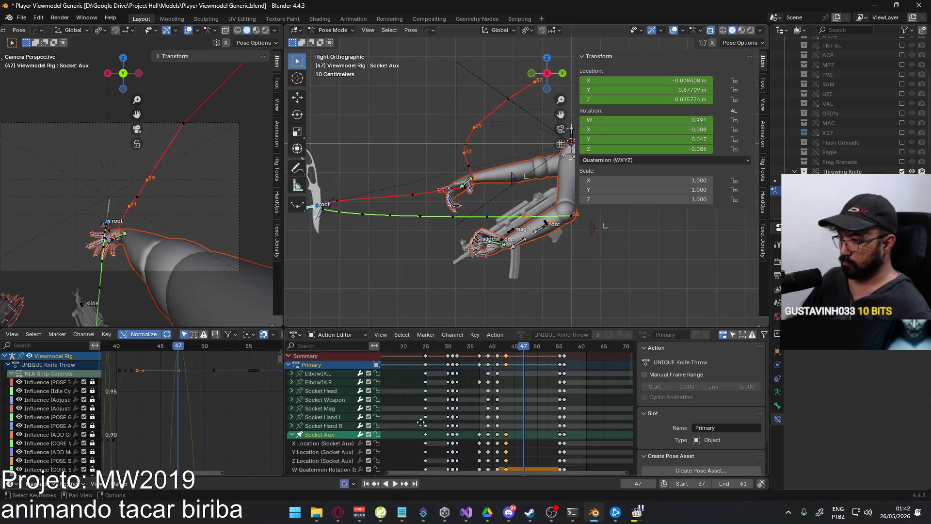
scroll(420, 361, "down", 4)
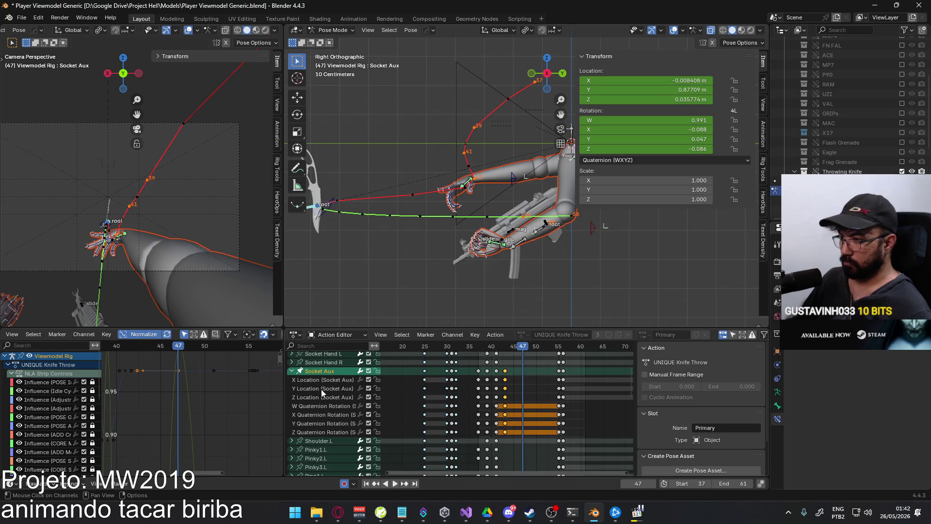
left_click(321, 388)
key("Home")
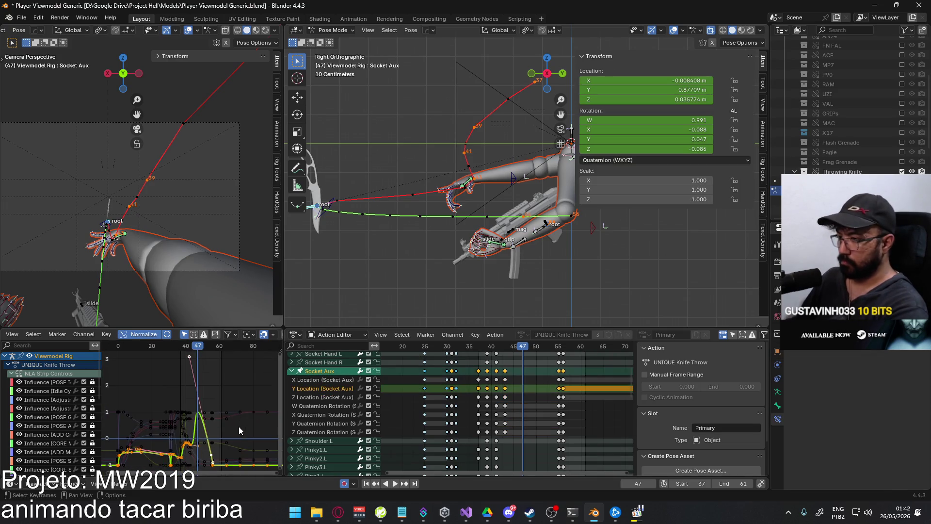
key("v")
left_click(530, 395)
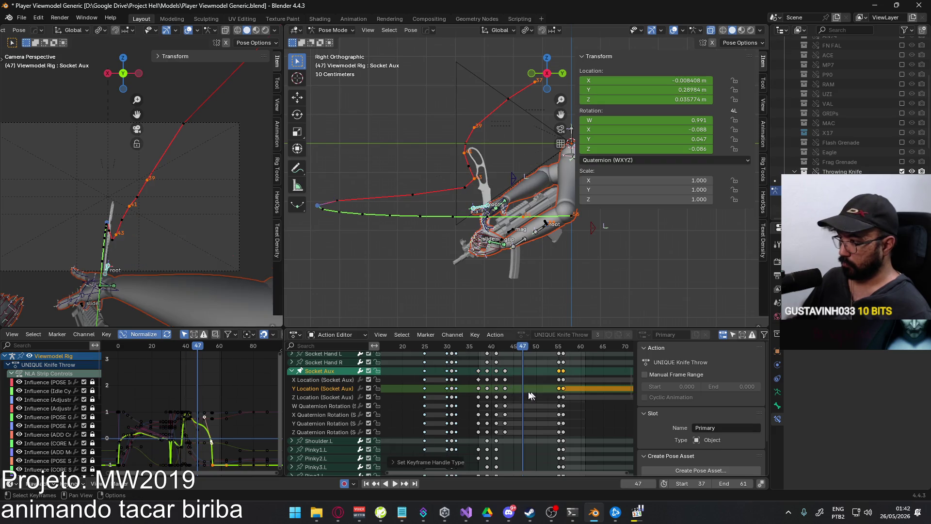
scroll(522, 208, "up", 1)
key("q")
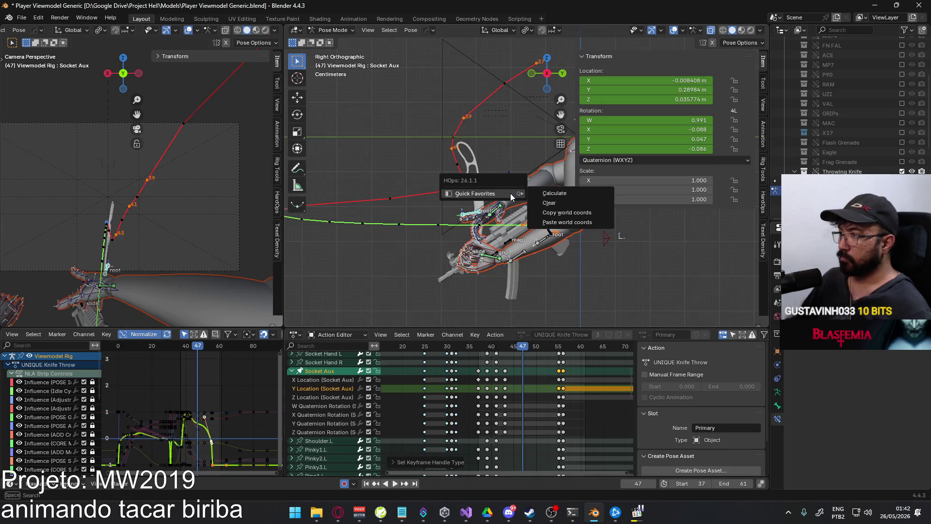
left_click(510, 193)
left_click(527, 236)
Move Socket Aux along global Y to 0.24046 m and recalculate its motion path
scroll(458, 252, "up", 2)
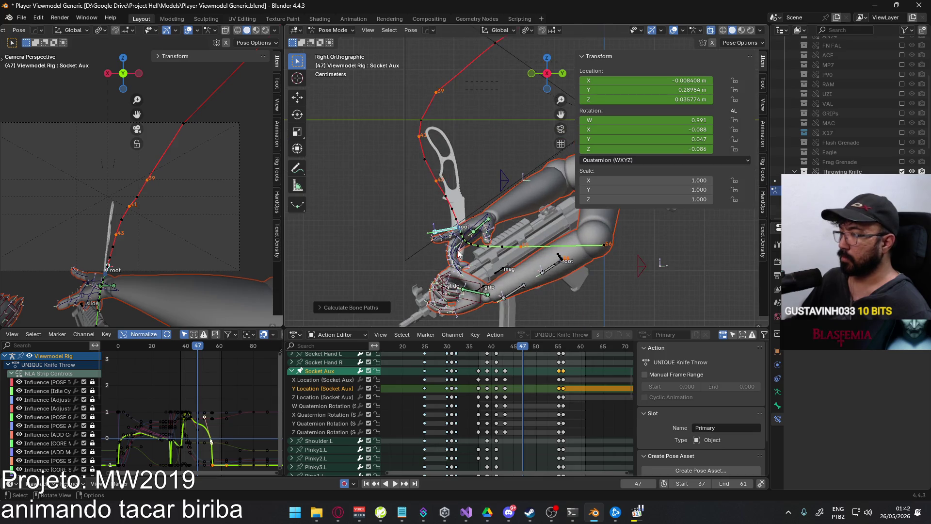
key("g")
key("y")
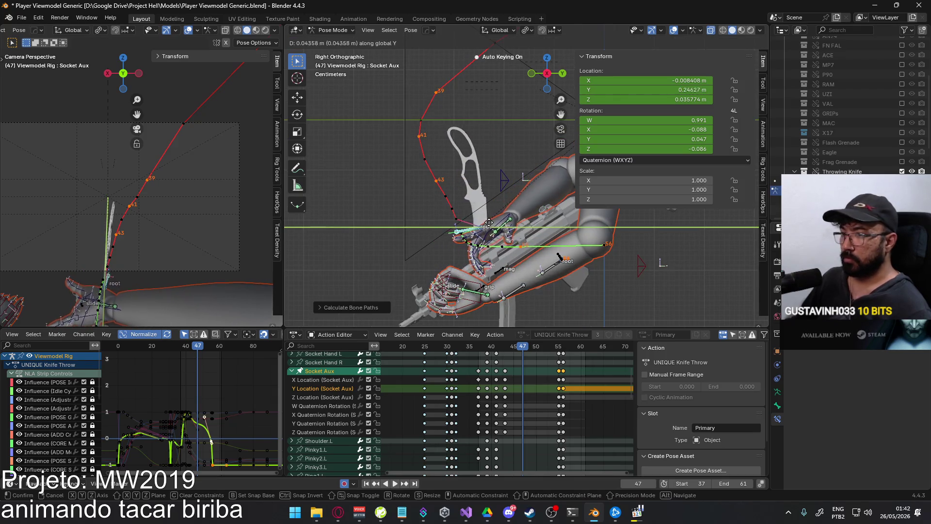
left_click(491, 223)
key("q")
mouse_move(500, 221)
left_click(529, 228)
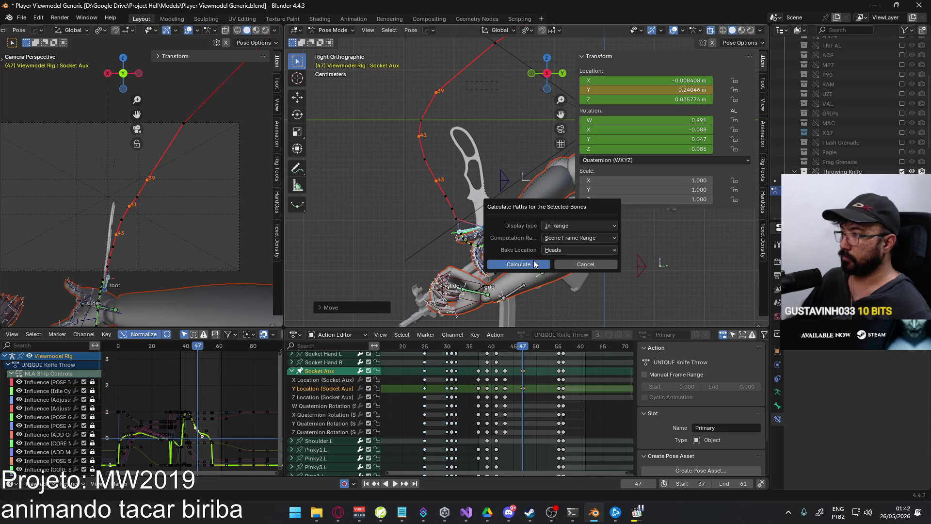
left_click(531, 263)
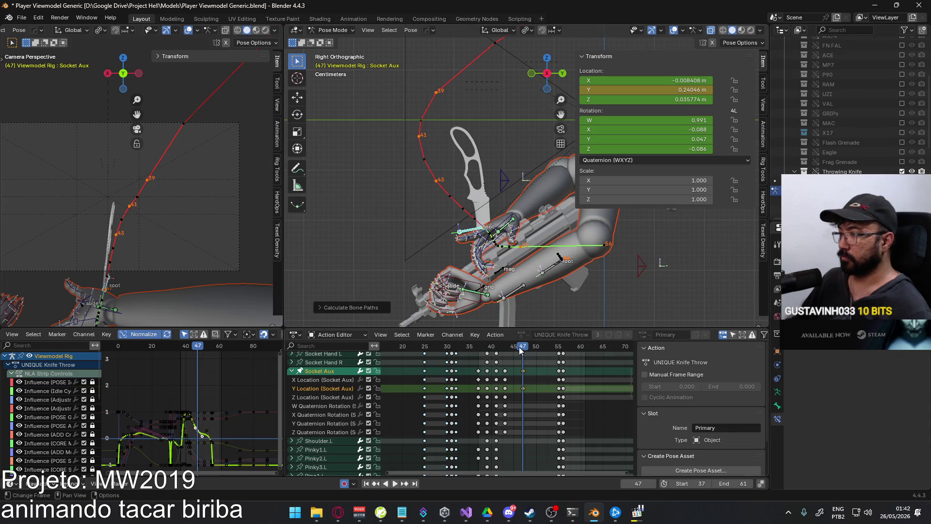
key("space")
At frame 39, move Socket Aux along global X and recalculate the bone paths
left_click(475, 344)
left_click_drag(475, 345, 487, 341)
key("space")
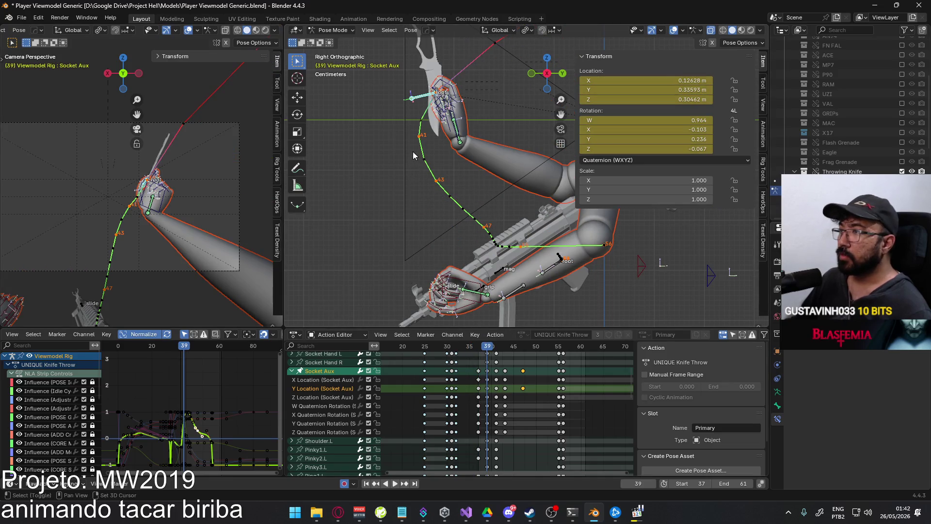
scroll(412, 156, "up", 2)
scroll(206, 167, "up", 2)
key("g")
key("x")
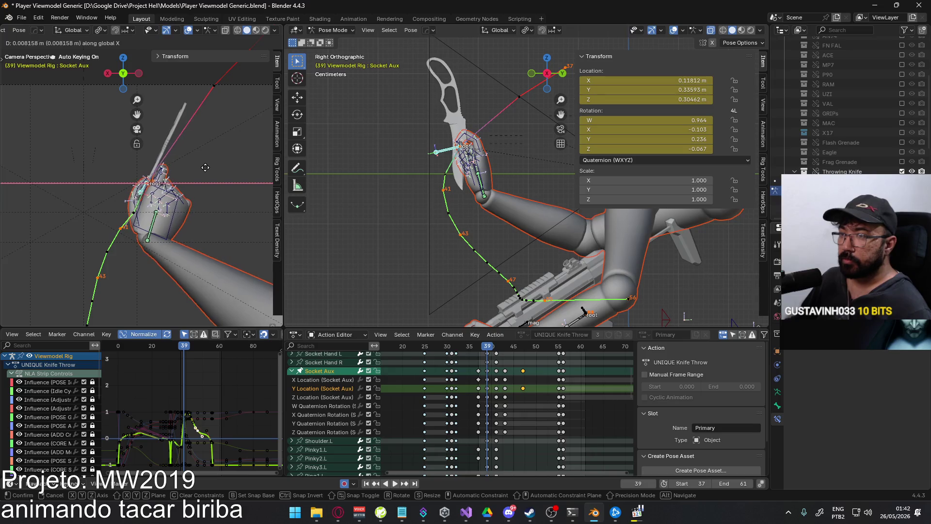
left_click(205, 167)
key("F3")
left_click(241, 168)
left_click(233, 208)
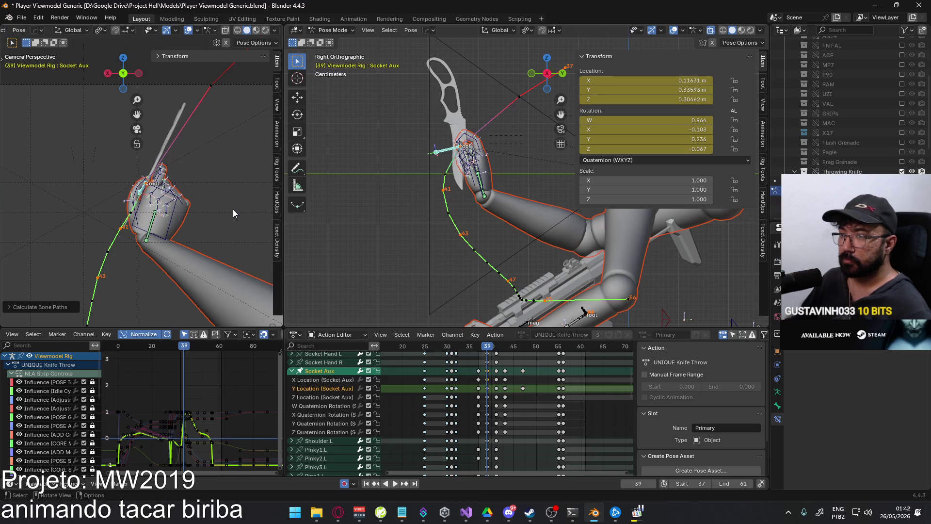
At frame 41, move Socket Aux along X to 0.088887 m, recalculate paths, reselect its group
key("space")
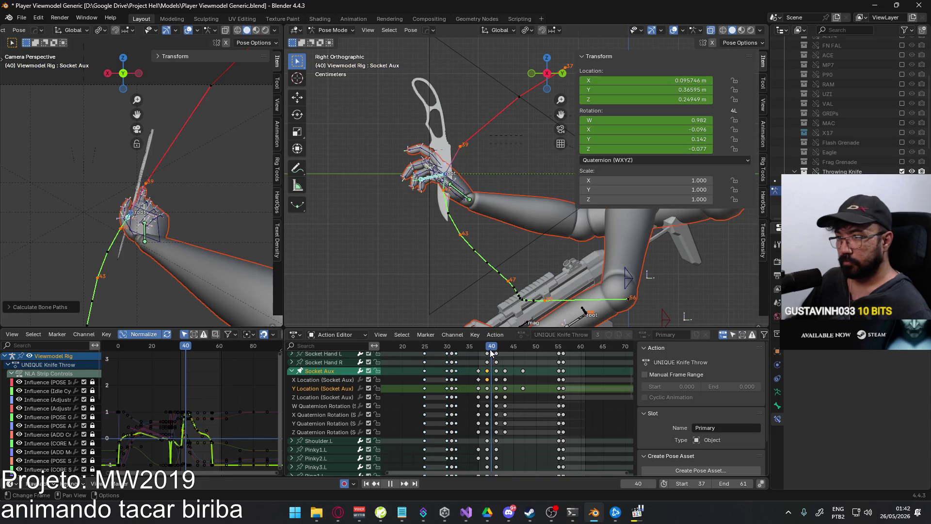
key("space")
key("g")
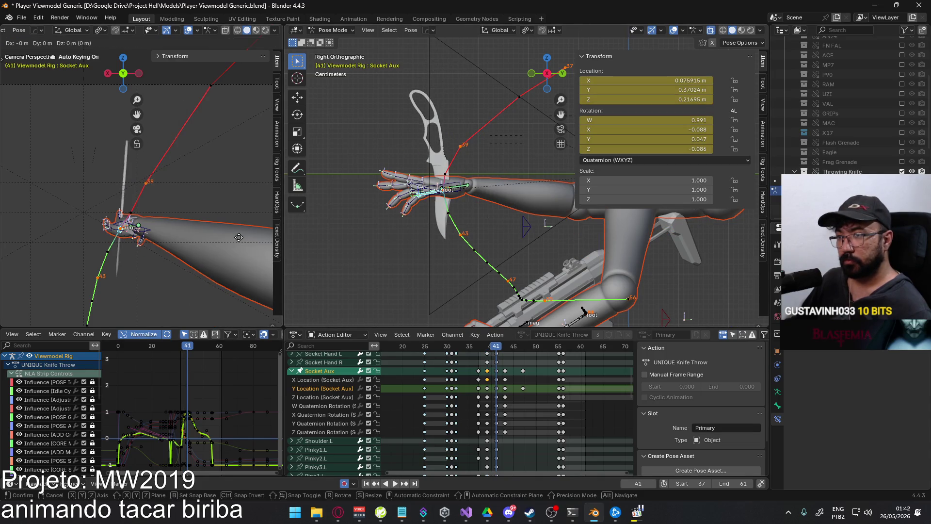
key("x")
left_click(244, 236)
key("q")
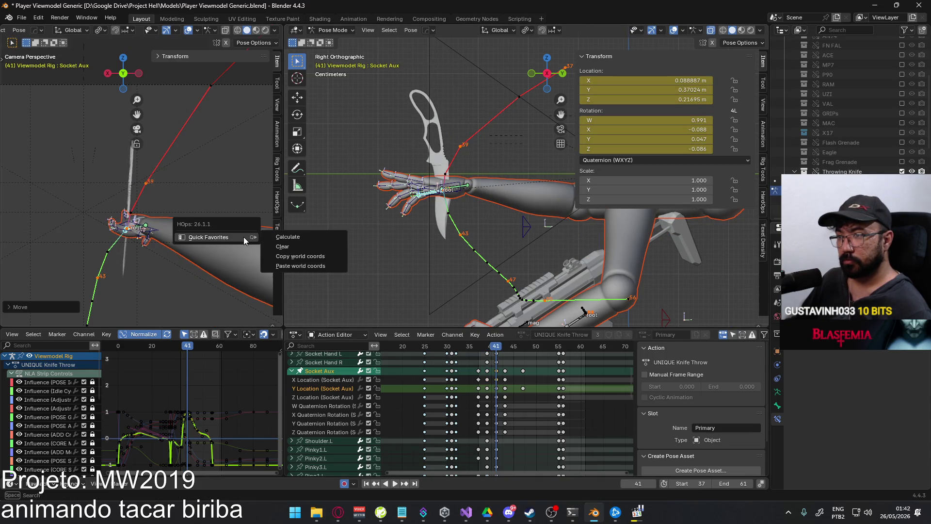
left_click(291, 239)
left_click(280, 281)
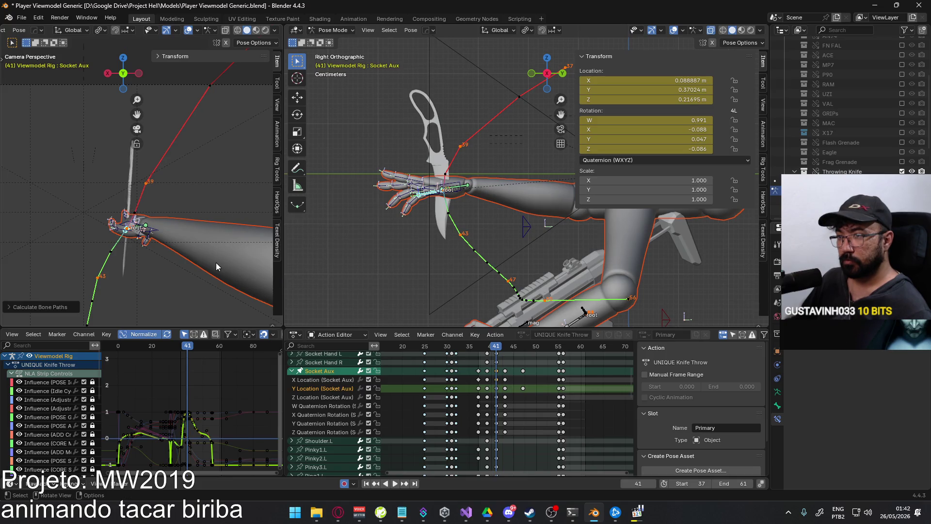
left_click(332, 379)
left_click(334, 371)
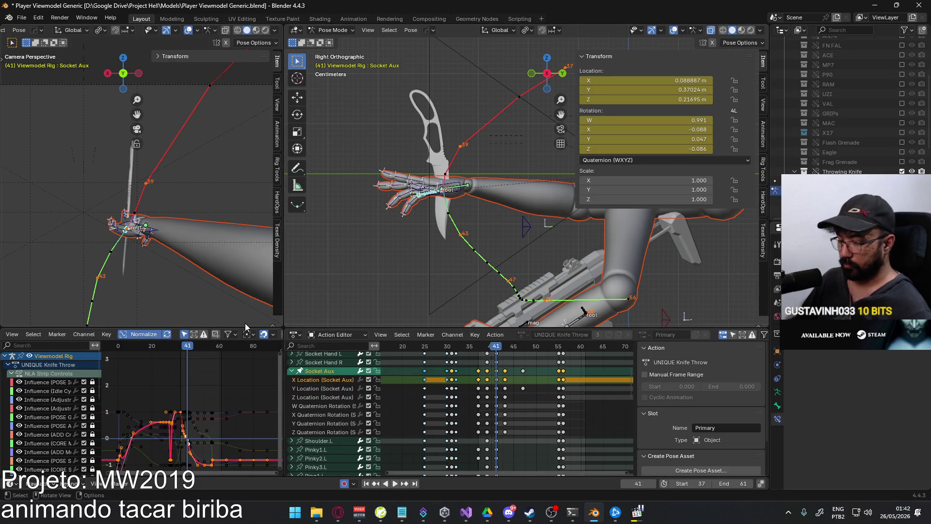
Frame the selected bones in the left view, then return to the camera view
key("KP_Decimal")
key("KP_0")
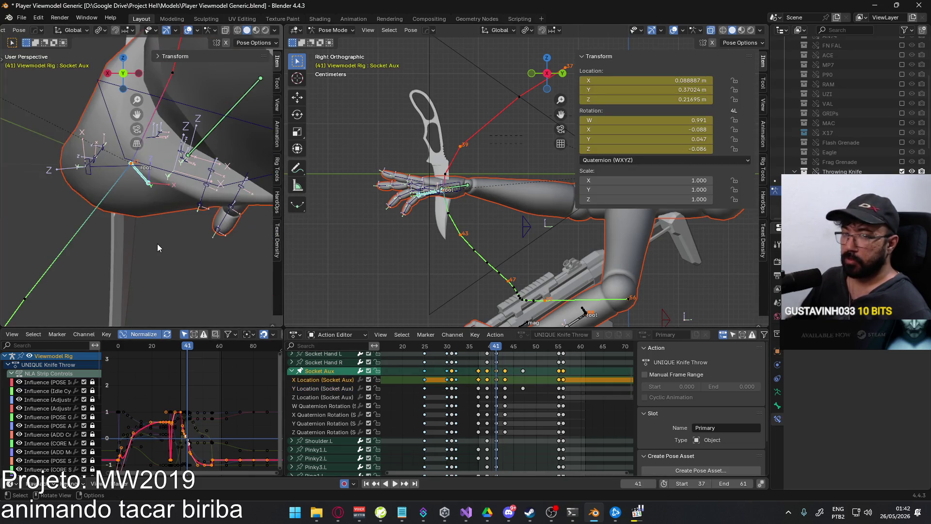
scroll(206, 403, "up", 5)
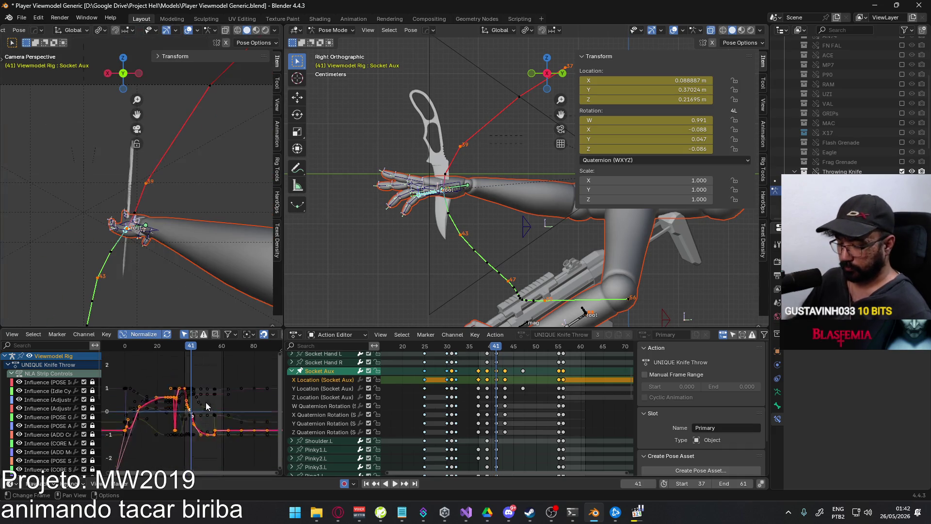
scroll(200, 407, "up", 4)
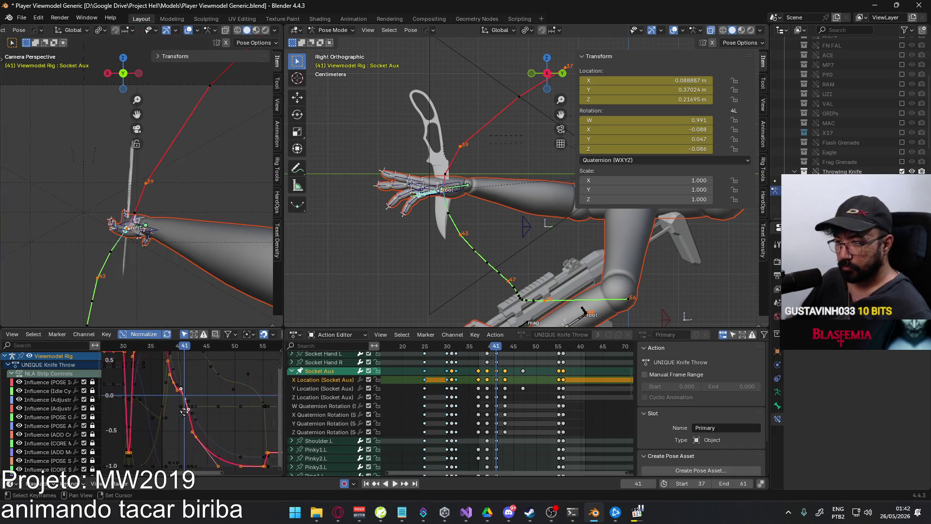
Select the red X Location curve and give its keyframes smooth handles
left_click(201, 403)
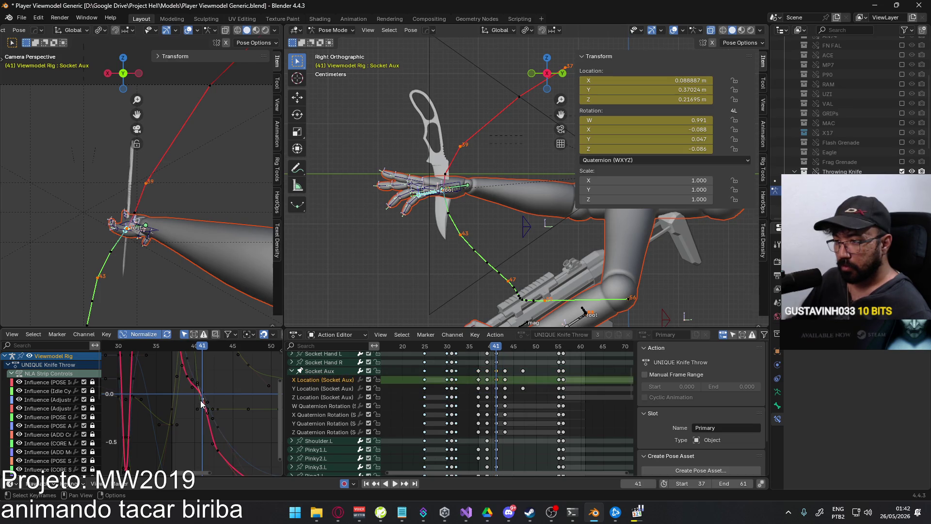
key("g")
key("y")
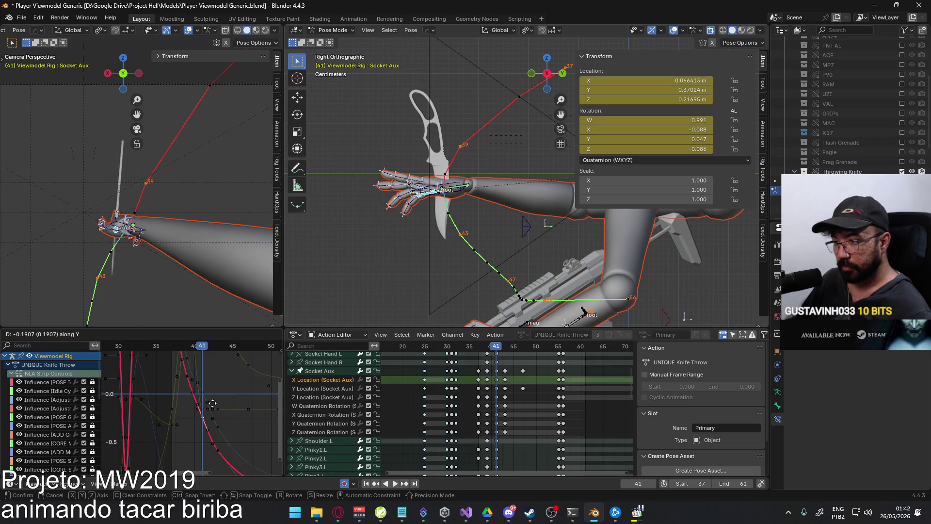
key("Escape")
middle_click_drag(204, 393, 188, 438)
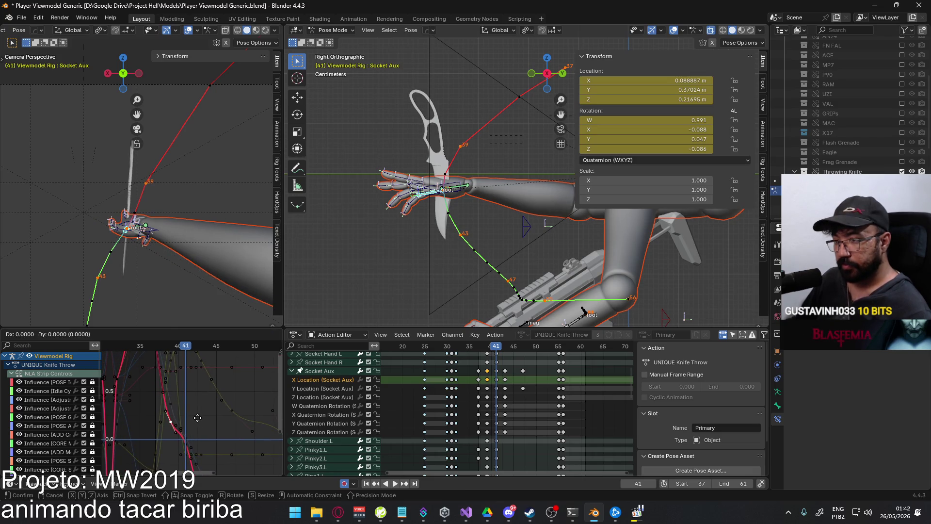
mouse_move(177, 392)
middle_mouse_down()
mouse_move(173, 424)
mouse_move(182, 375)
mouse_move(175, 396)
mouse_move(189, 378)
mouse_move(184, 355)
middle_mouse_up()
key("v")
left_click(164, 389)
Pick a keyframe on the X Location curve and adjust its value twice
left_click(173, 416)
key("g")
key("y")
left_click(193, 398)
key("g")
key("y")
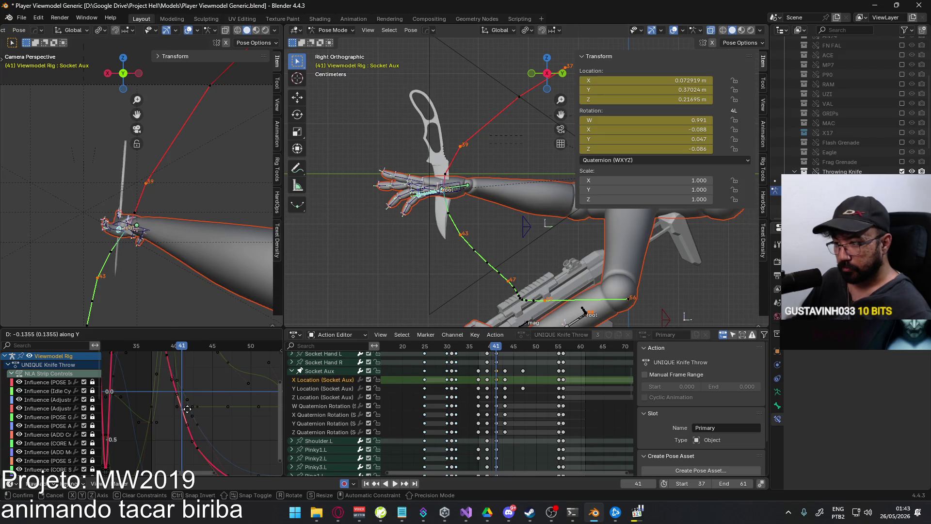
middle_click_drag(188, 407, 186, 383)
Change the value of the keyframe near frame 39, then play back and scrub to frame 43
left_click(192, 406)
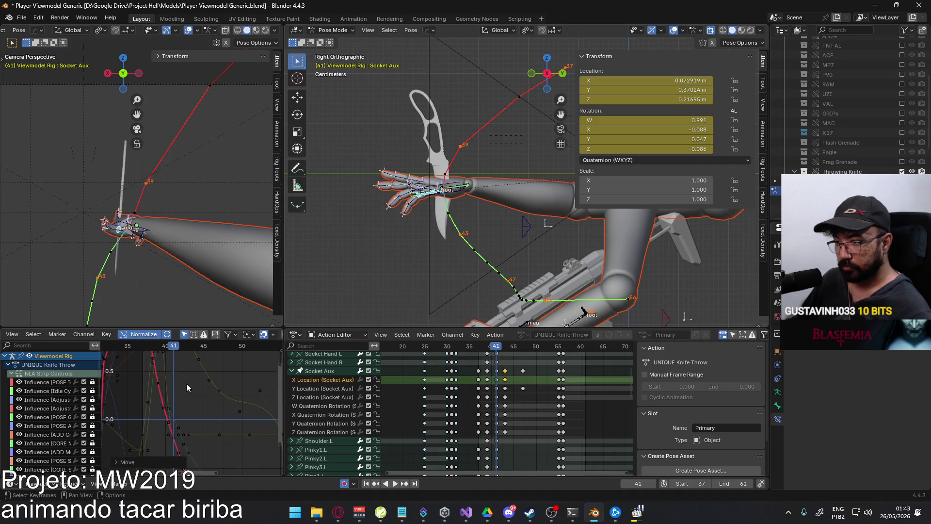
left_click(163, 387)
key("g")
key("y")
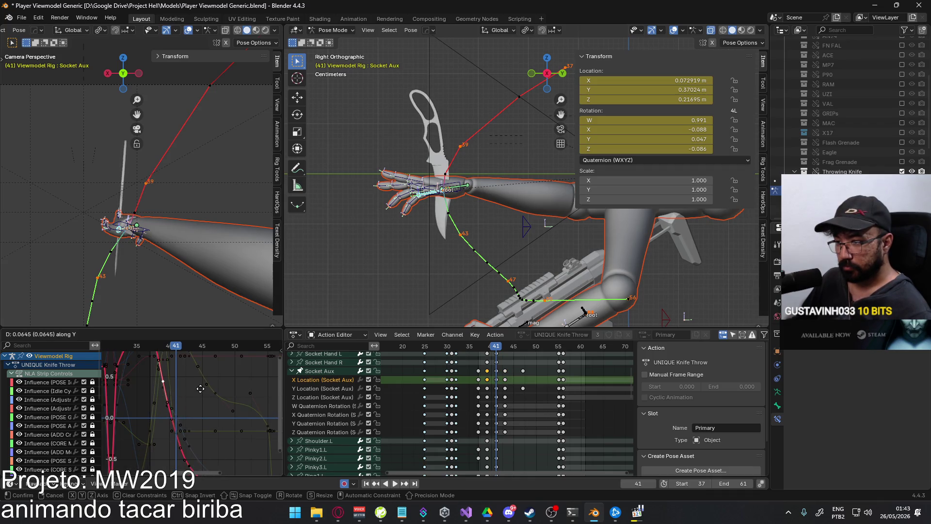
left_click(200, 388)
key("space")
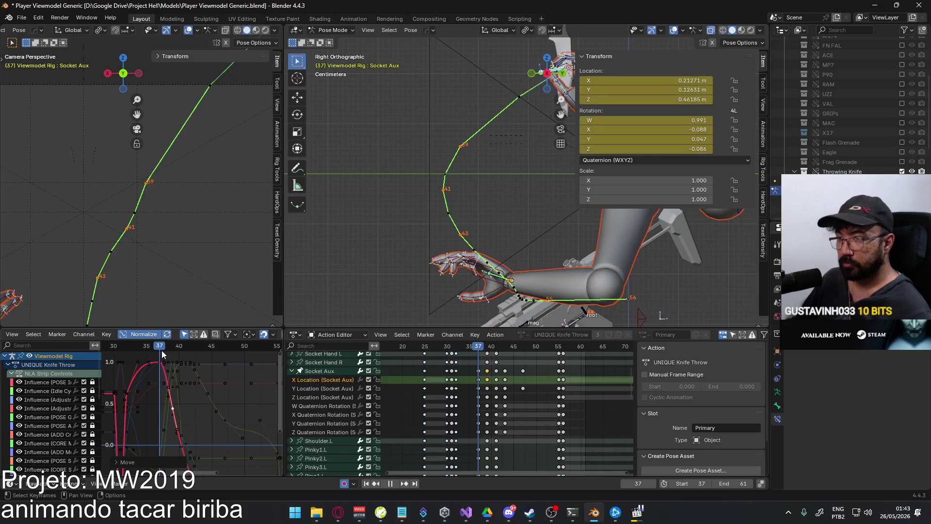
left_click_drag(162, 346, 198, 347)
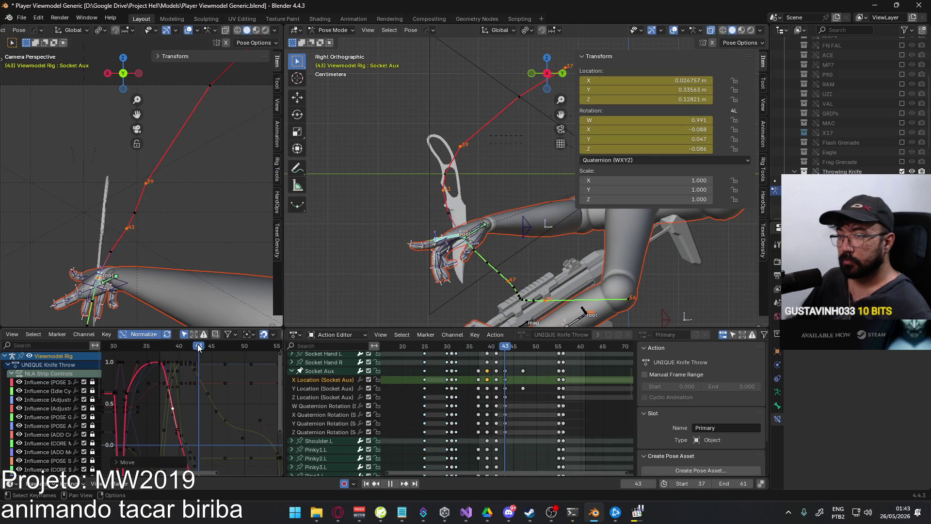
Recalculate the bone motion paths and scrub back to frame 41
key("q")
mouse_move(147, 241)
left_click(218, 243)
left_click(208, 284)
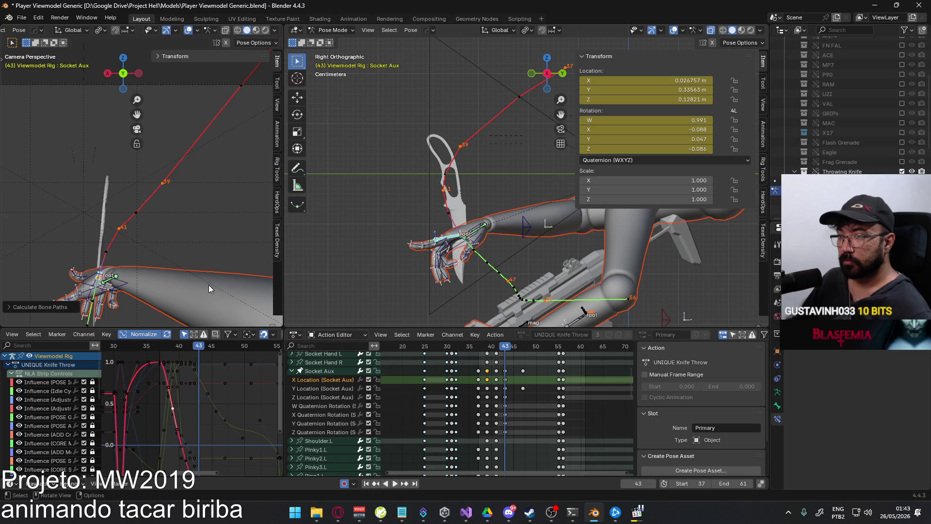
left_click_drag(202, 355, 188, 349)
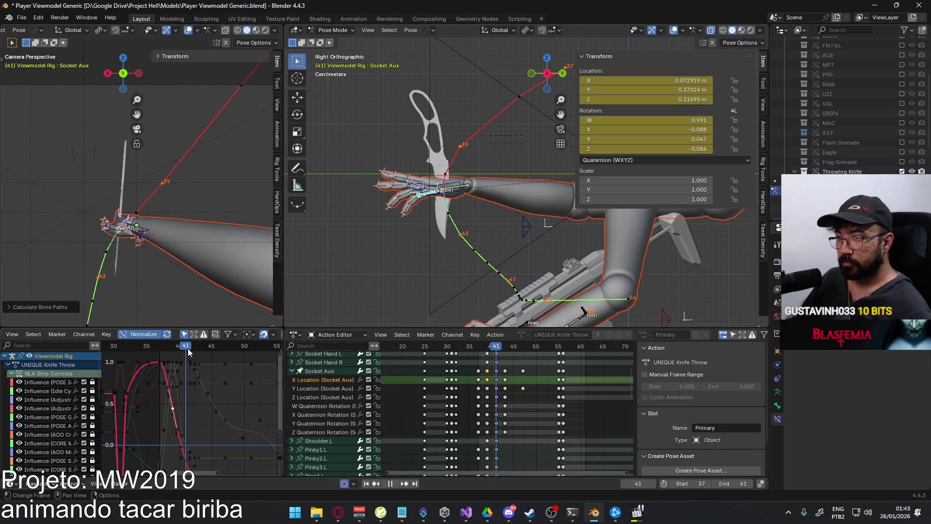
middle_click_drag(204, 383, 202, 474)
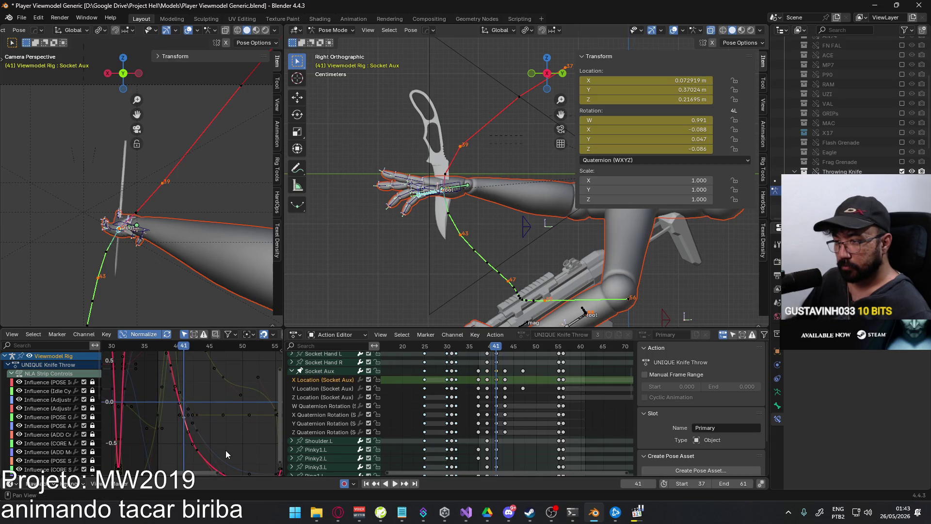
Move the chosen key, then recalculate the Socket Aux motion path
key("g")
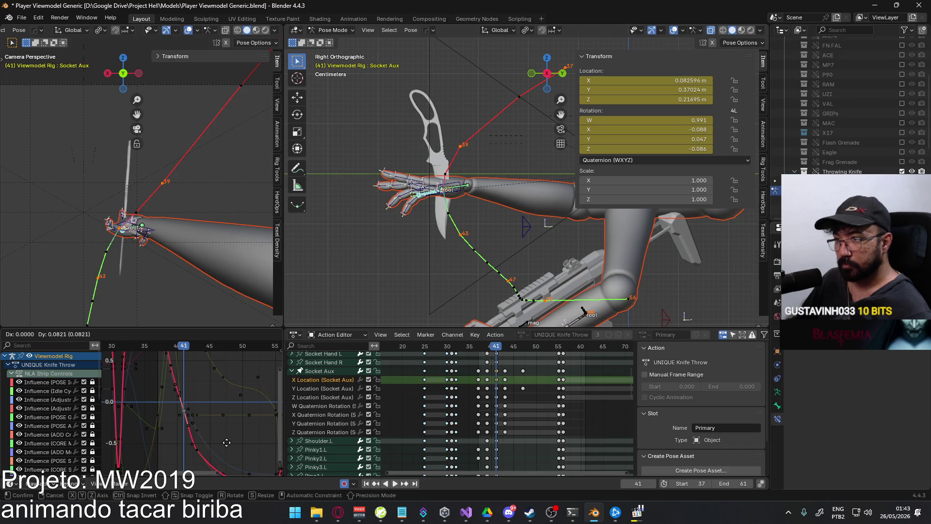
left_click(226, 442)
key("q")
left_click(243, 266)
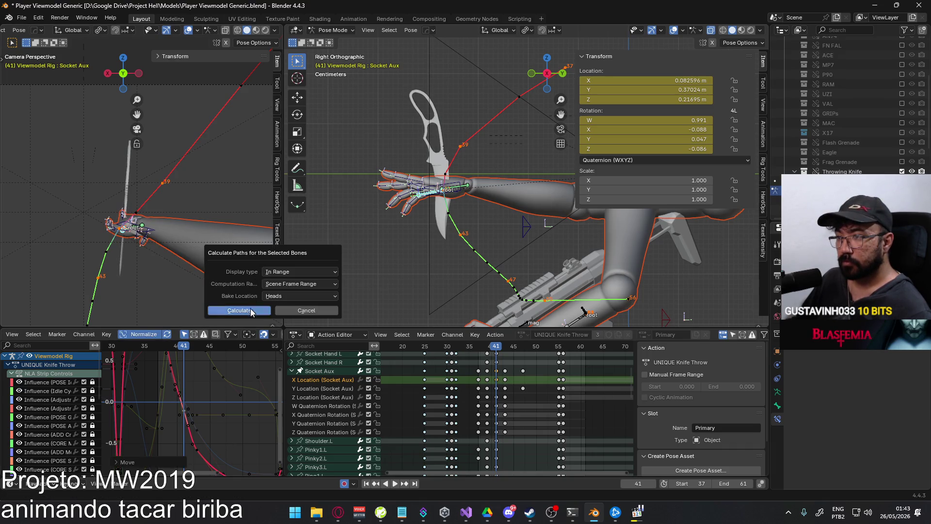
left_click(250, 311)
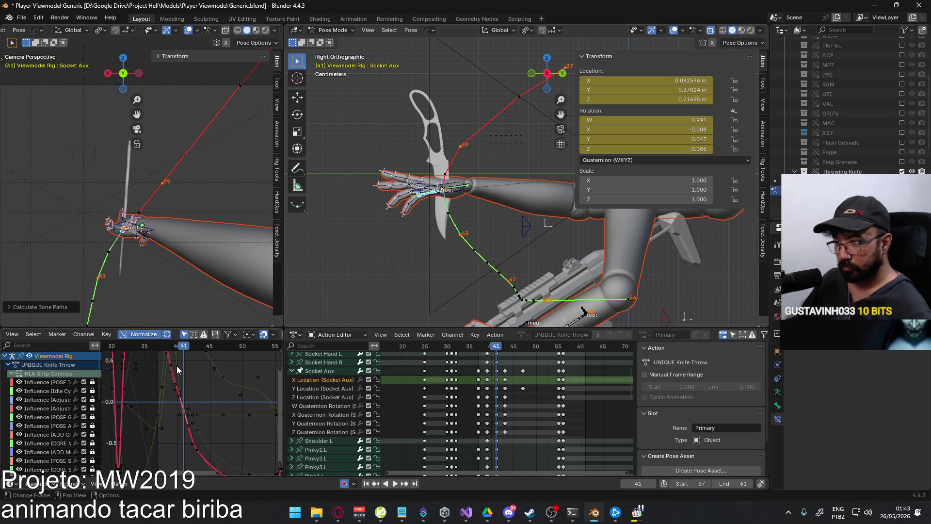
Reposition another X Location keyframe and recalculate the bone paths
left_click(197, 447)
key("g")
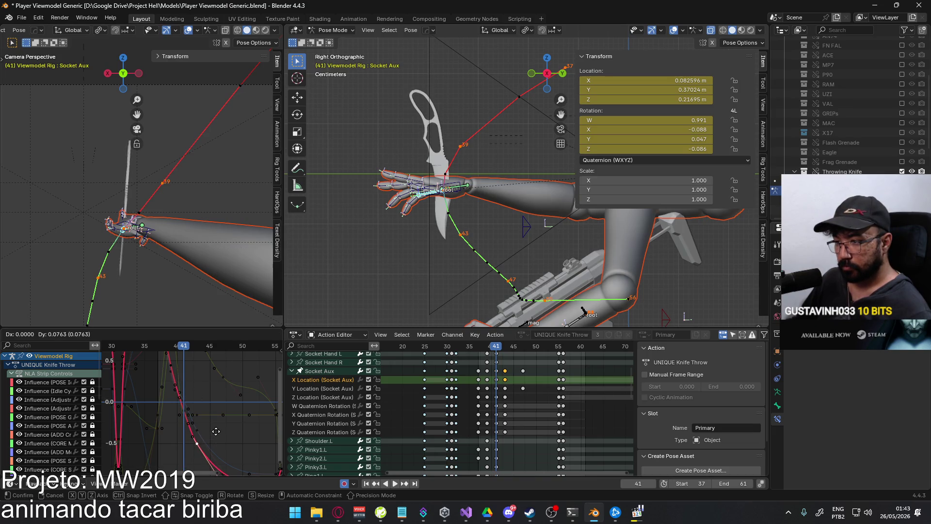
left_click(216, 429)
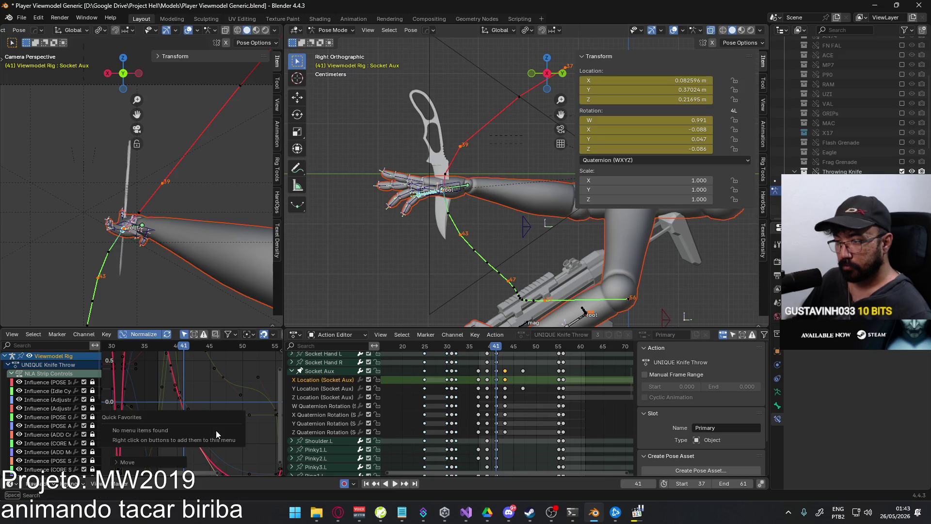
key("q")
mouse_move(220, 237)
left_click(258, 236)
left_click(251, 278)
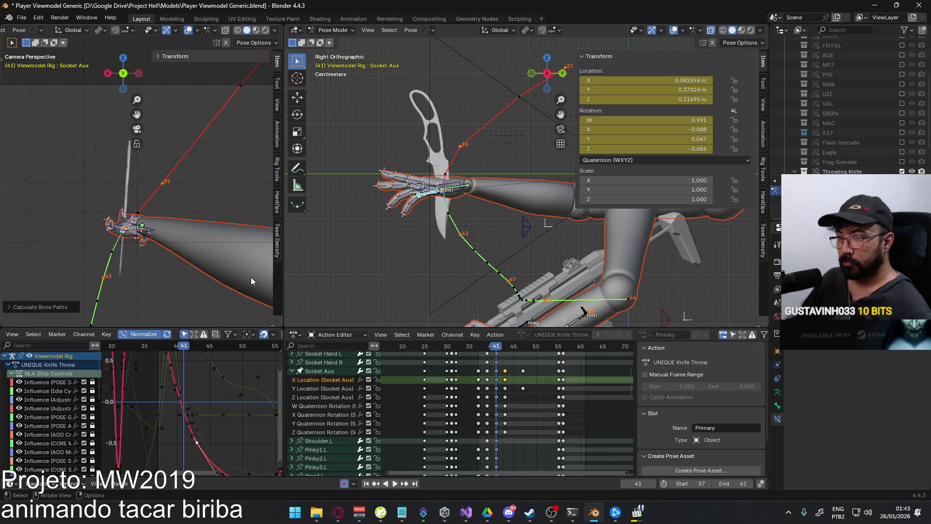
At frame 41, raise the X Location key to about 0.0874 m and recalculate bone paths
key("space")
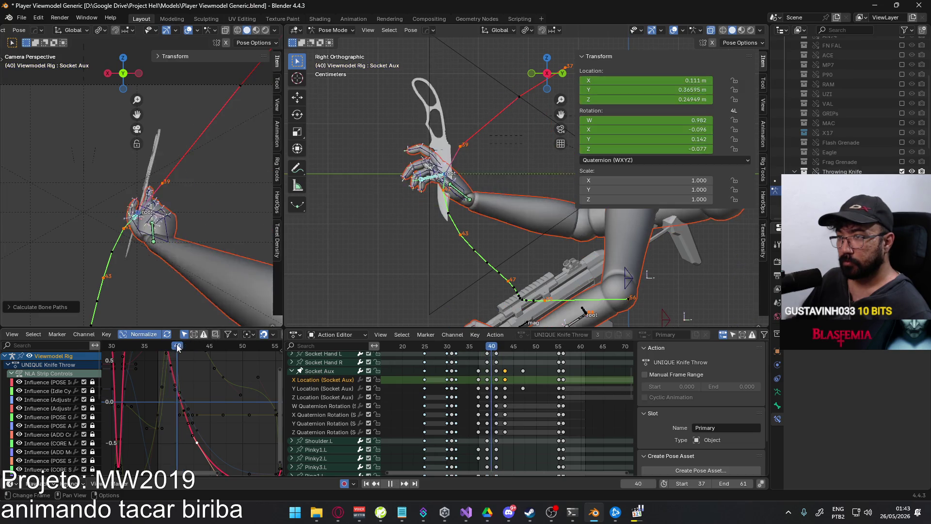
key("space")
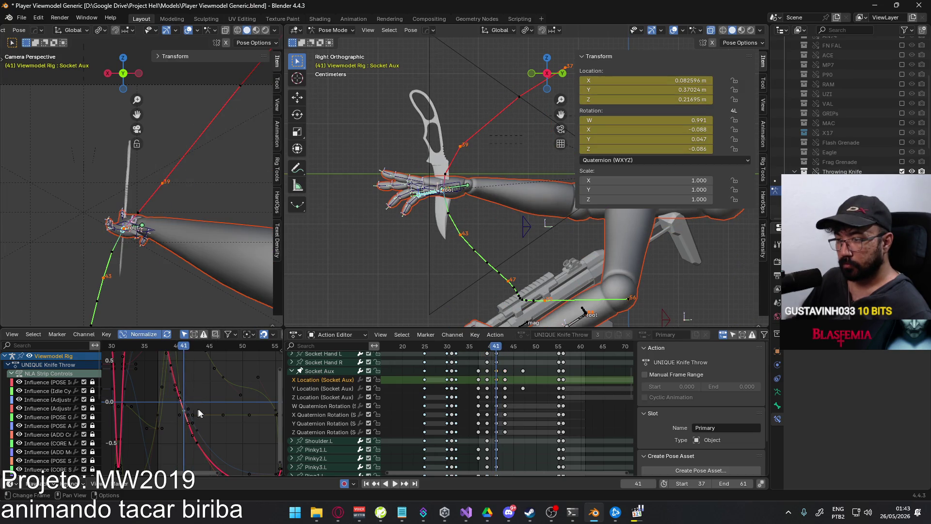
key("g")
key("y")
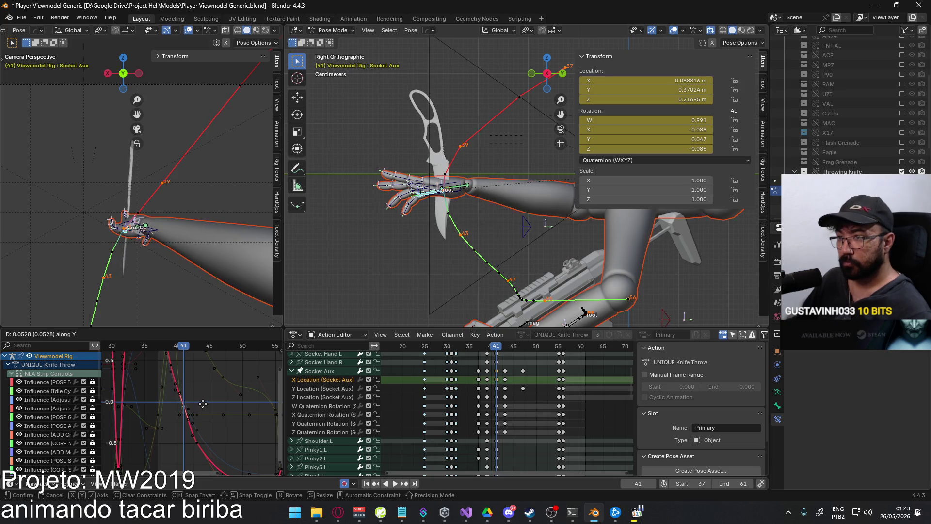
left_click(203, 402)
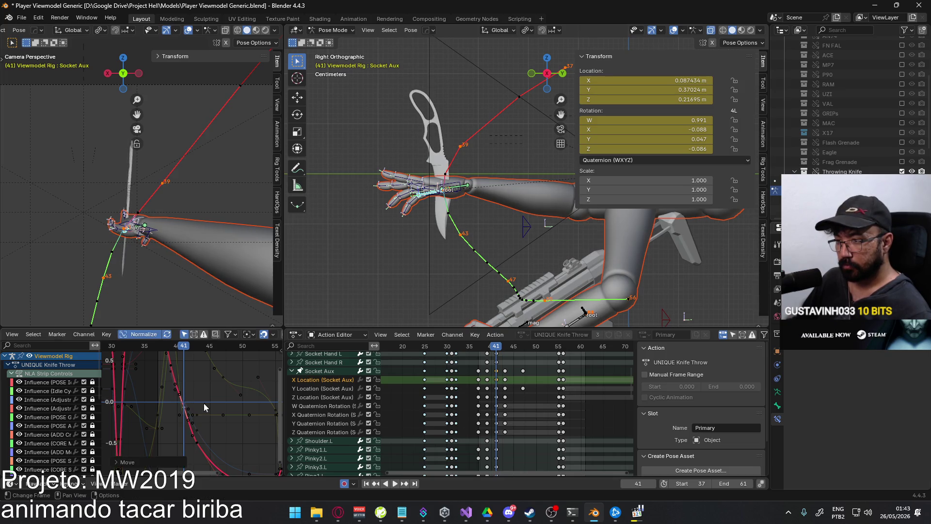
key("q")
left_click(213, 240)
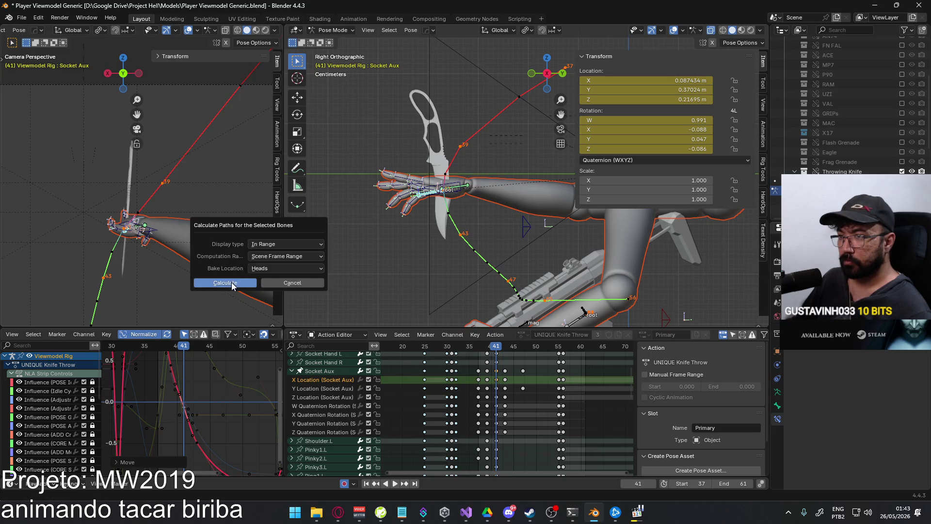
left_click(231, 281)
Play back the throw and set the current frame to 39
key("space")
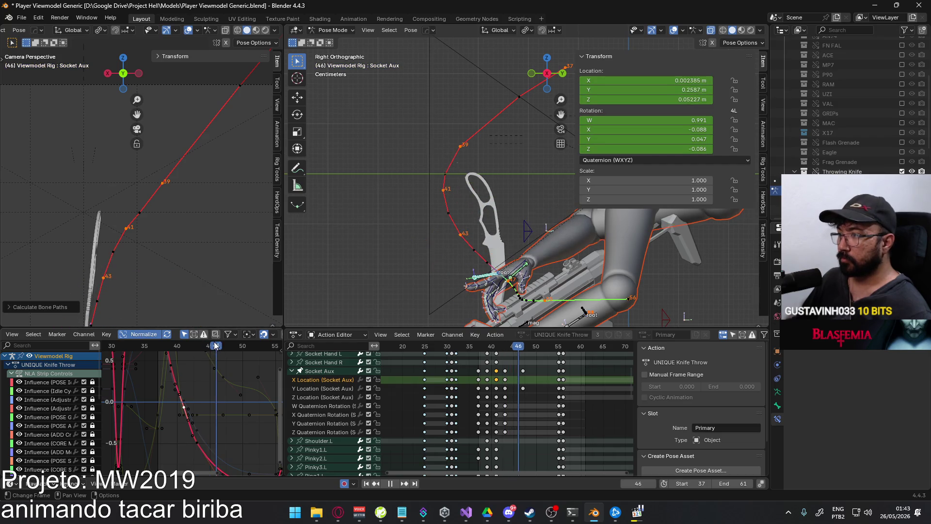
left_click(152, 345)
left_click_drag(152, 345, 171, 345)
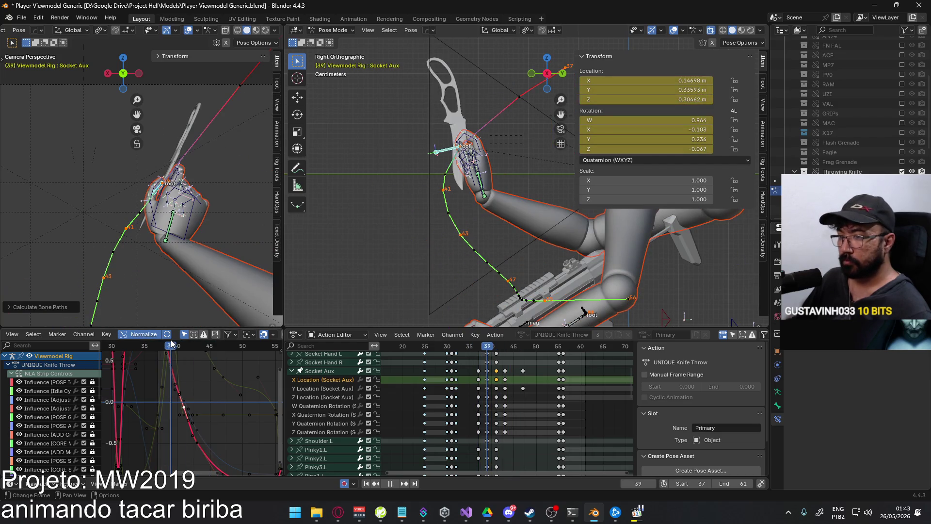
At frame 39, move the Socket Aux X Location key so it reads about 0.147 m
key("space")
key("g")
key("y")
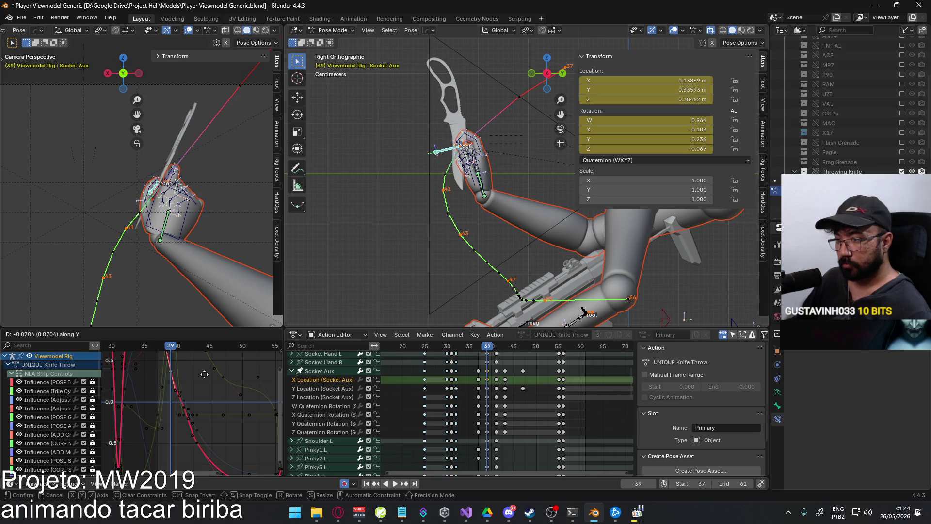
key("Escape")
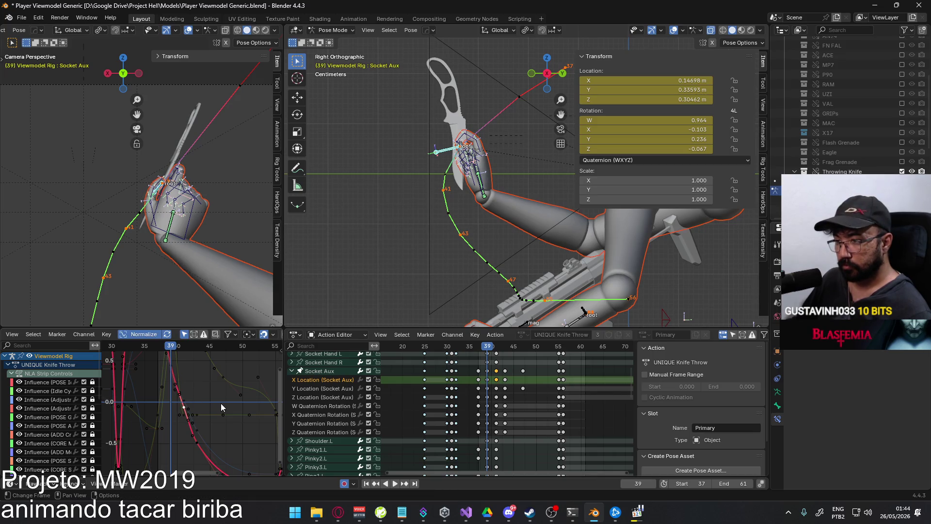
key("g")
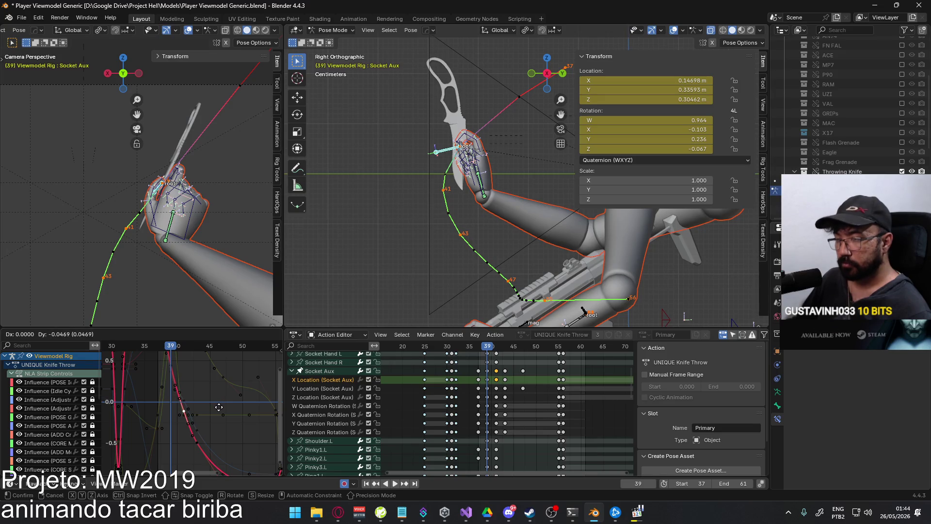
left_click(220, 408)
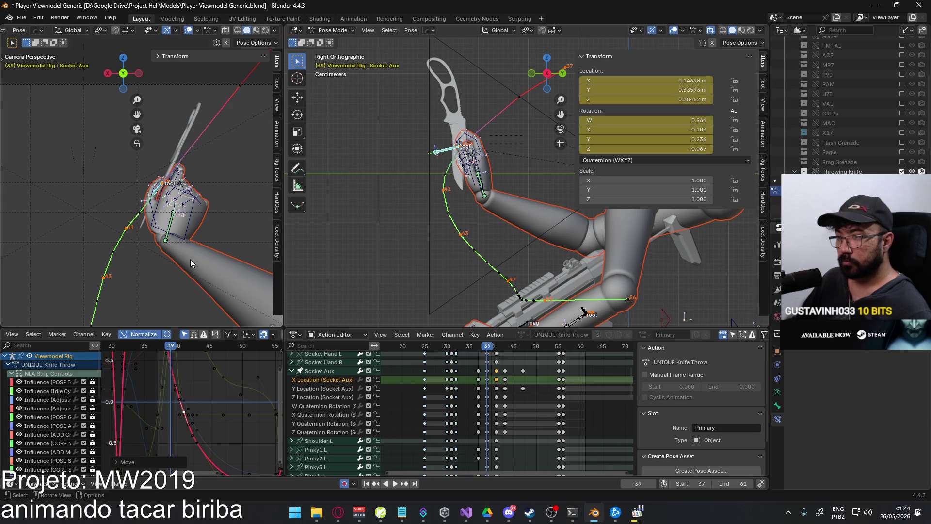
Recalculate the bone motion paths and advance the current frame to 48
key("q")
left_click(248, 262)
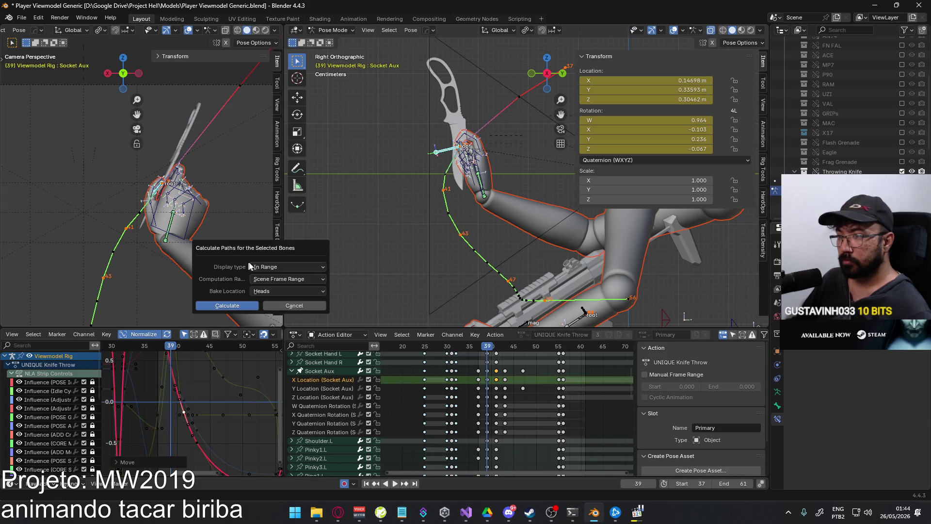
left_click(253, 309)
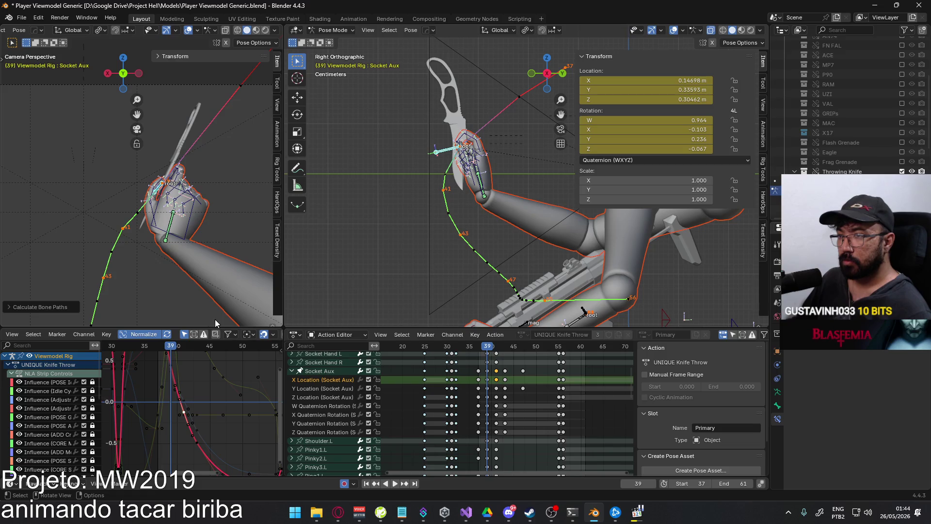
scroll(195, 298, "down", 3)
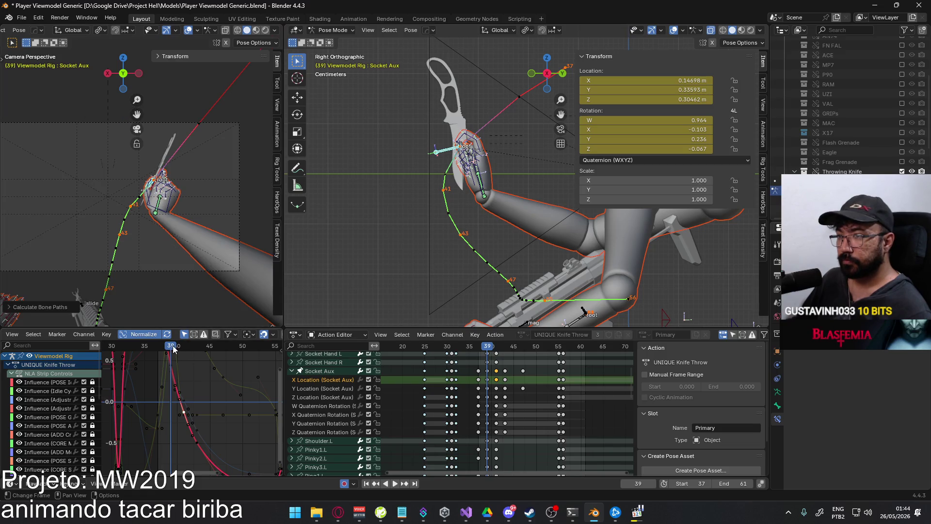
mouse_move(174, 348)
left_mouse_down()
mouse_move(231, 344)
mouse_move(169, 349)
mouse_move(184, 347)
left_mouse_up()
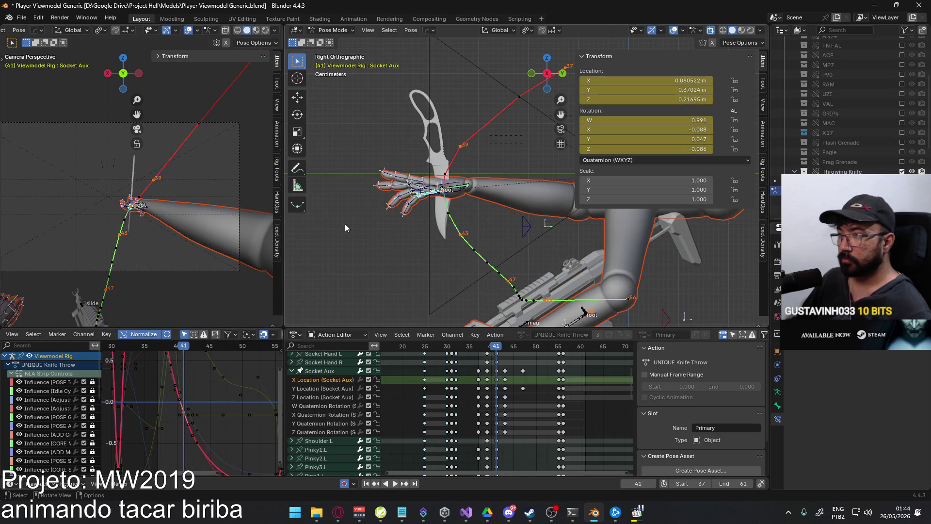
Select HandIK.R, shift it along global X, then advance to frame 43
left_click(443, 186)
scroll(160, 223, "up", 3)
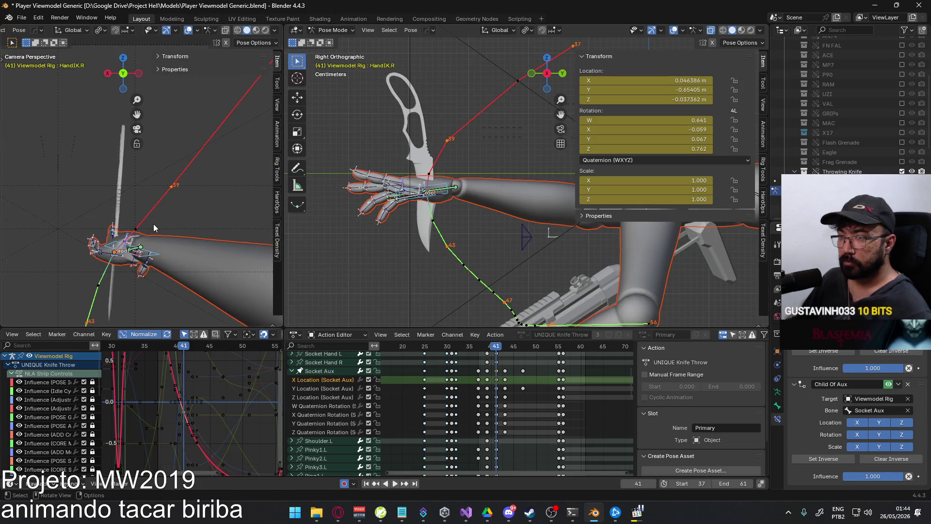
key("g")
key("x")
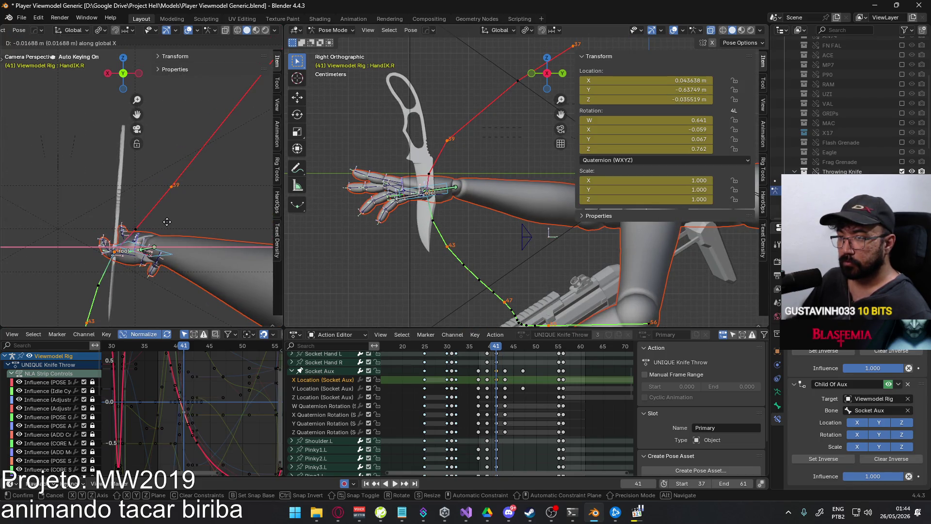
left_click(167, 222)
middle_click_drag(167, 221, 202, 158, "shift")
left_click_drag(186, 347, 197, 347)
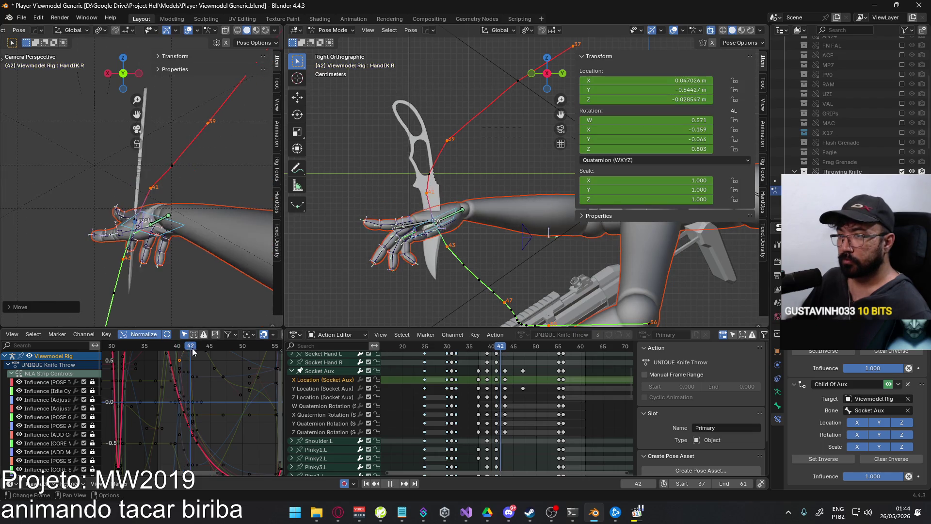
Move HandIK.R at frame 43 and calculate its motion path
key("g")
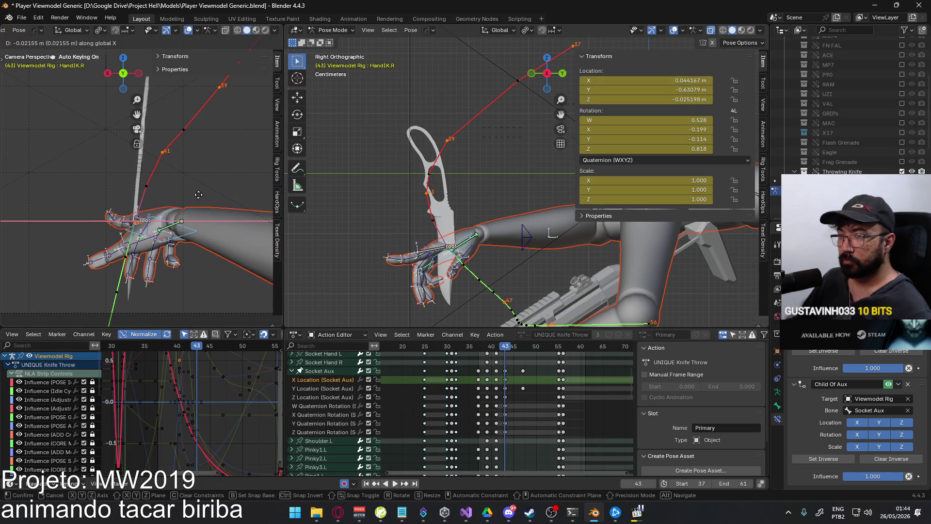
left_click(197, 195)
key("q")
mouse_move(207, 199)
left_click(251, 199)
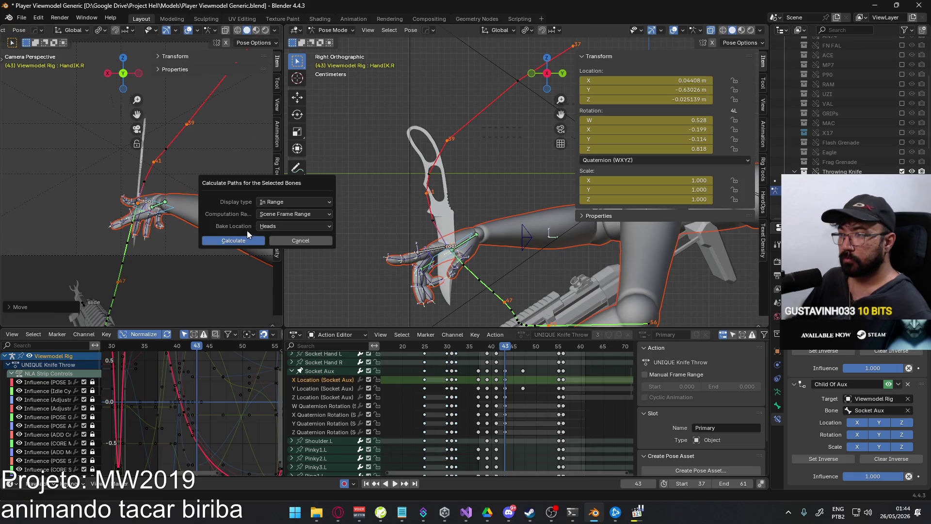
left_click(241, 246)
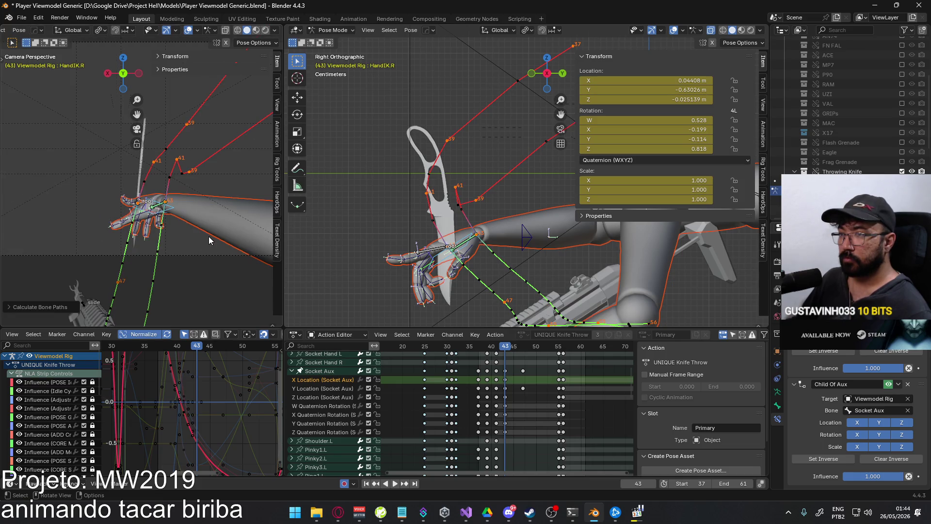
At frame 41, lower HandIK.R along global Z and recalculate the motion paths
left_click(491, 347)
key("space")
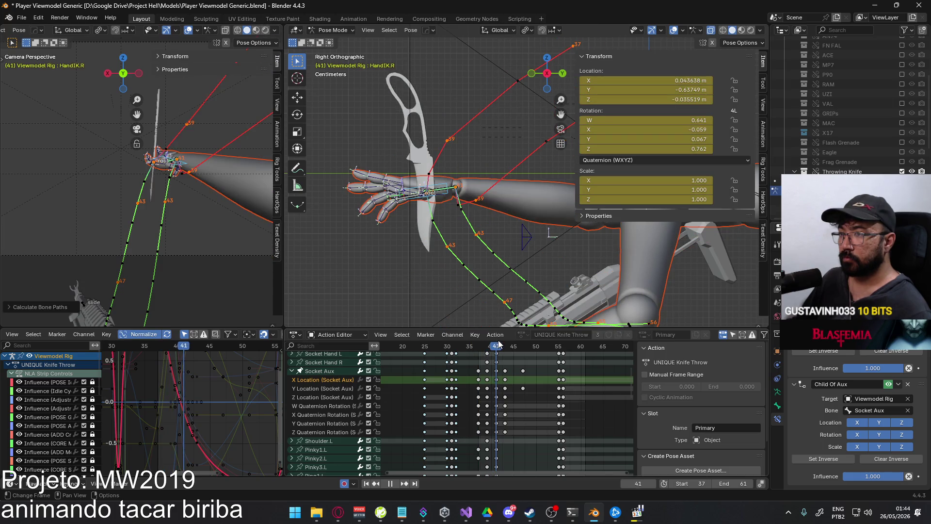
key("space")
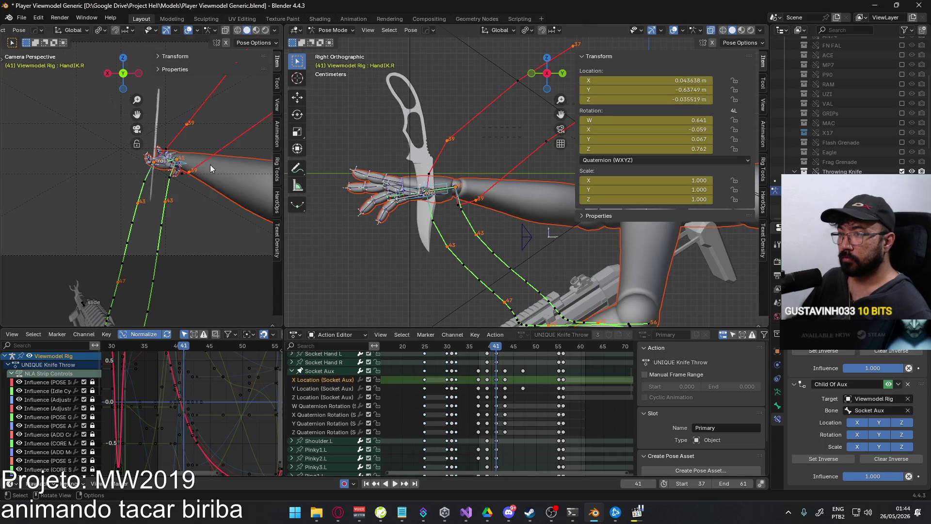
key("g")
key("z")
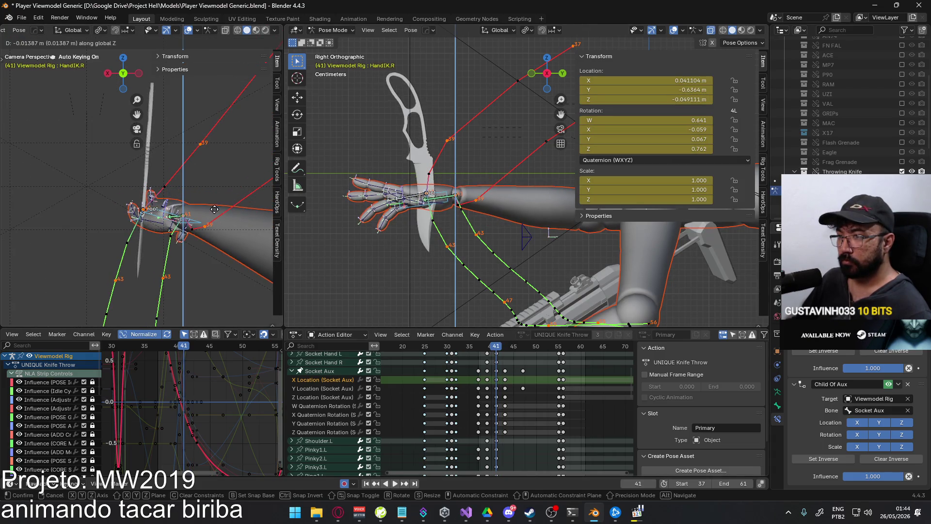
left_click(214, 209)
key("q")
left_click(269, 198)
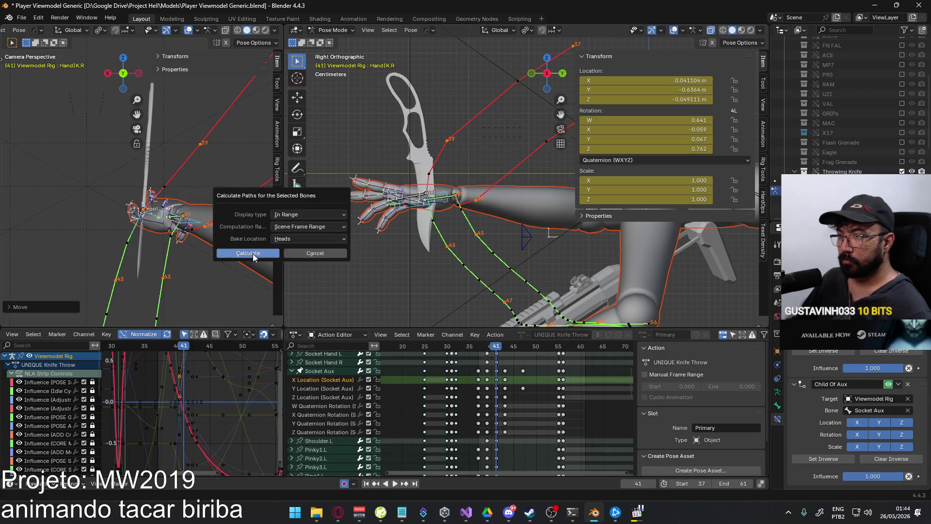
left_click(237, 235)
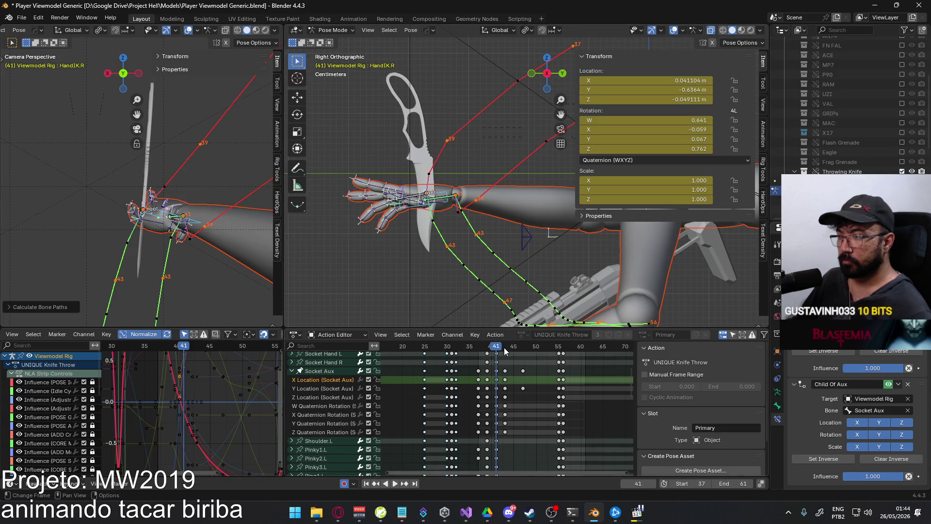
Review the throw and reposition HandIK.R again at frame 41
key("space")
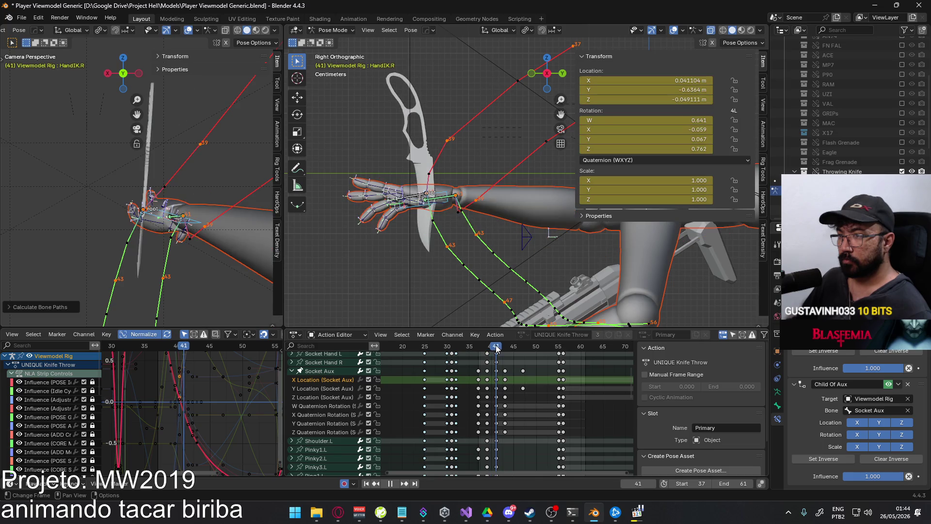
left_click_drag(496, 347, 496, 346)
key("g")
left_click(471, 252)
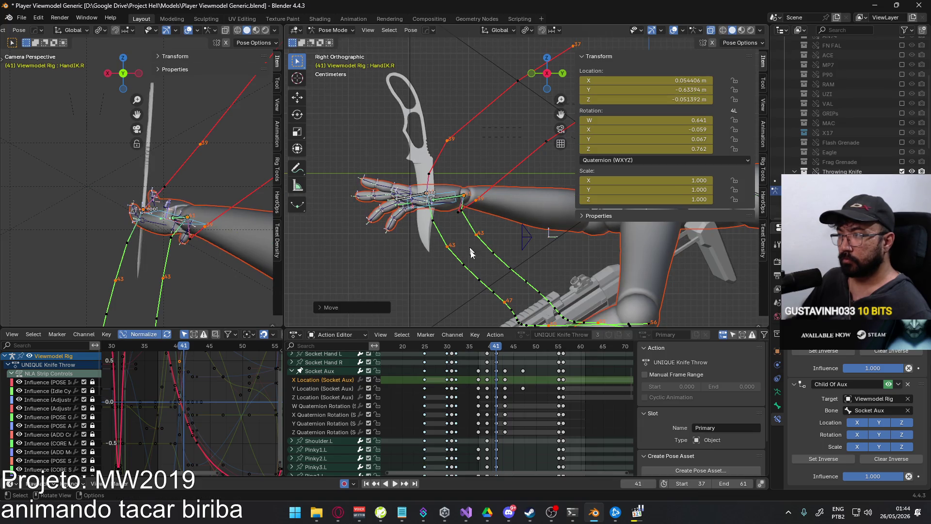
At frame 43, shift HandIK.R along X to 0.041539 m, then scrub back to frame 41
key("space")
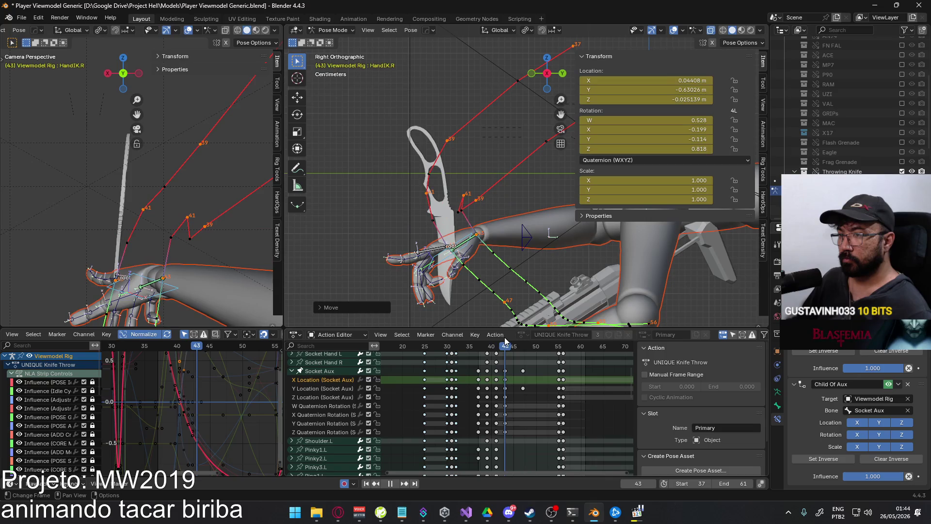
key("space")
key("g")
key("x")
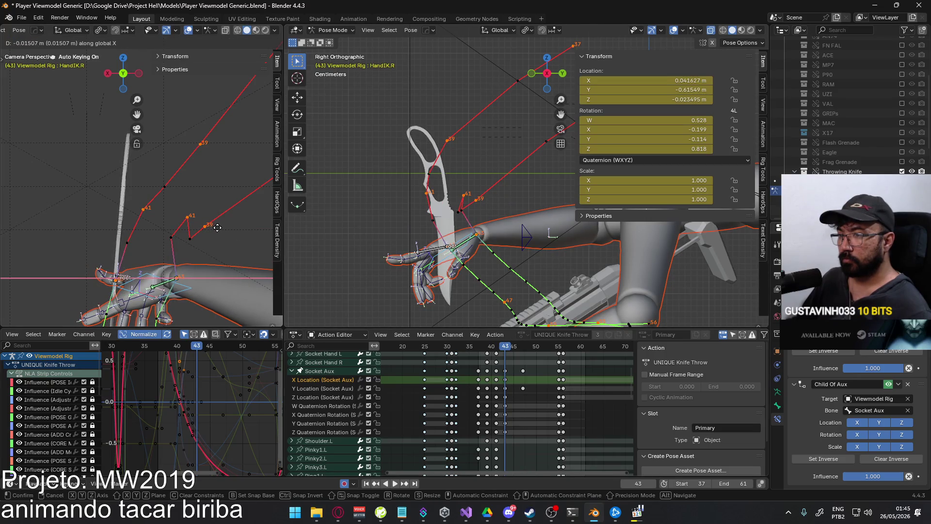
left_click(219, 231)
left_click_drag(504, 345, 504, 343)
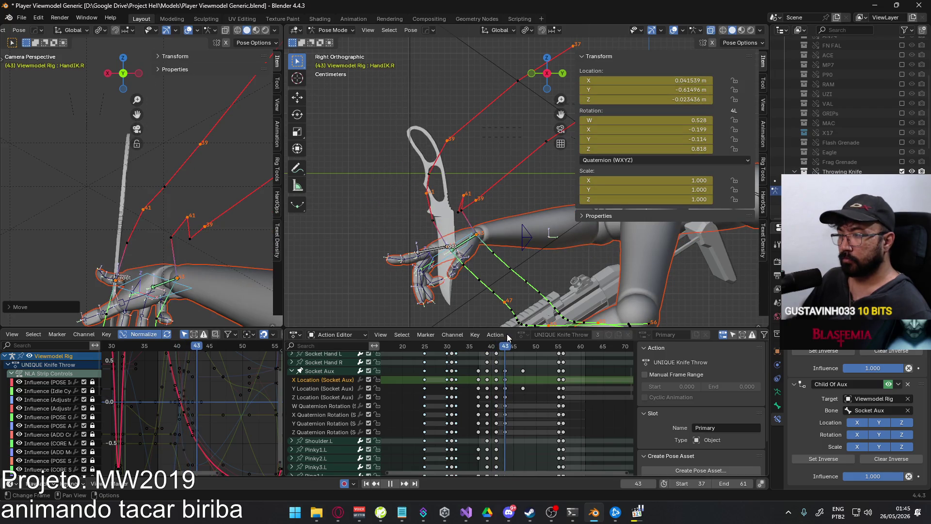
Recalculate the bone motion paths, then clear them
key("space")
scroll(184, 231, "down", 2)
key("q")
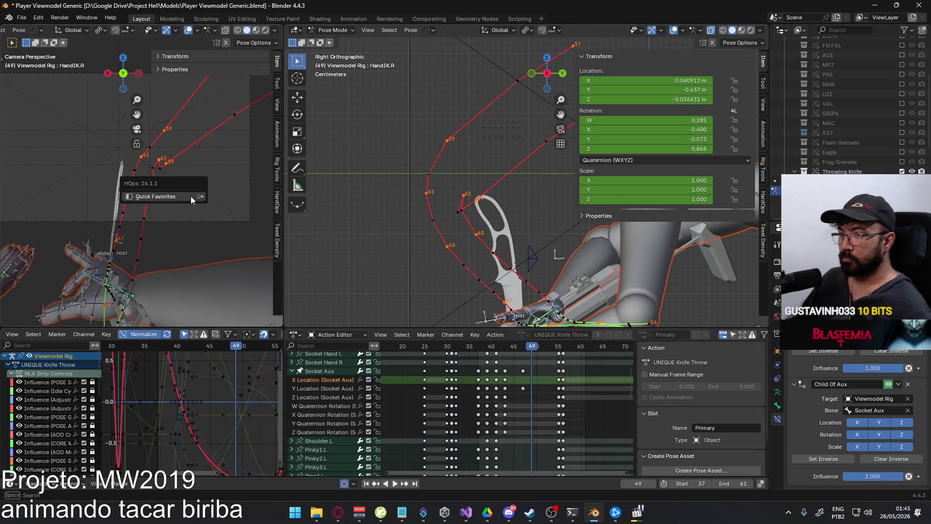
mouse_move(191, 196)
left_click(252, 196)
left_click(229, 237)
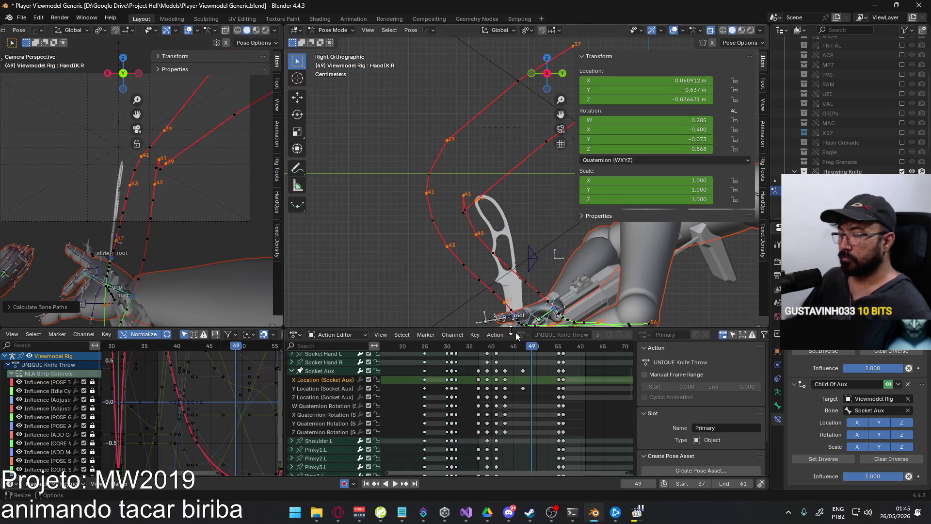
key("q")
mouse_move(495, 252)
left_click(547, 259)
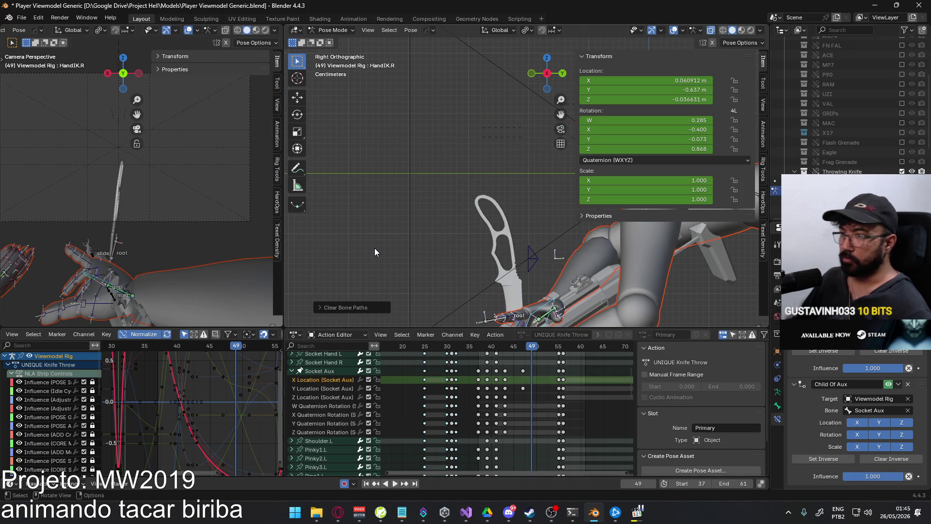
key("space")
key("space")
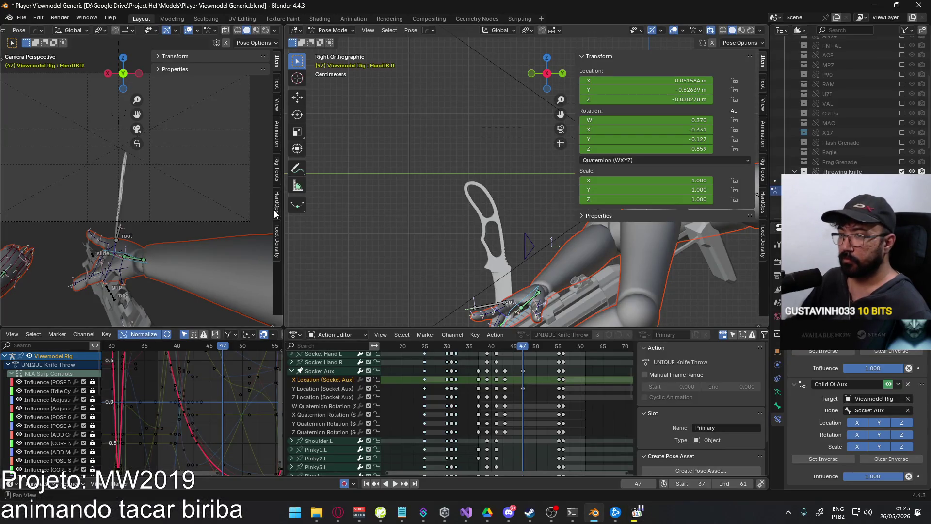
left_click_drag(536, 348, 506, 351)
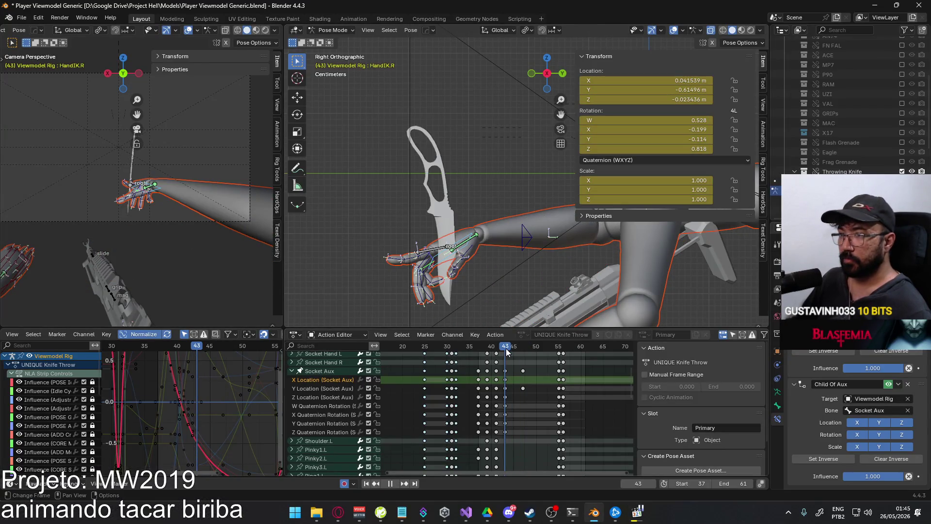
scroll(174, 202, "up", 5)
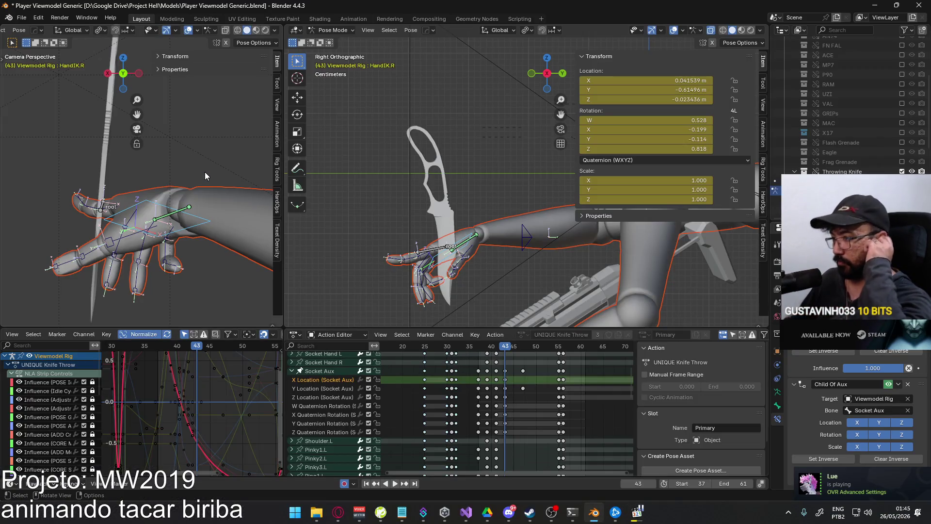
left_click(523, 345)
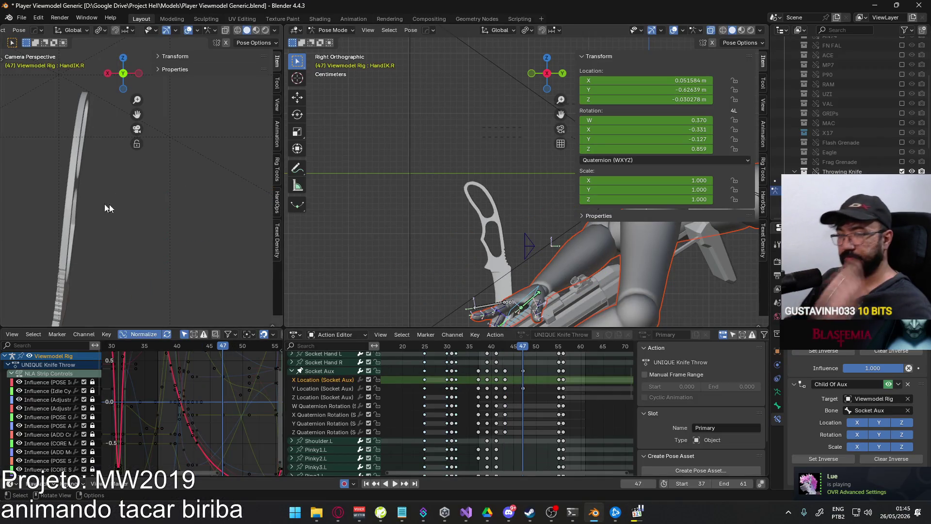
scroll(153, 217, "up", 5)
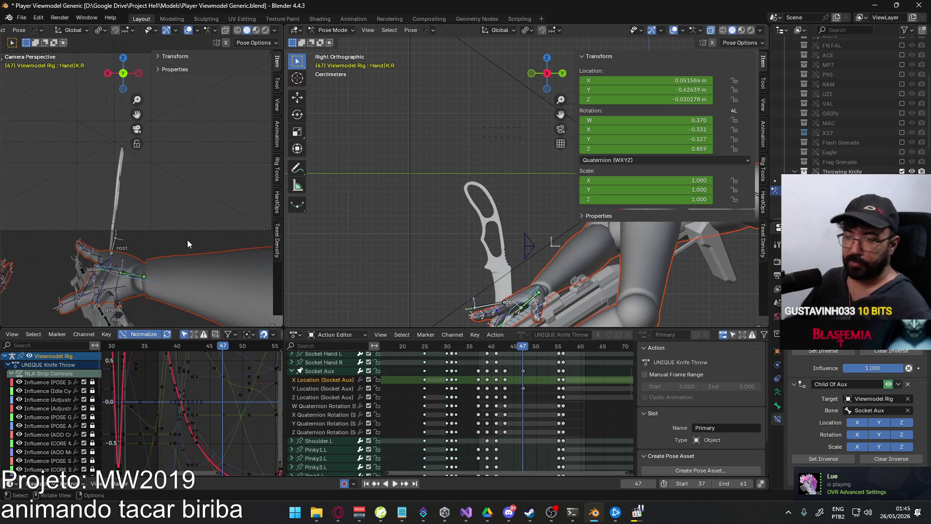
Twist HandIK.R at frame 47 around global Z, then rotate it around local X
key("r")
key("z")
left_click(187, 239)
key("r")
key("y")
key("y")
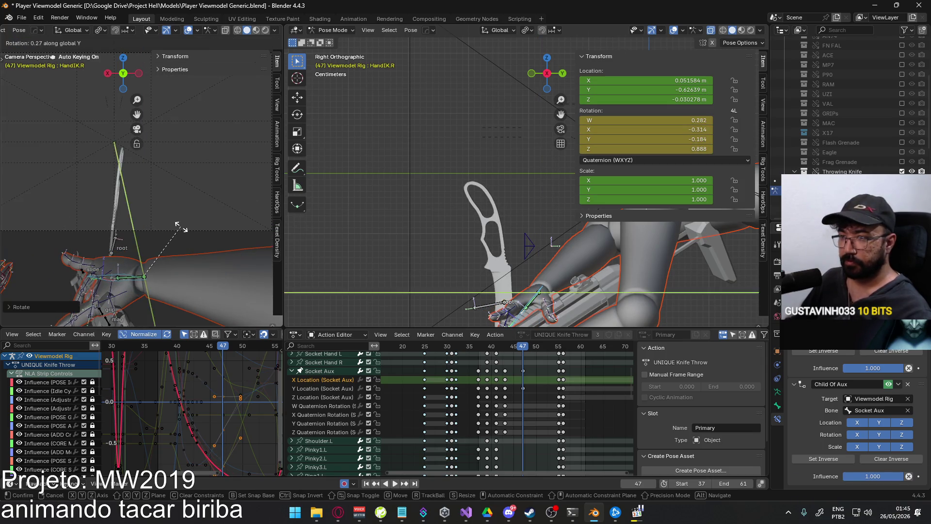
key("z")
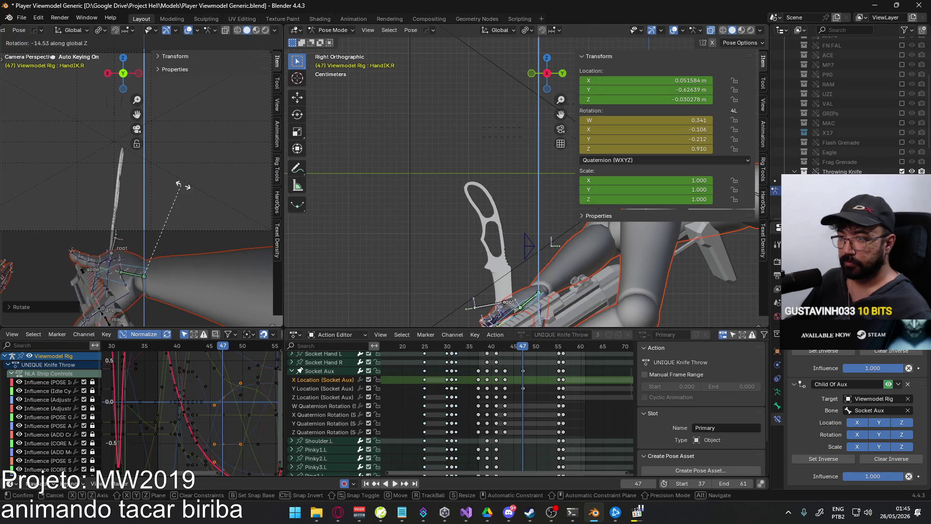
key("x")
key("x")
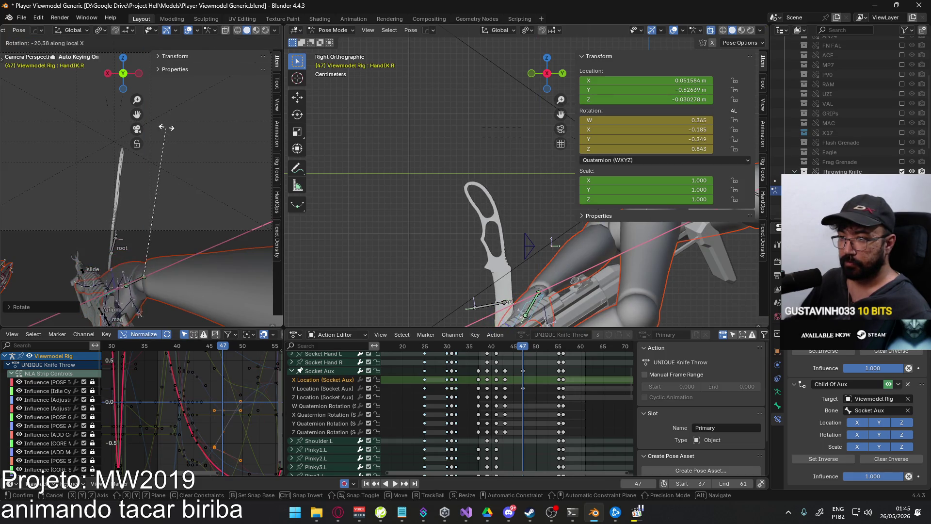
left_click(167, 160)
Rotate HandIK.R around local Y to reach W 0.367, X -0.250, Y -0.399, Z 0.802
scroll(170, 165, "down", 3)
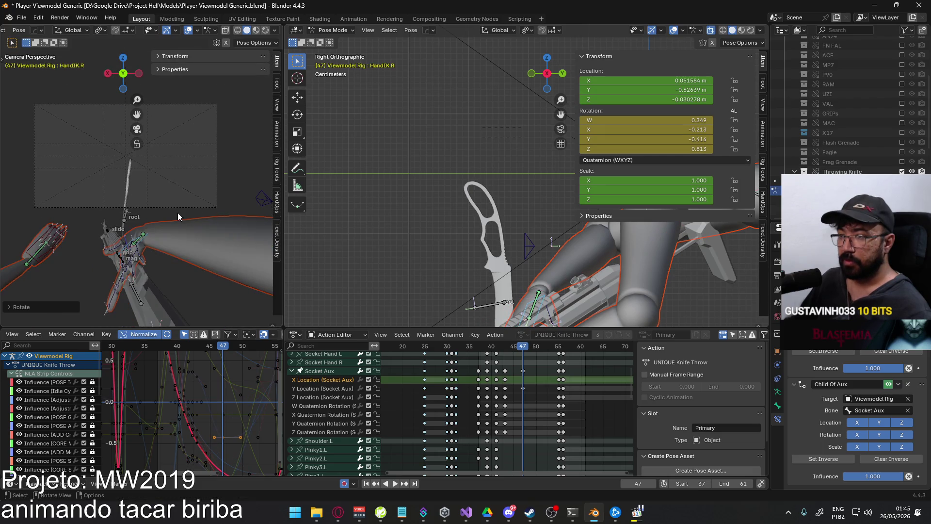
scroll(178, 216, "up", 1)
key("r")
key("y")
key("y")
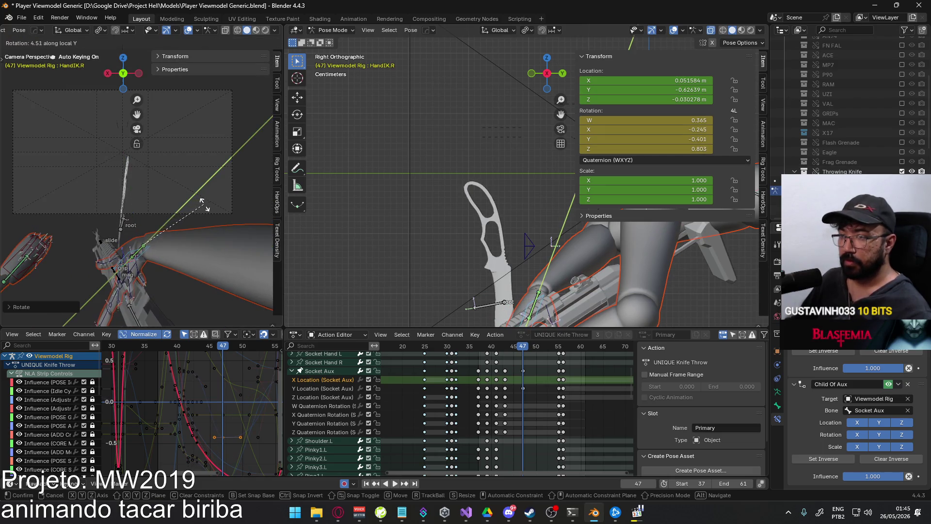
left_click(202, 200)
Play back from frame 44 to 47 to check the twist, then select the Socket Aux bone
left_click(511, 350)
key("space")
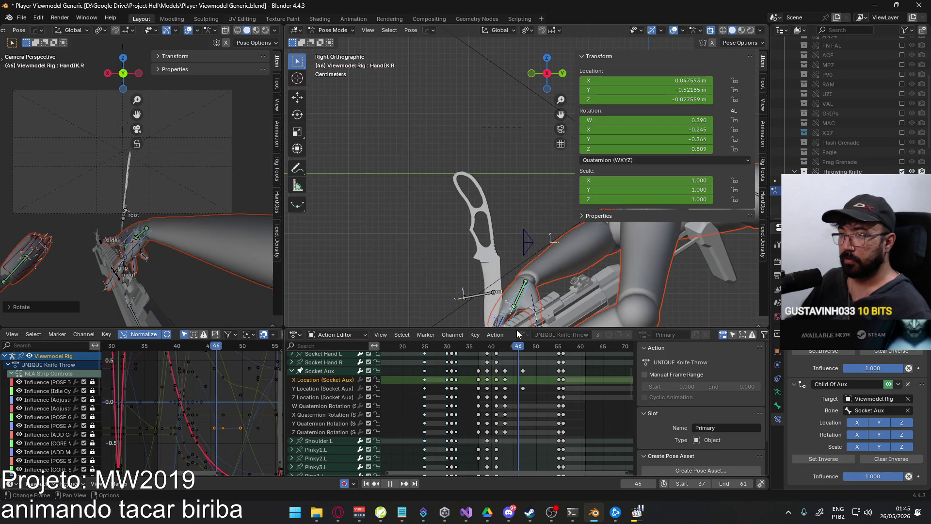
key("space")
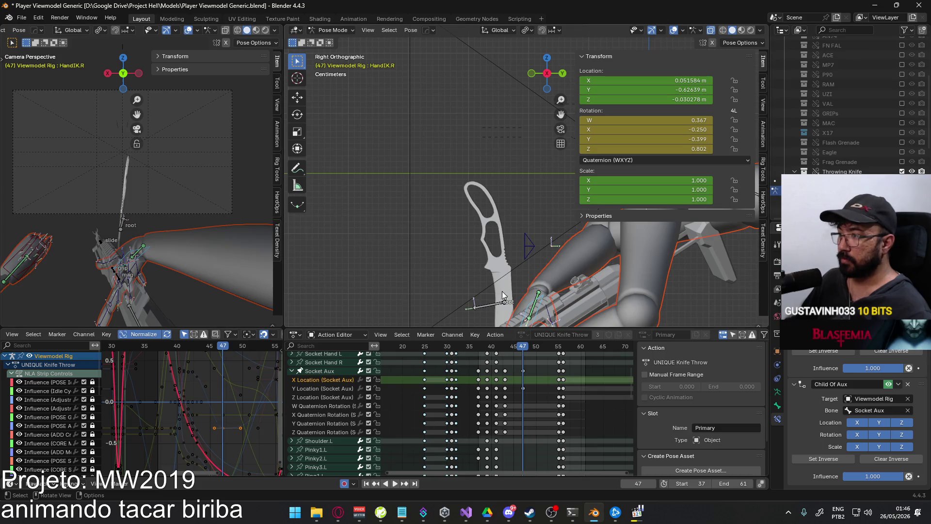
left_click(502, 291)
scroll(191, 211, "up", 2)
Calculate bone motion paths for the Socket Aux bone, leaving it unmoved
key("g")
key("x")
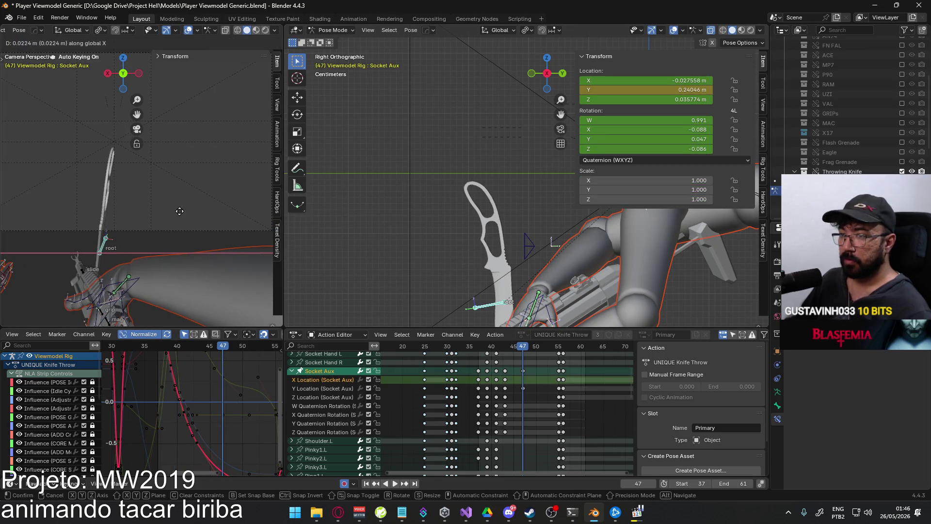
right_click(180, 211)
key("q")
left_click(191, 223)
left_click(254, 271)
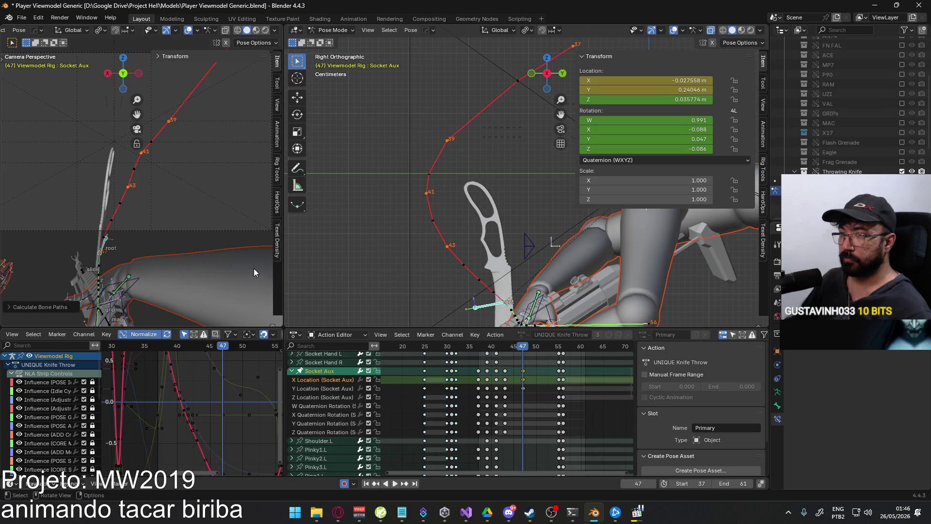
At frame 43, move Socket Aux along X to 0.003258 m
key("Down")
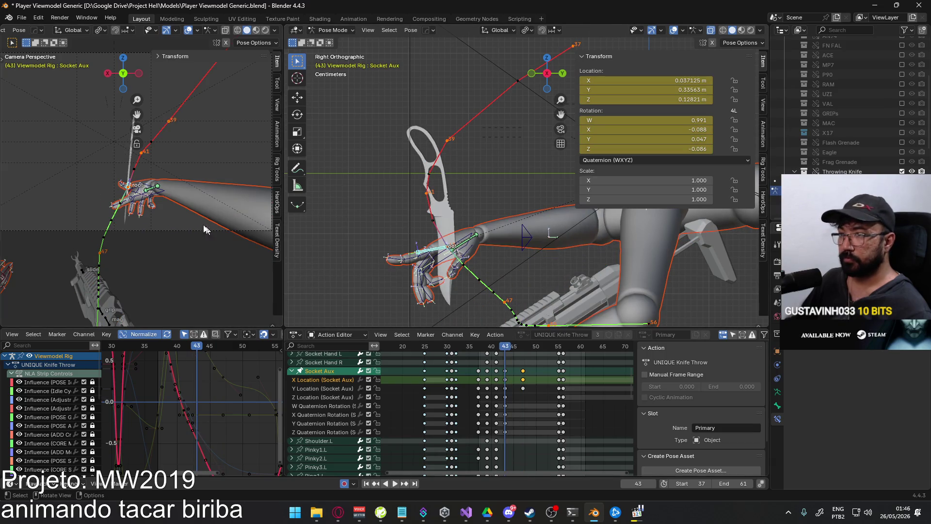
key("g")
key("x")
left_click(188, 221)
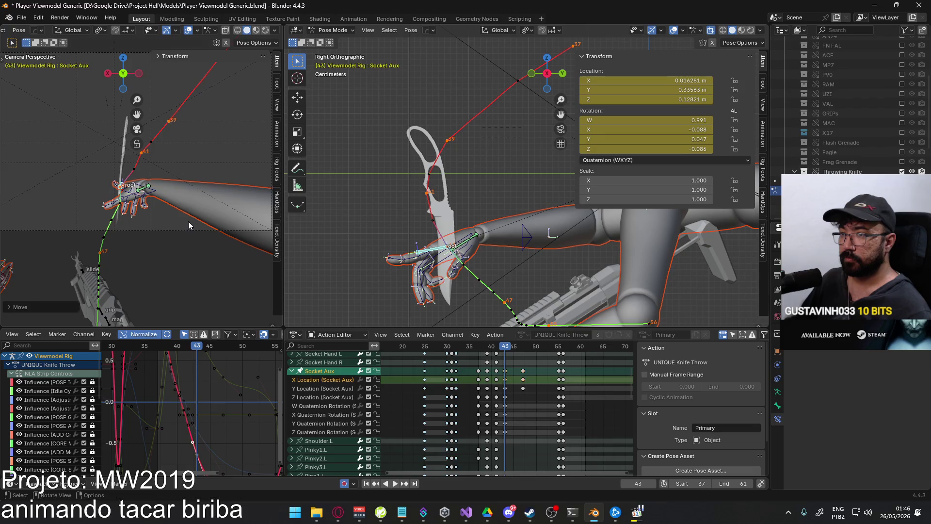
middle_click_drag(185, 216, 209, 223, "shift")
key("g")
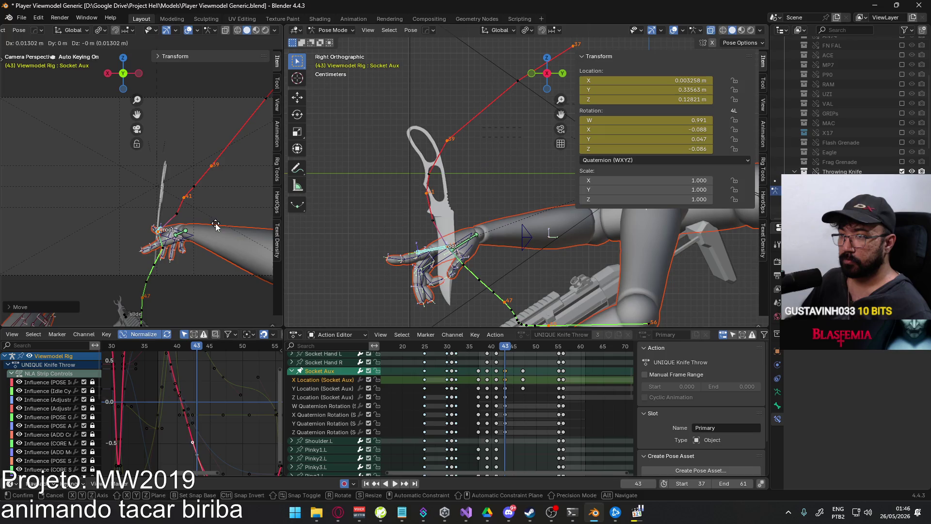
left_click(216, 225)
At frame 47, move Socket Aux along −X to −0.059315 m and recalculate the bone paths
key("Right")
key("Right")
key("Right")
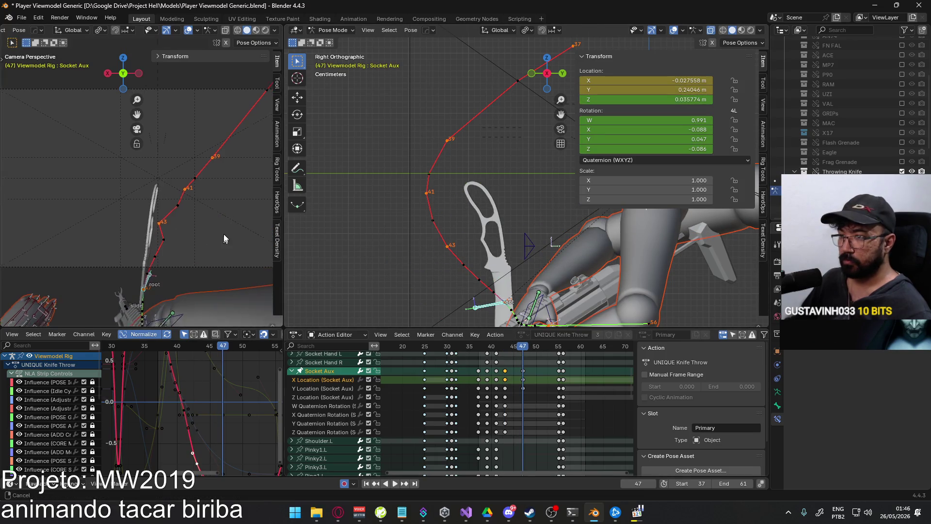
key("g")
key("x")
left_click(228, 204)
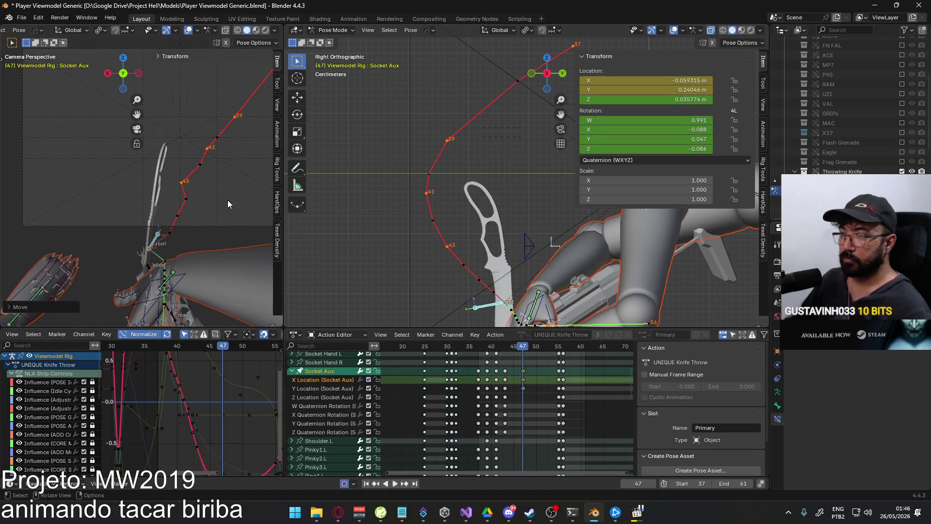
key("q")
left_click(262, 206)
left_click(262, 244)
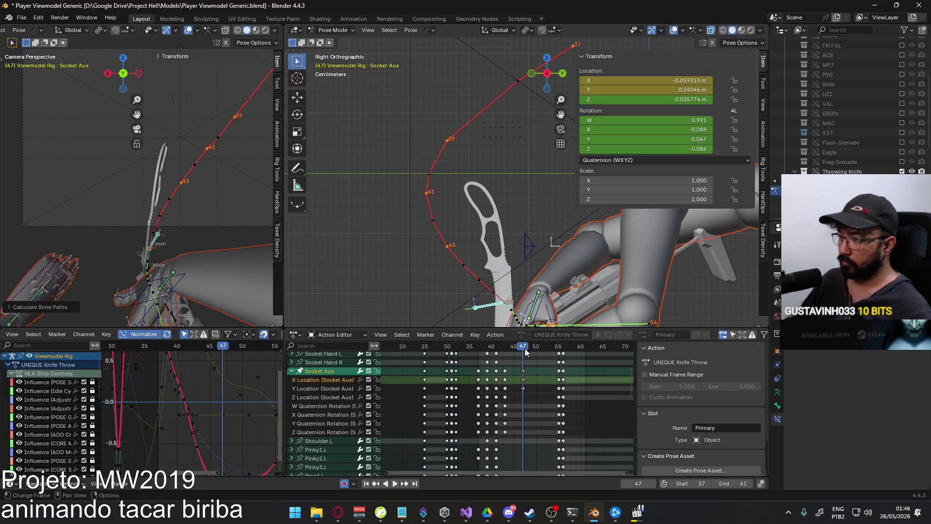
Play the animation and scrub between frames 44 and 37 to check the motion
key("space")
left_click(509, 350)
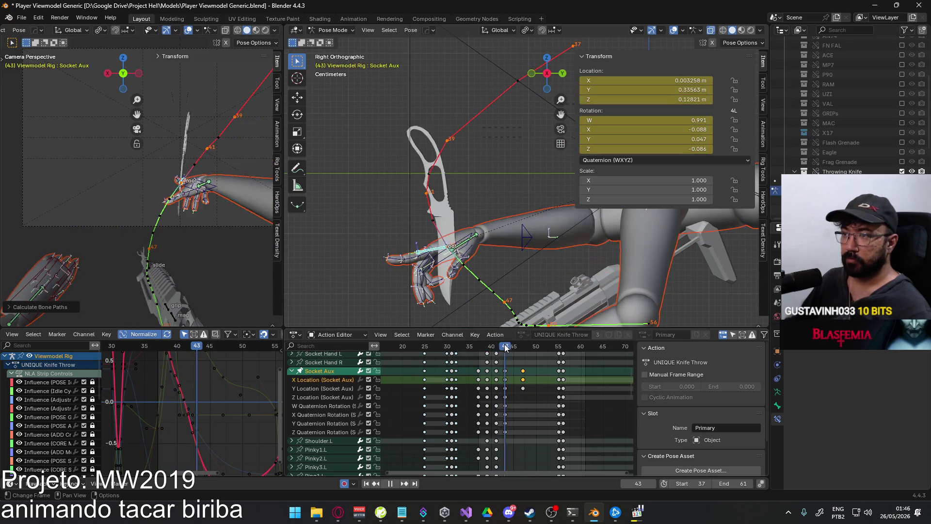
left_click(510, 346)
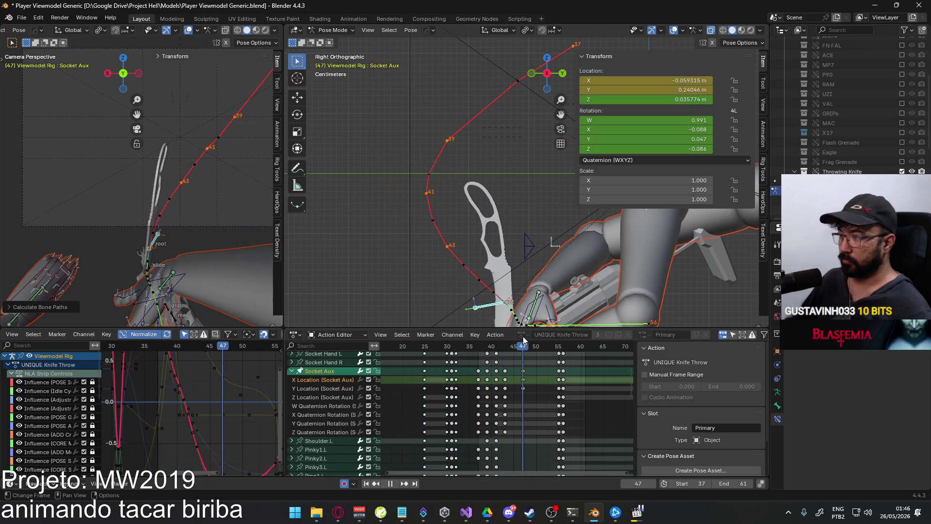
left_click_drag(526, 345, 476, 338)
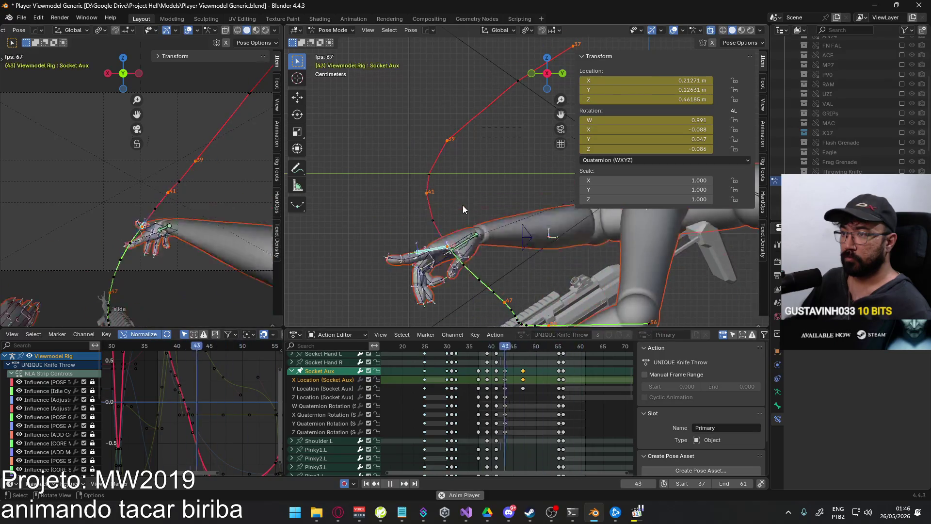
Stop playback on frame 41, reframe the left view, and show Front Orthographic on the right
key("space")
key("space")
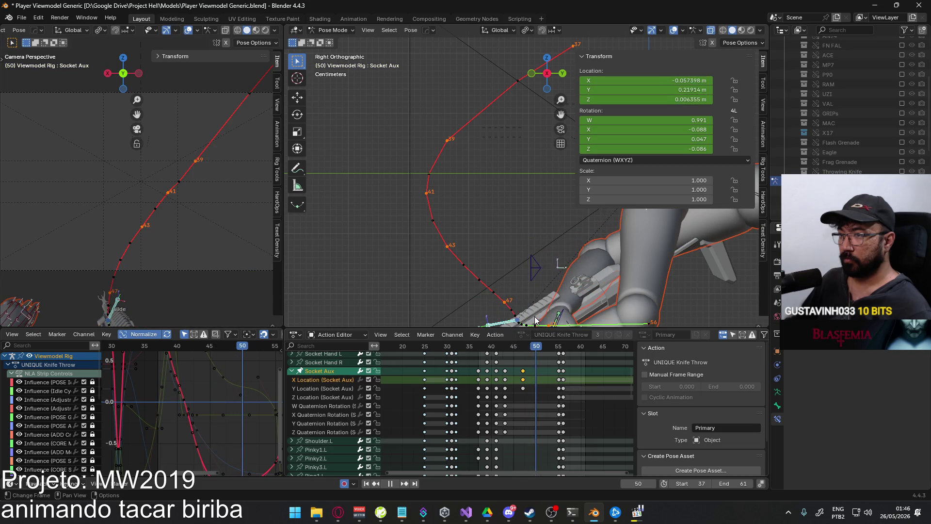
key("space")
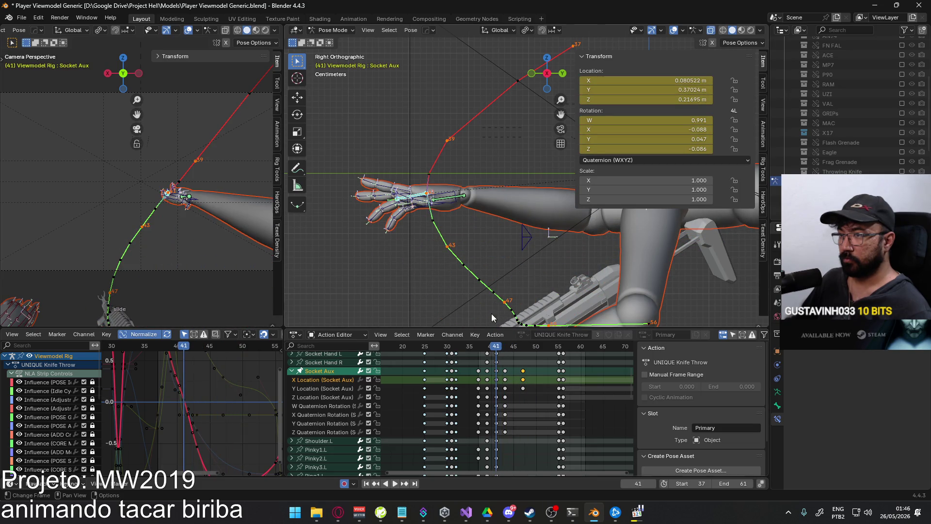
middle_click_drag(169, 194, 194, 198)
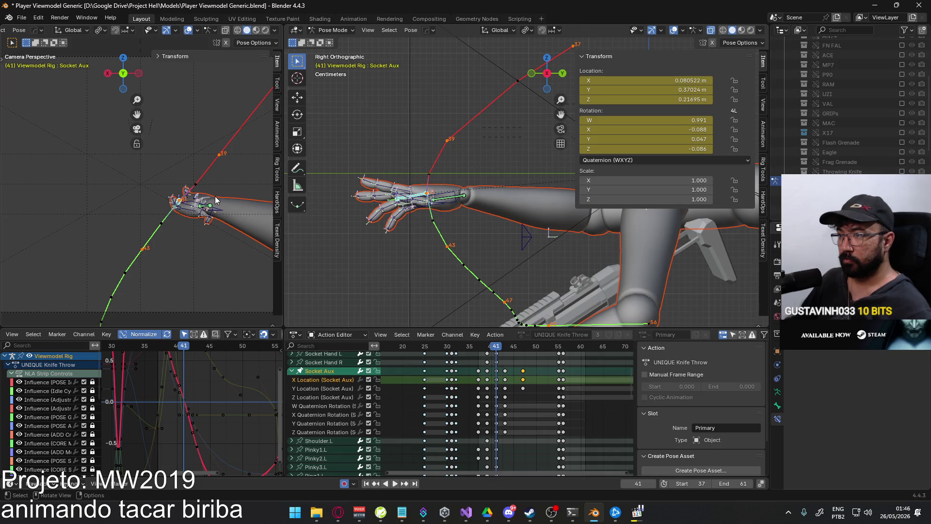
key("KP_1")
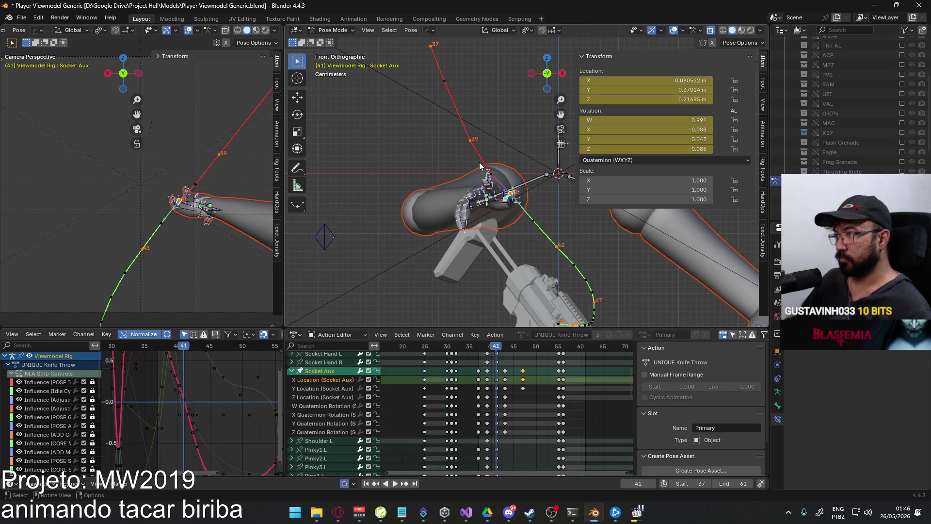
At frame 39, nudge Socket Aux to X 0.13891, Z 0.30866 and recalculate its bone paths
left_click_drag(492, 349, 488, 347)
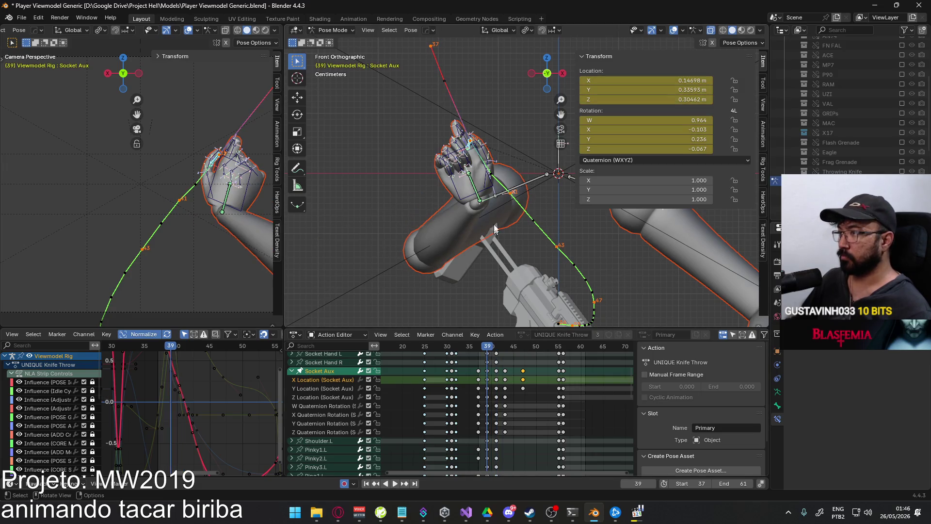
key("g")
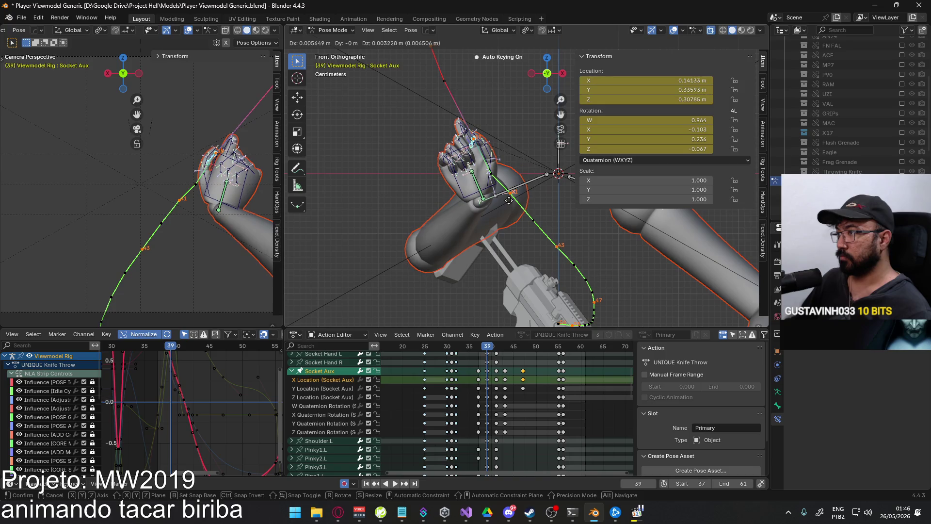
left_click(509, 200)
key("q")
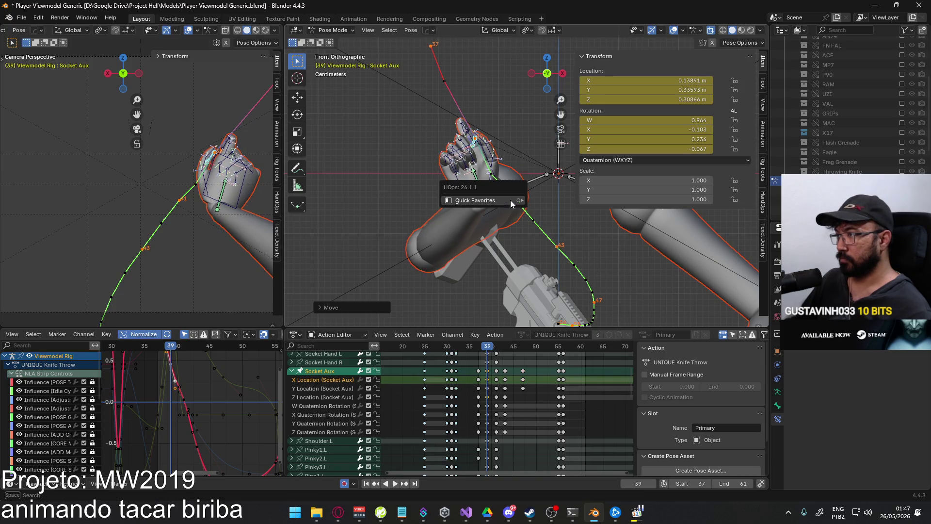
mouse_move(510, 200)
left_click(558, 199)
left_click(539, 245)
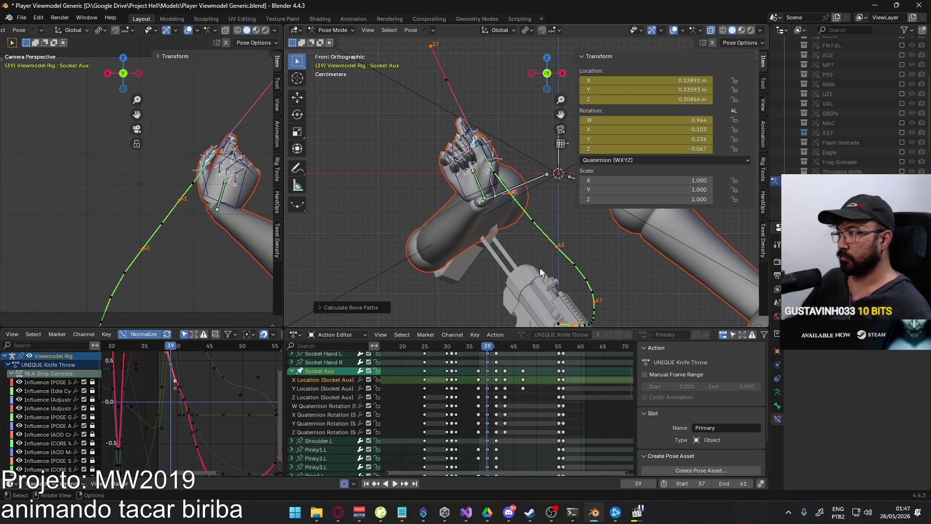
Play back to review the change, then select the HandIK.R control
key("space")
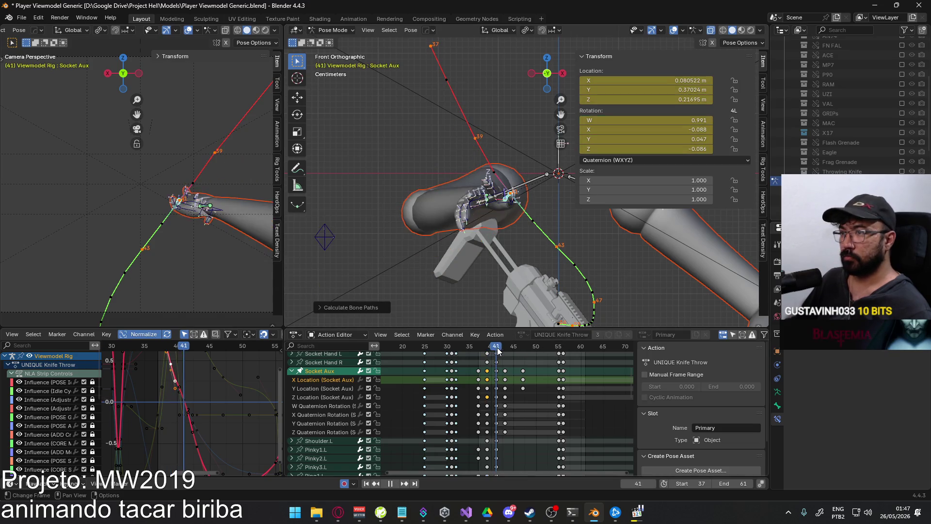
key("Left")
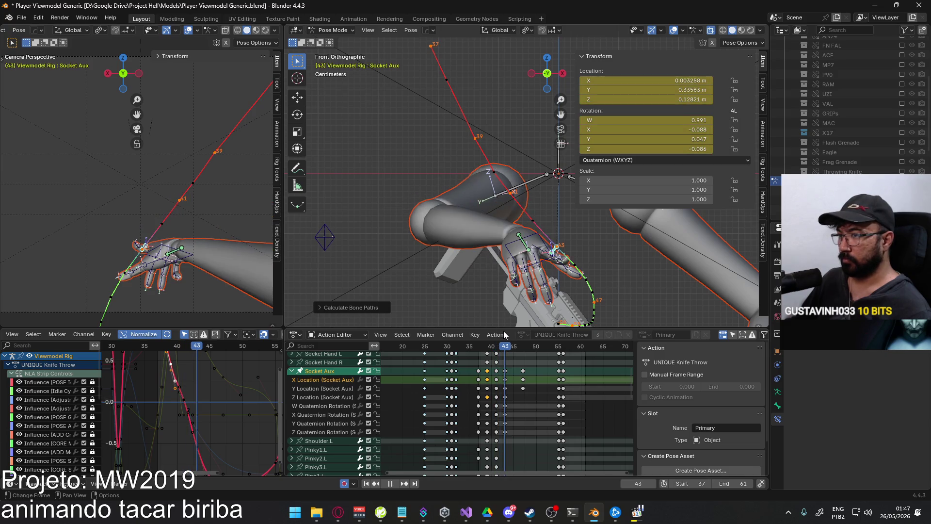
key("space")
left_click(554, 236)
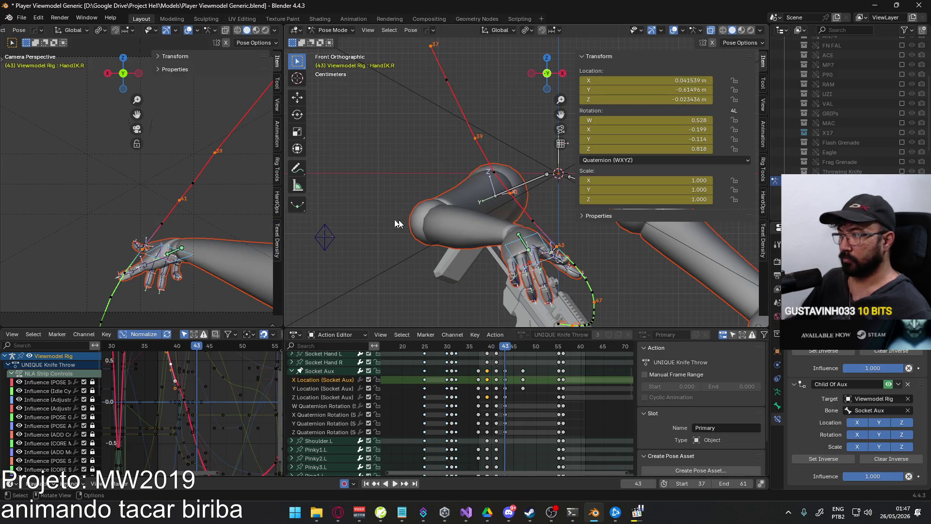
Rotate HandIK.R slightly about its local X axis at frame 43
key("r")
key("x")
key("x")
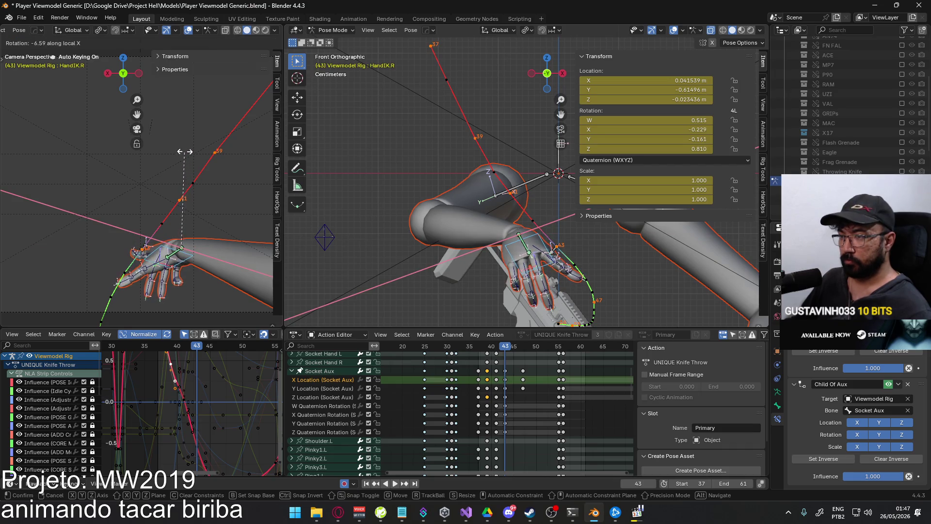
left_click(164, 138)
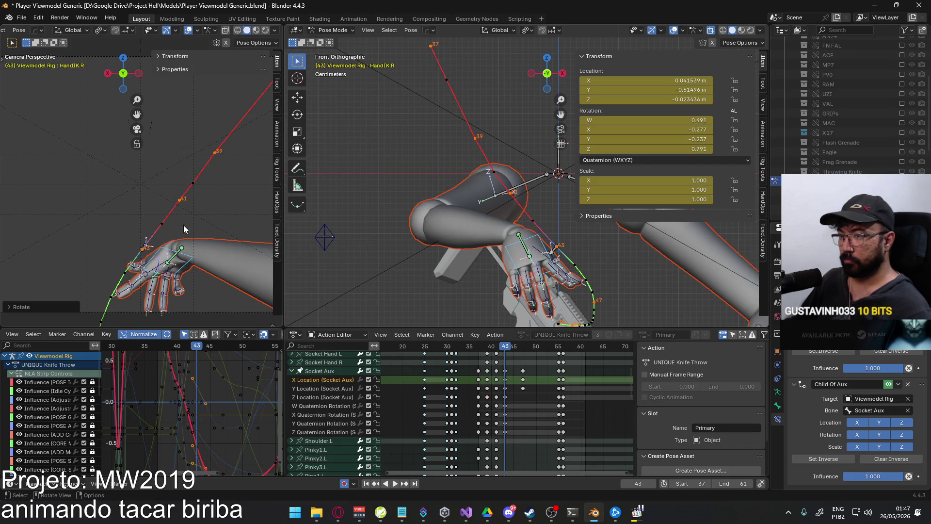
Play the throw back and settle on frame 47
key("space")
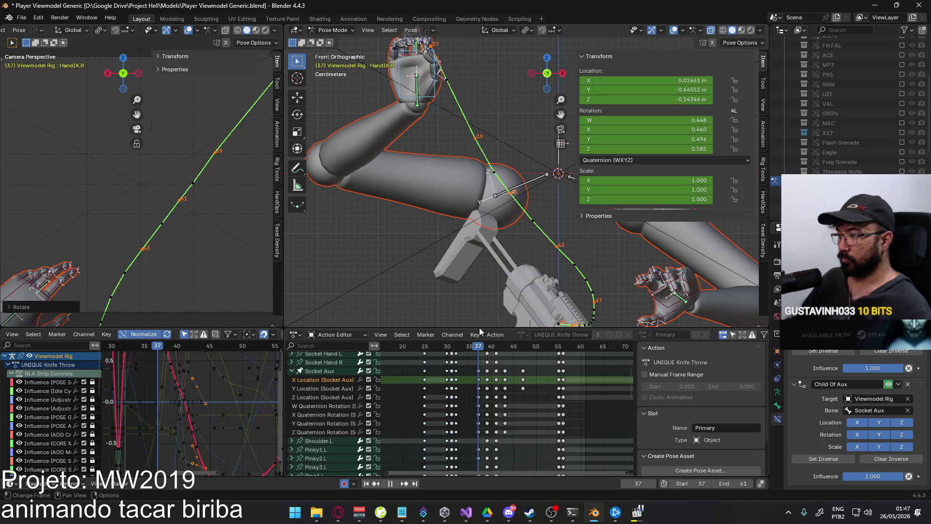
key("space")
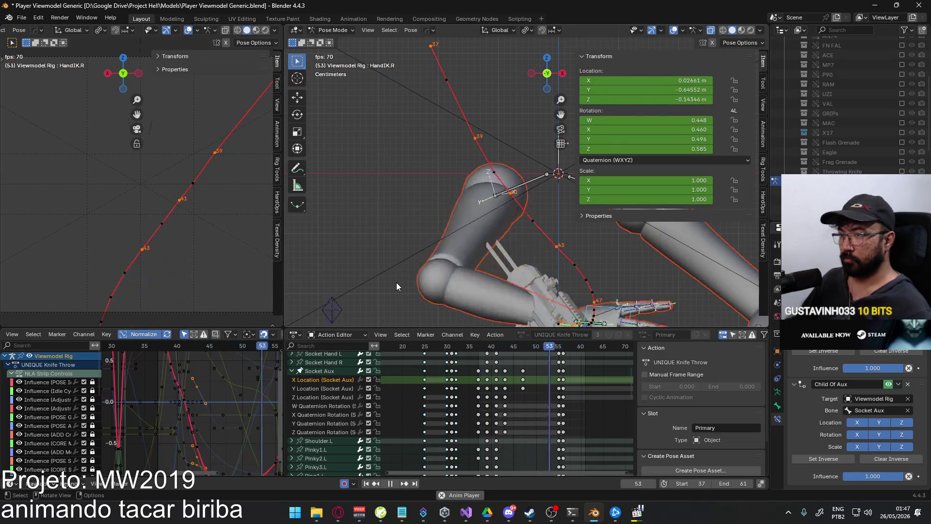
key("space")
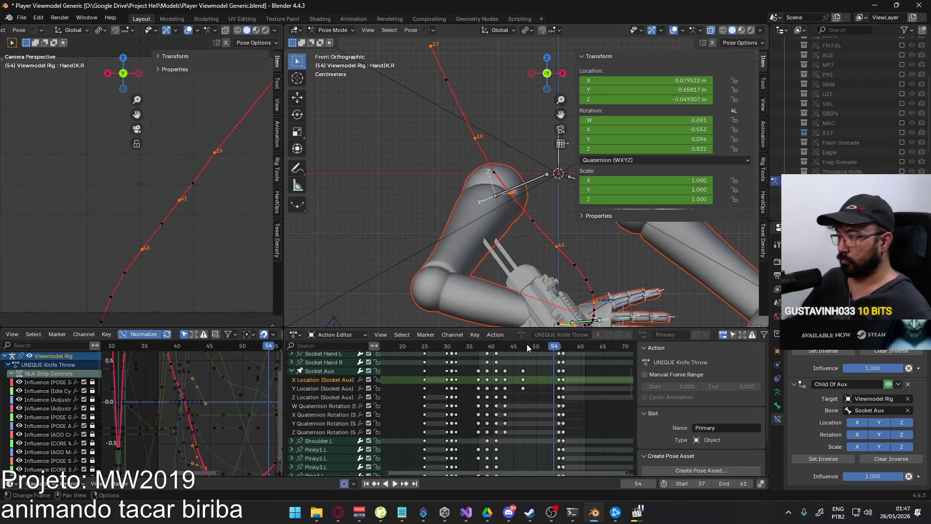
left_click(523, 346)
scroll(557, 381, "down", 1)
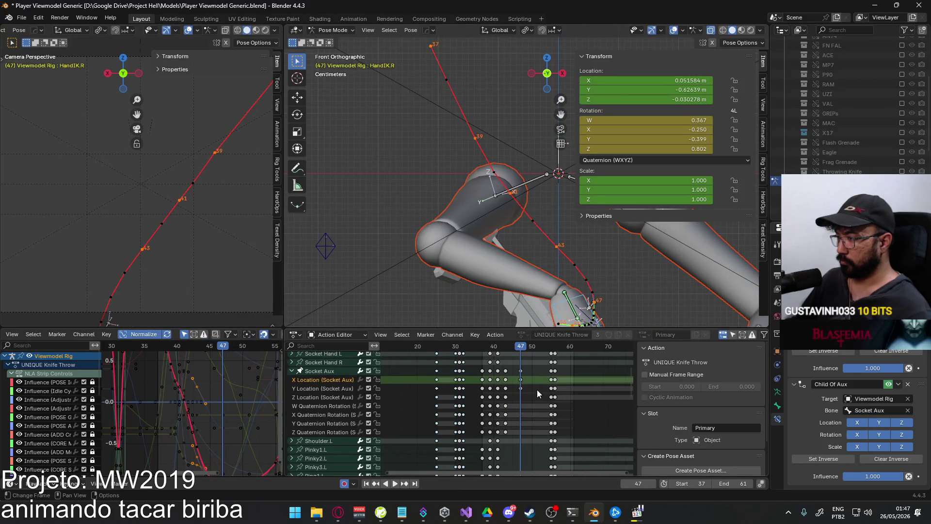
Slide the Socket Aux keys later to about frame 50 and play back
scroll(538, 403, "up", 5)
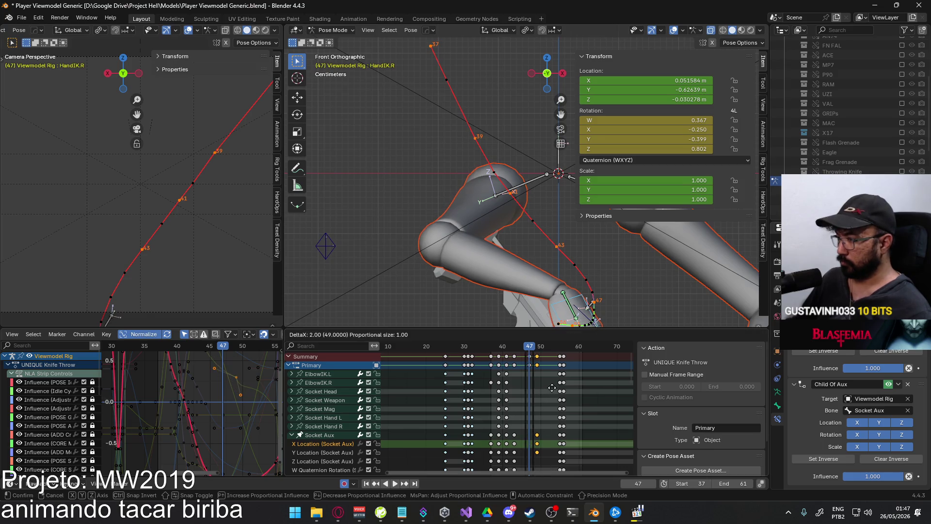
key("g")
left_click(557, 363)
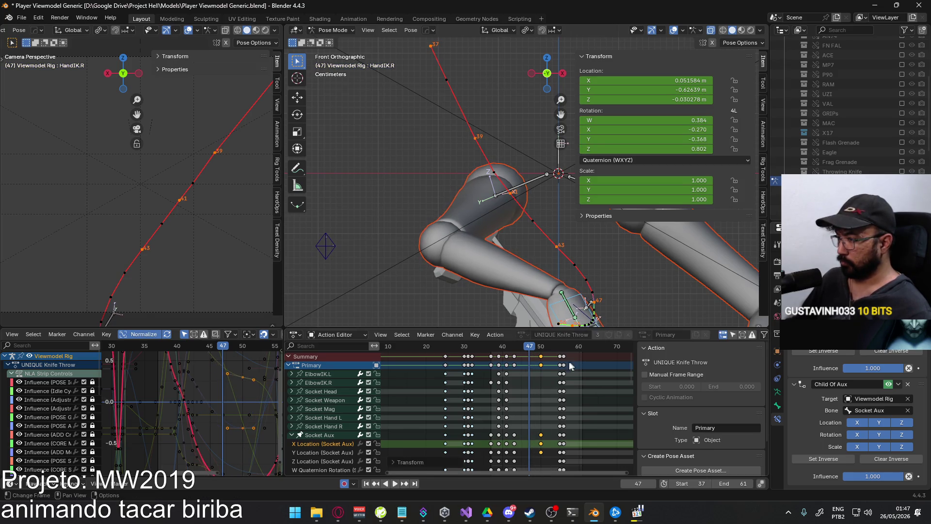
key("space")
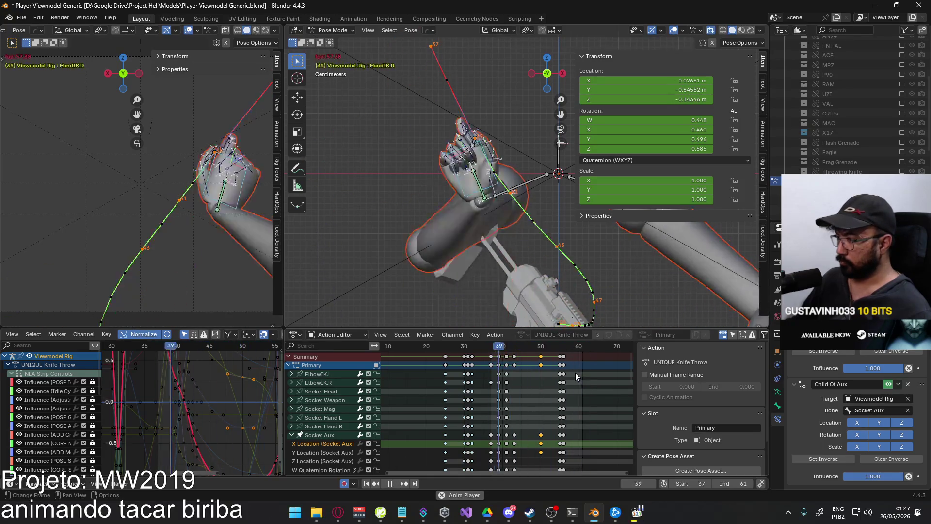
Slide the last key columns later so they land at frames 55 and 63
key("bracketright")
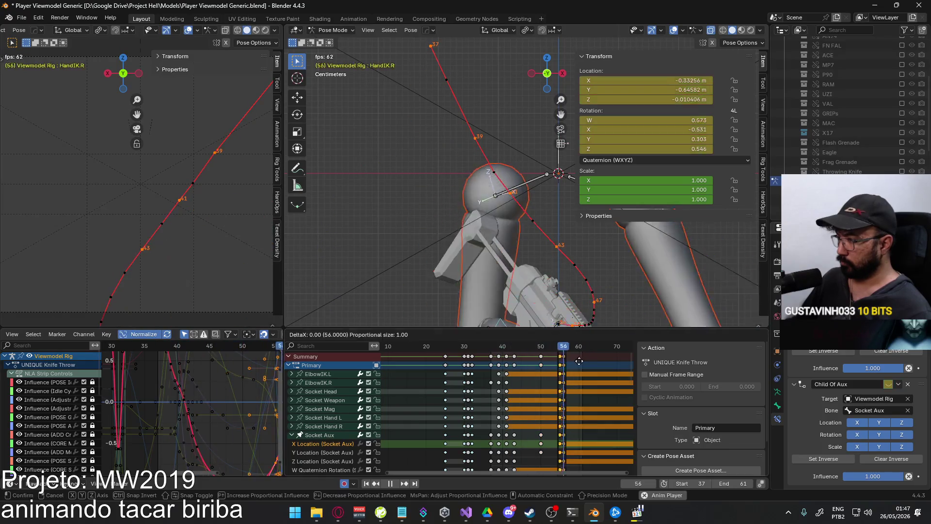
key("g")
left_click(591, 360)
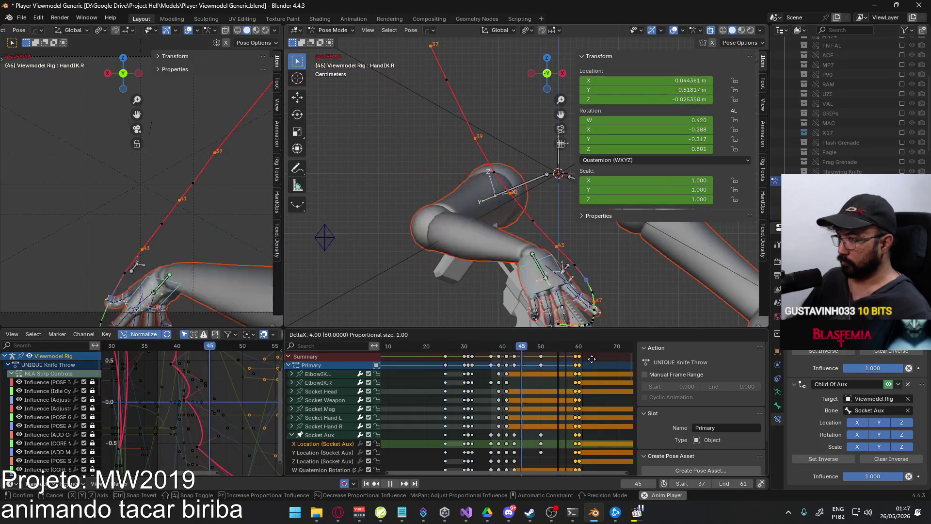
key("b")
key("Escape")
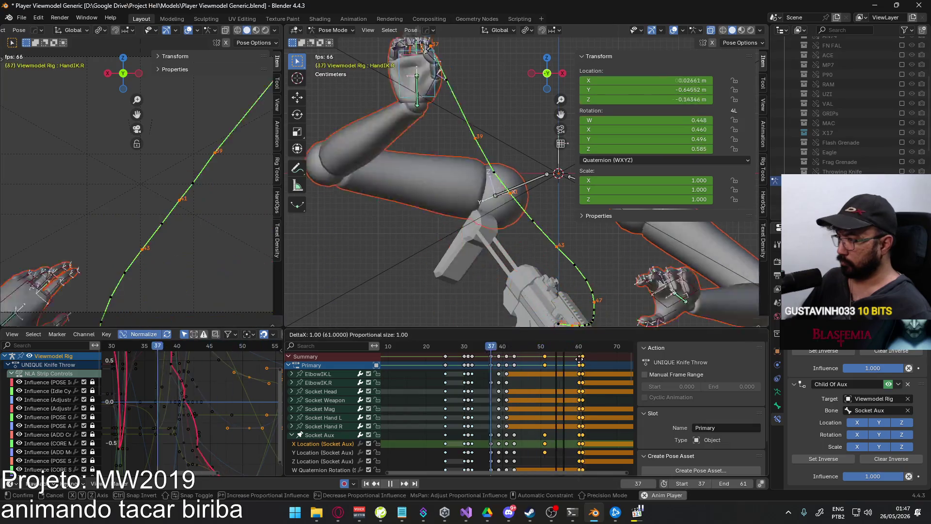
key("bracketright")
key("g")
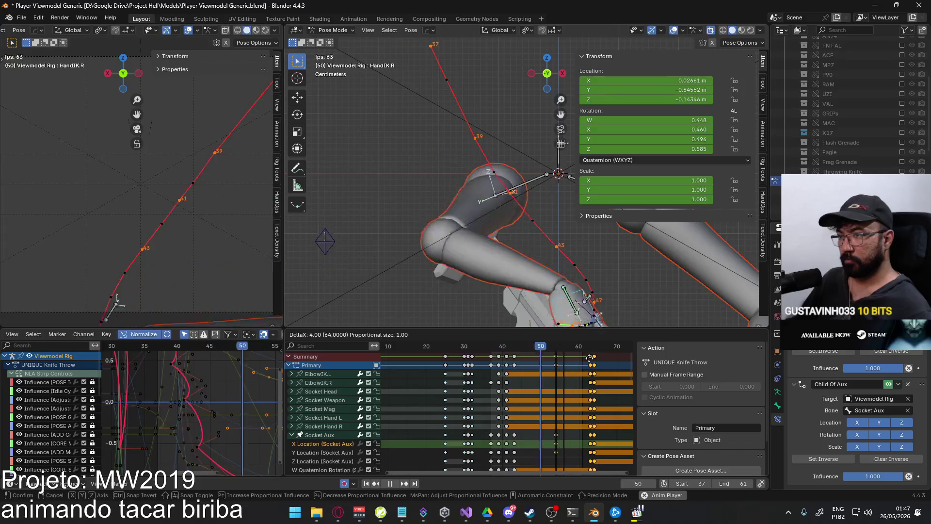
left_click(591, 358)
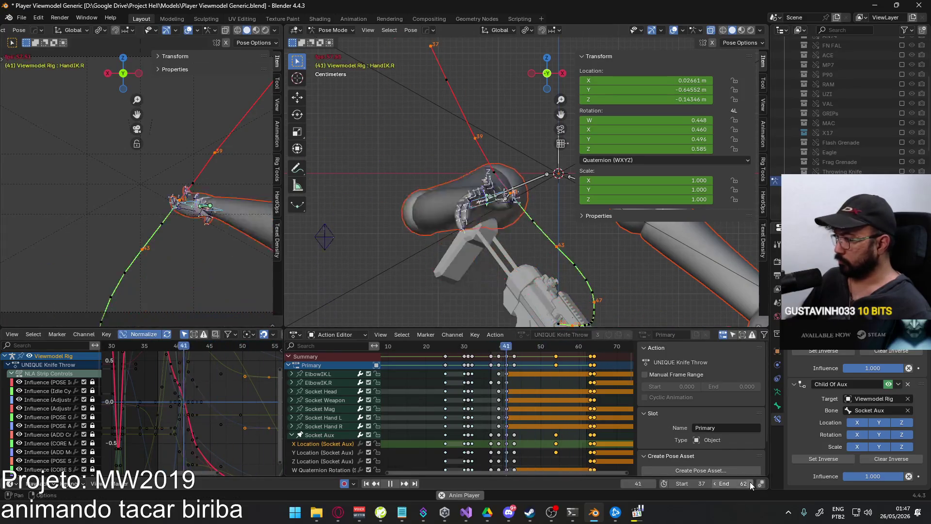
Scrub the timeline between frames 37 and 41 to review the new timing
scroll(750, 481, "up", 3, "ctrl")
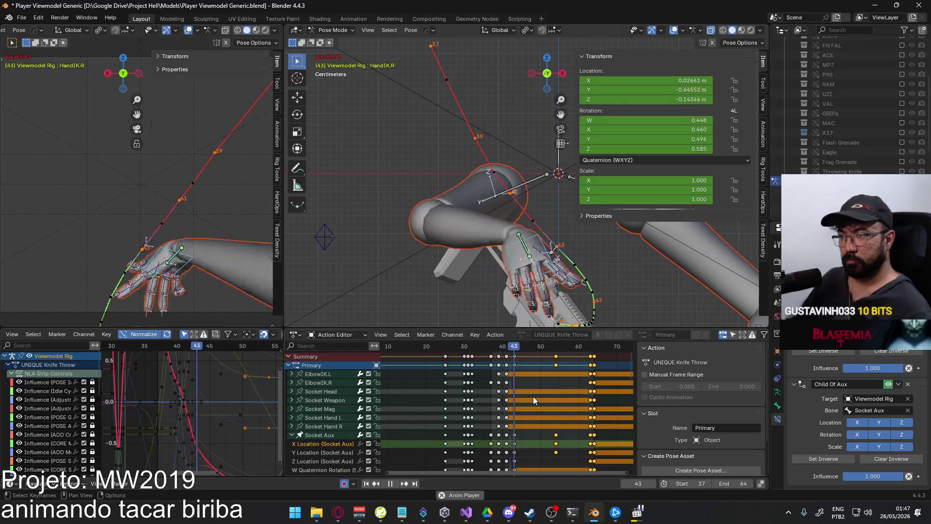
scroll(207, 249, "down", 3)
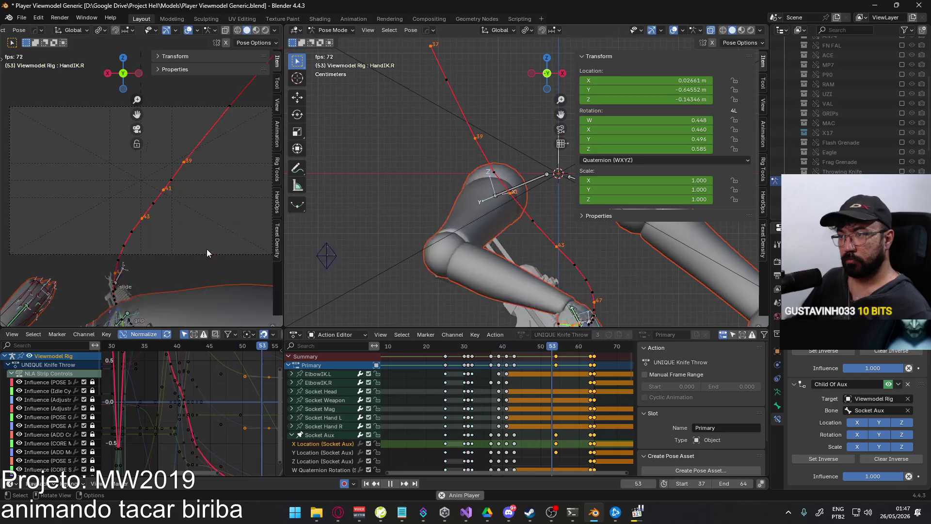
left_click_drag(492, 353, 490, 351)
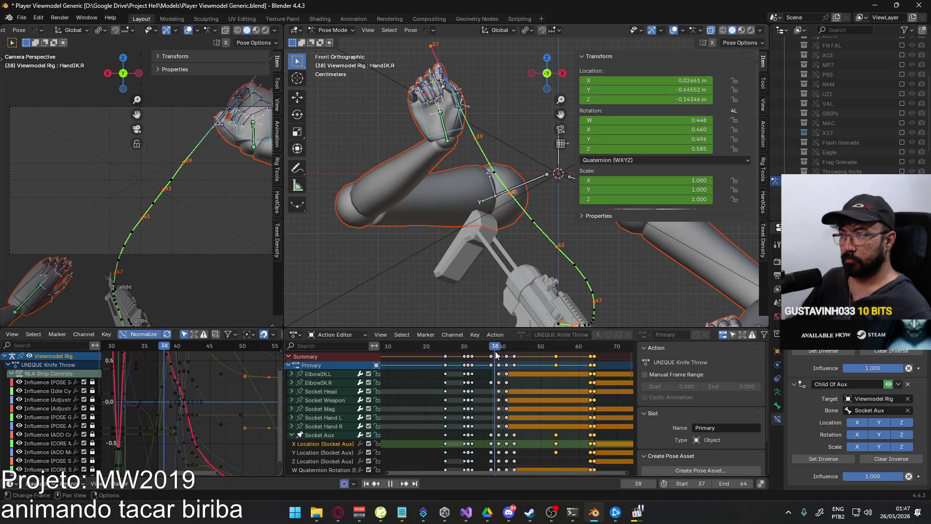
left_click_drag(499, 353, 504, 354)
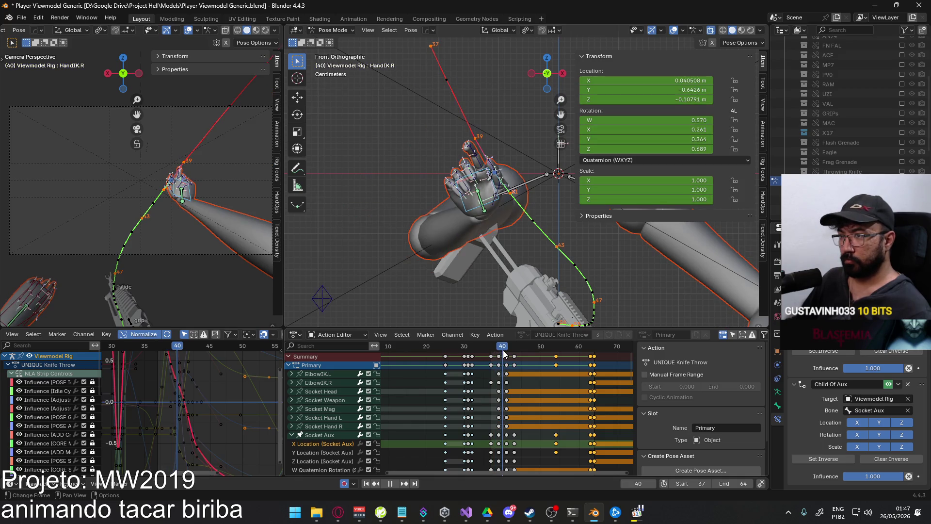
key("space")
scroll(505, 350, "up", 1)
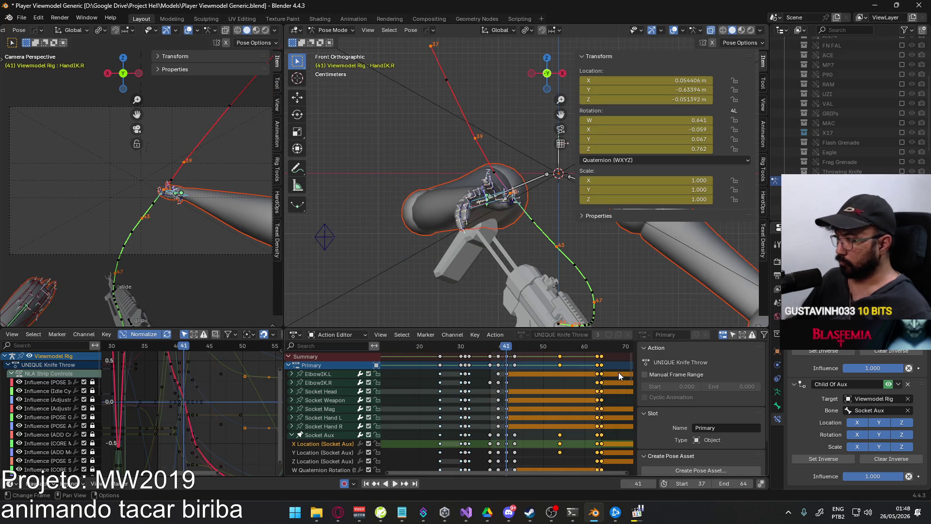
Box-select two groups of keys and shift each one frame earlier
mouse_move(618, 372)
left_mouse_down()
mouse_move(502, 349)
mouse_move(509, 356)
left_mouse_up()
key("g")
left_click(500, 350)
key("space")
key("g")
left_click(505, 356)
key("space")
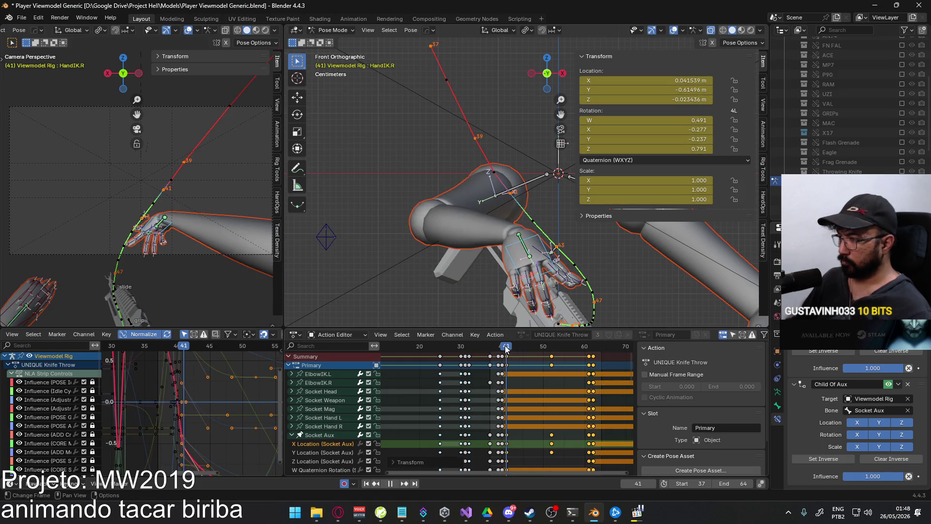
left_click(493, 347)
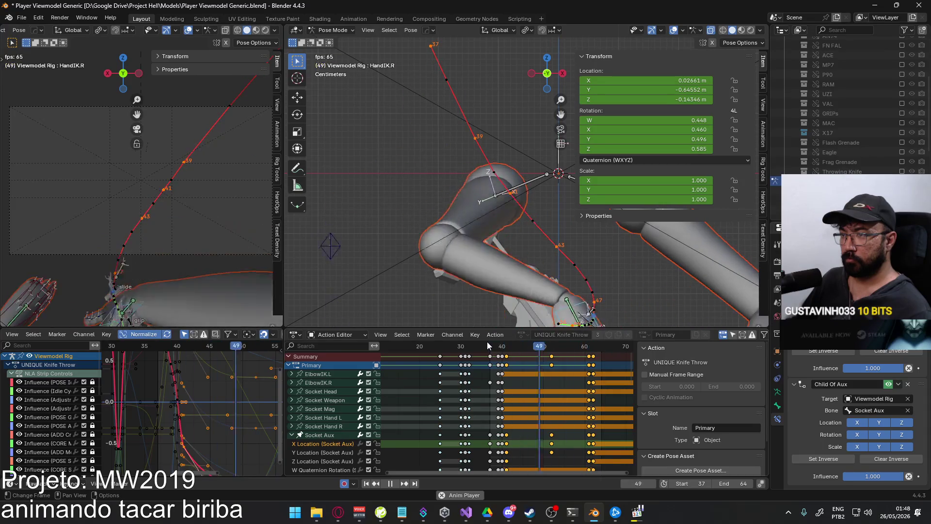
Stop playback at frame 48 and clear the bone motion paths
key("Escape")
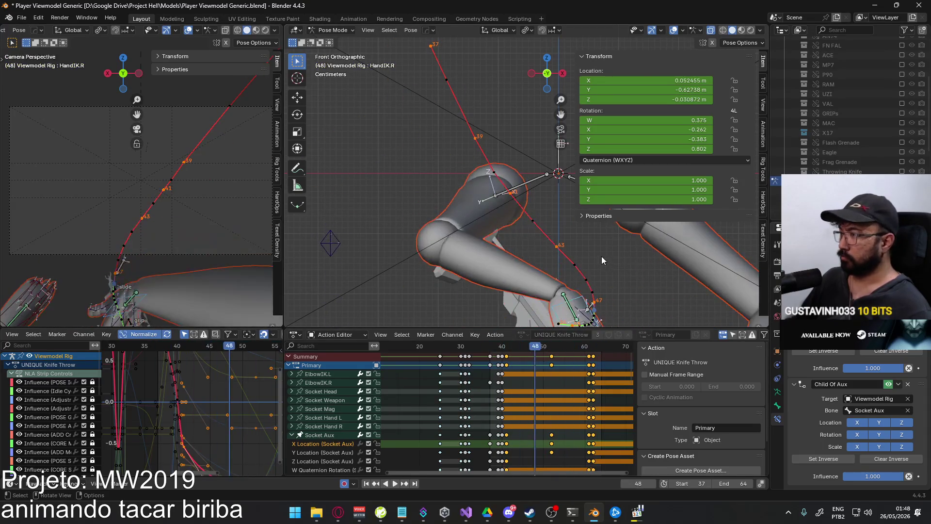
mouse_move(589, 266)
left_click(628, 274)
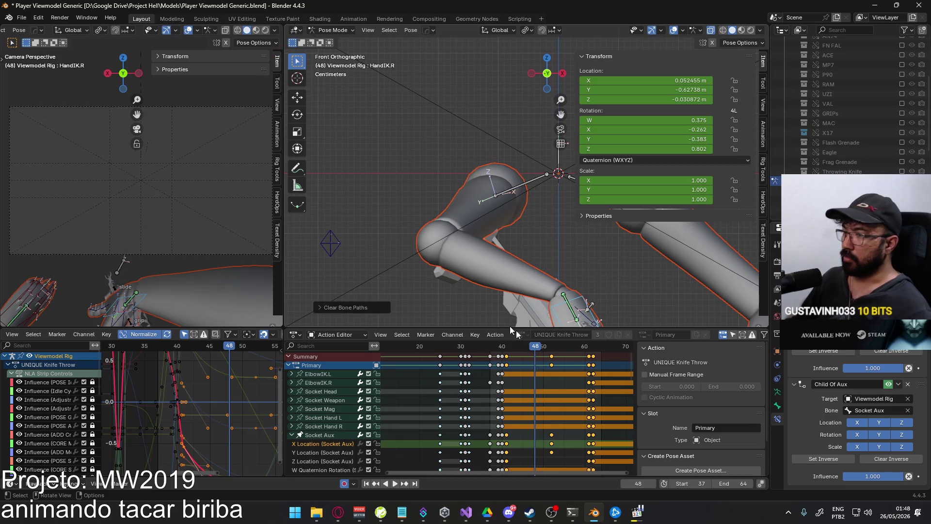
Play the throw twice, scrubbing around frame 40 to compare poses
key("space")
mouse_move(498, 352)
left_mouse_down()
mouse_move(576, 356)
mouse_move(486, 355)
left_mouse_up()
key("space")
key("space")
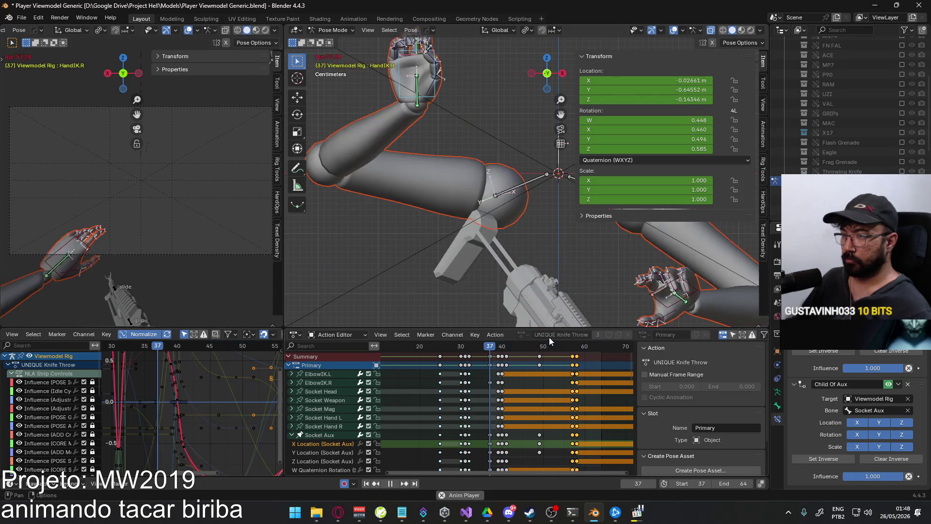
key("space")
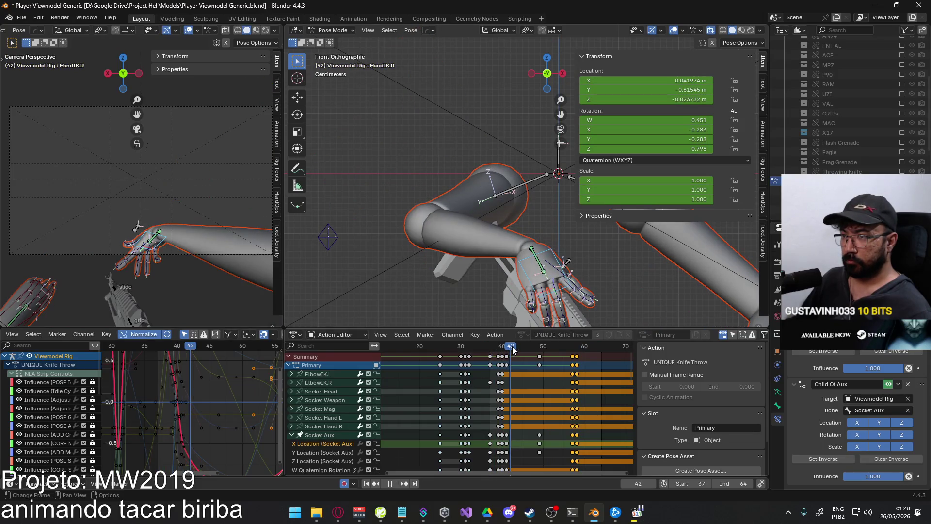
left_click_drag(505, 347, 498, 348)
scroll(193, 181, "up", 3)
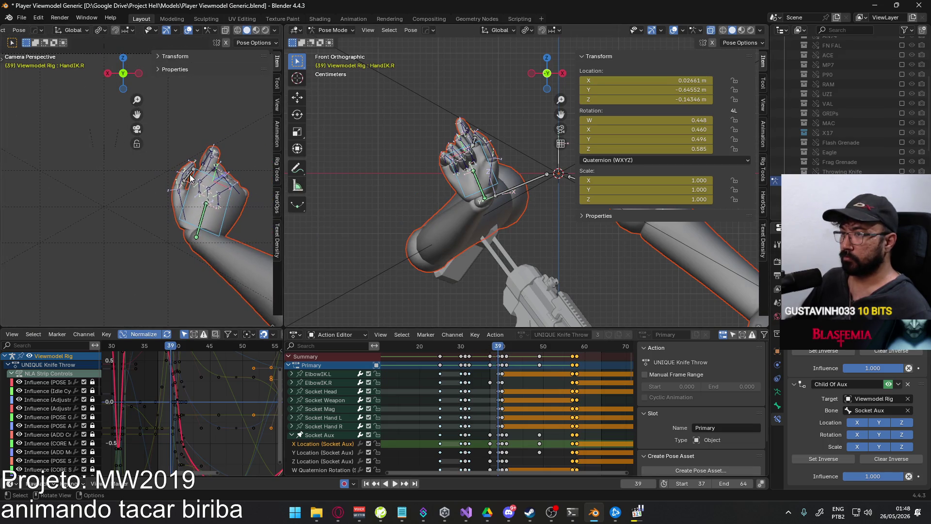
Rotate Socket Aux about local X at frame 39 to tilt the knife, then scrub to frame 40
left_click(190, 178)
key("r")
key("x")
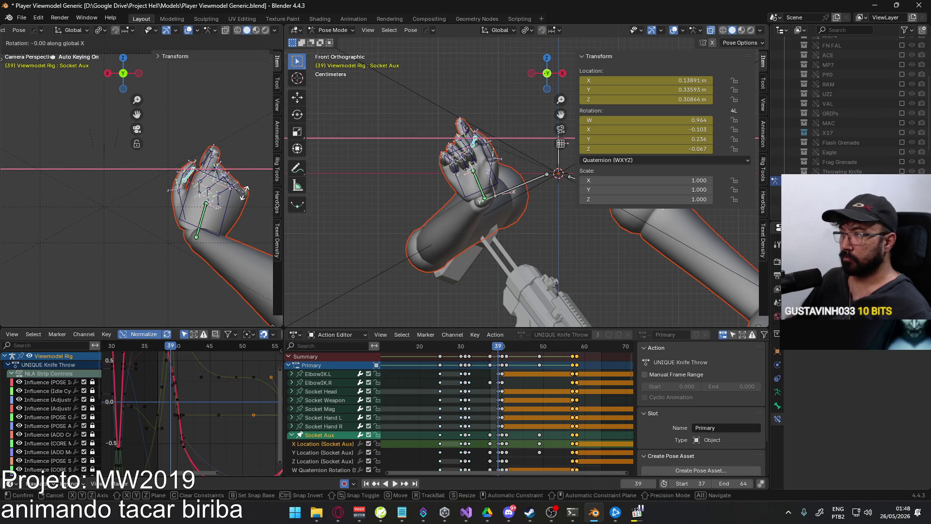
left_click(245, 183)
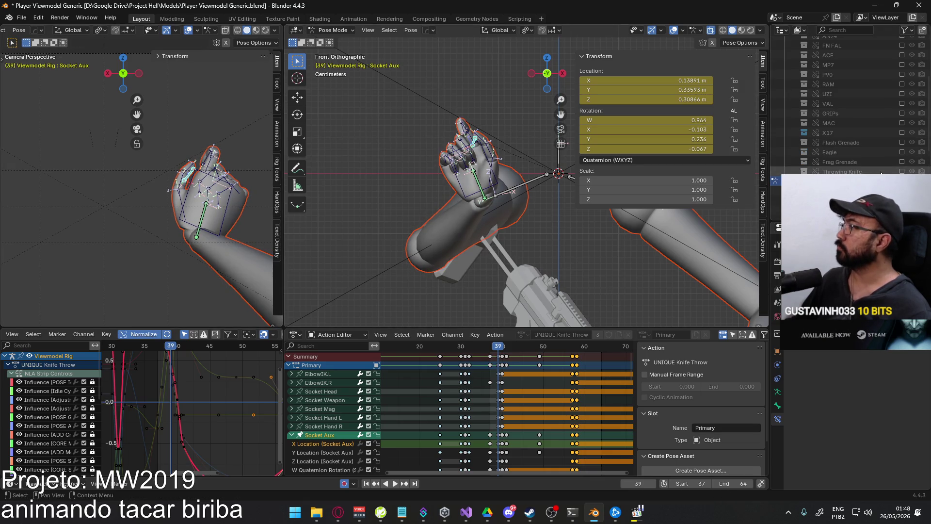
key("r")
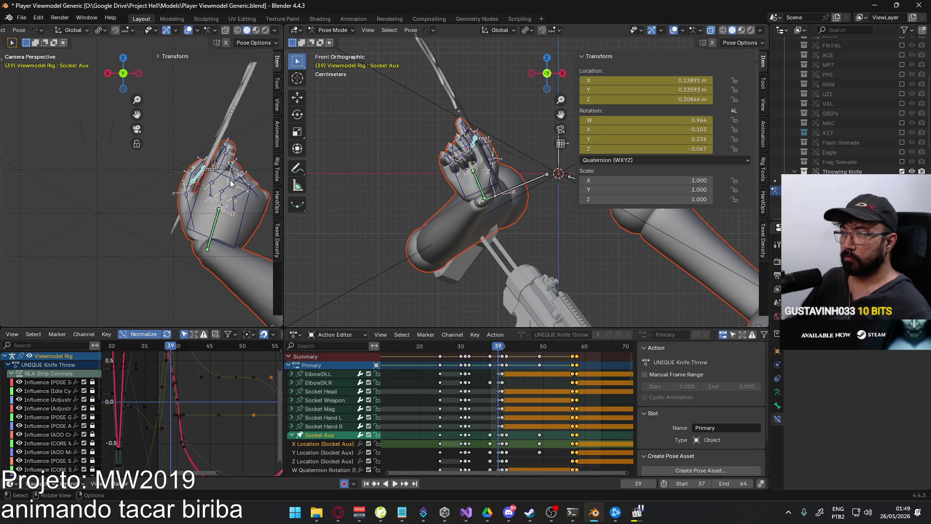
key("x")
key("x")
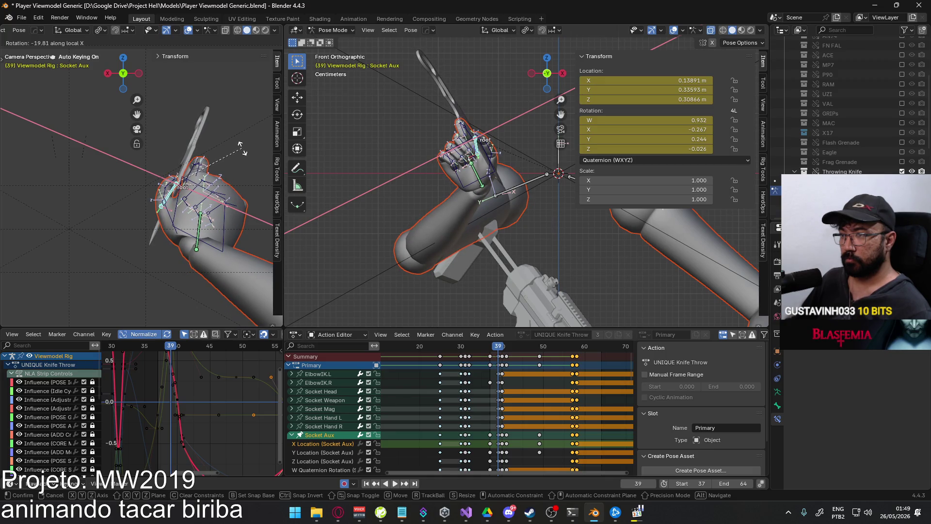
right_click(245, 153)
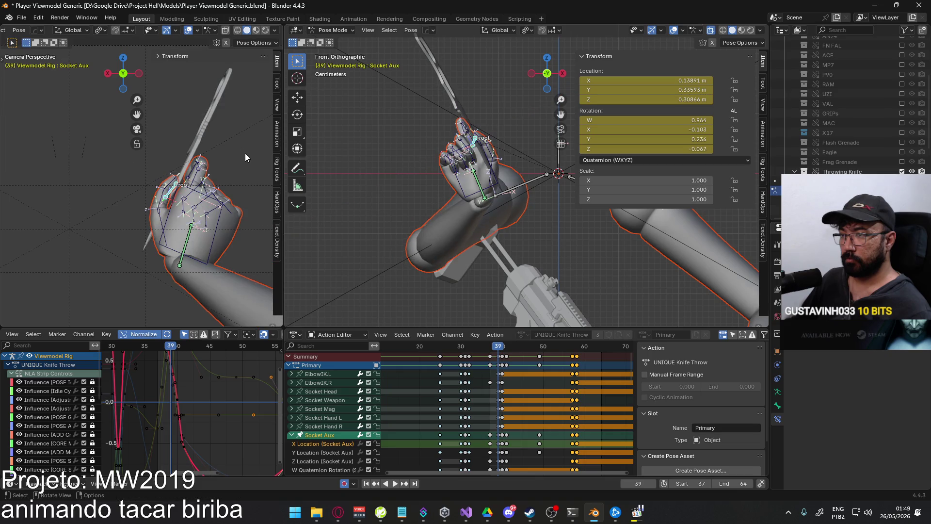
key("r")
key("x")
key("x")
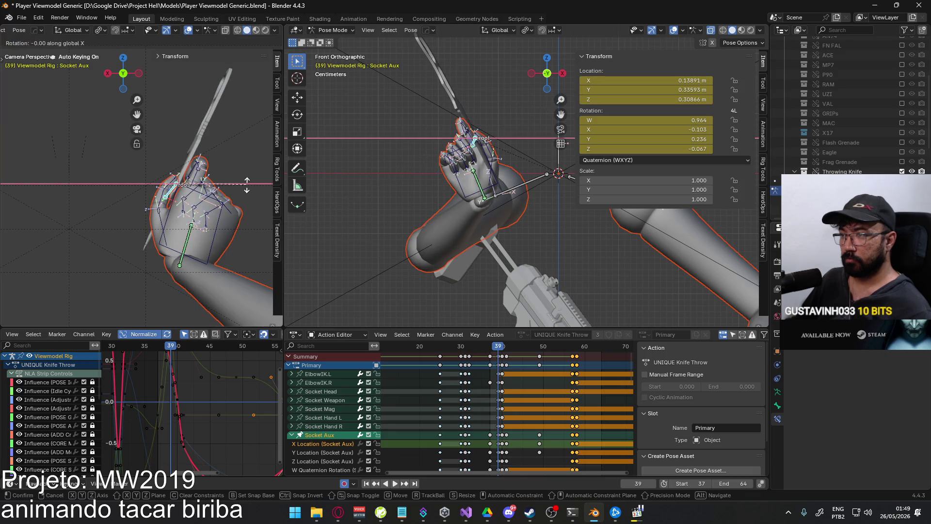
left_click(247, 169)
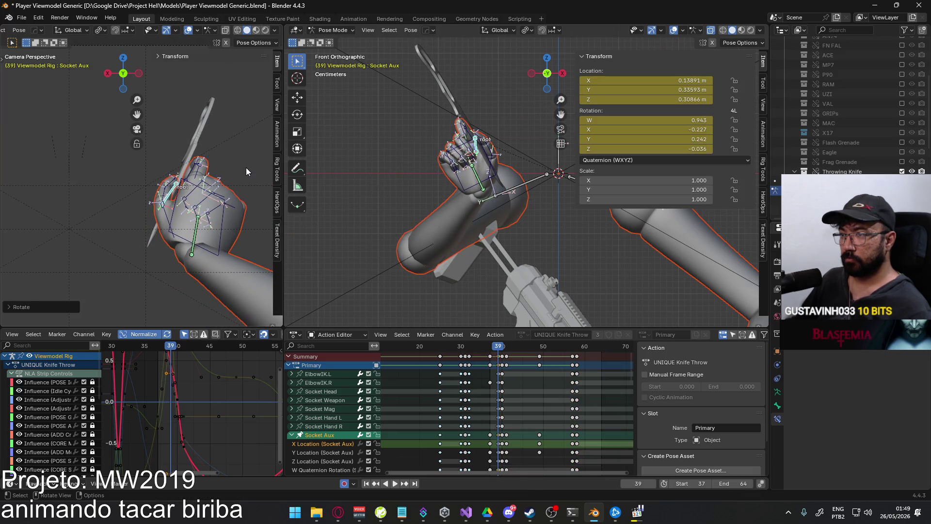
left_click_drag(500, 348, 502, 346)
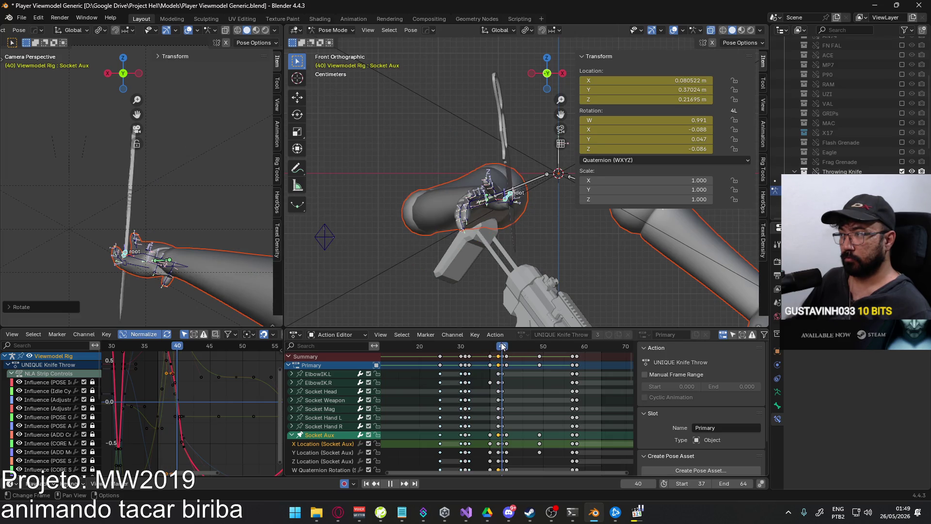
Rotate HandIK.R on local Y and global Z, then shift it slightly along X
left_click(155, 263)
key("r")
key("y")
key("y")
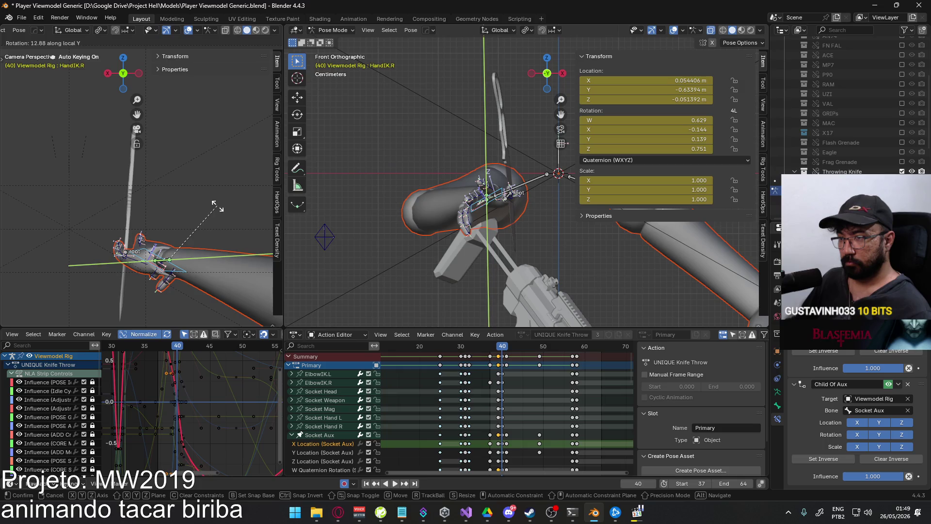
left_click(210, 209)
key("r")
key("z")
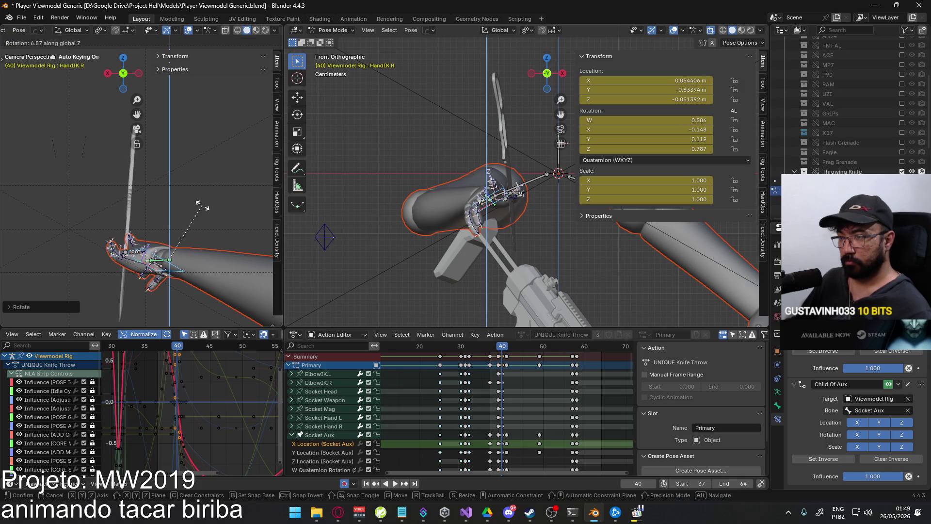
left_click(205, 206)
key("g")
key("x")
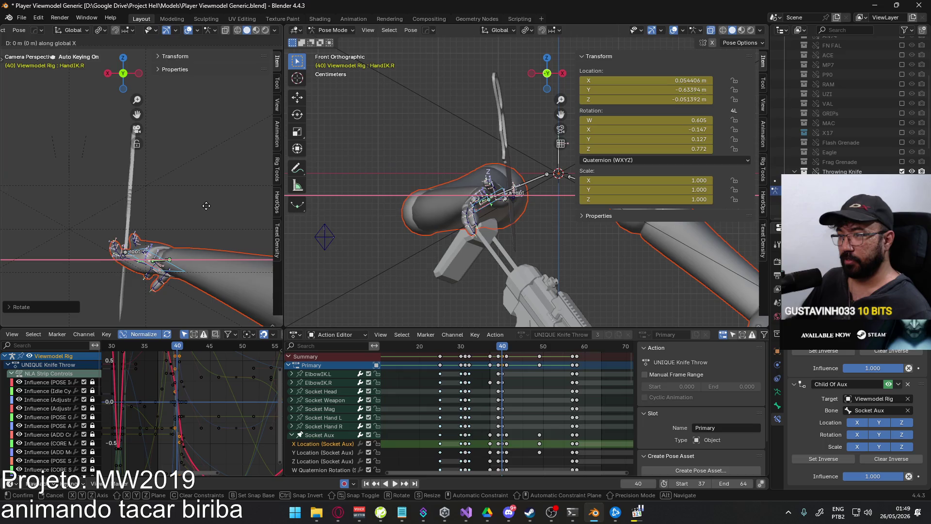
left_click(211, 206)
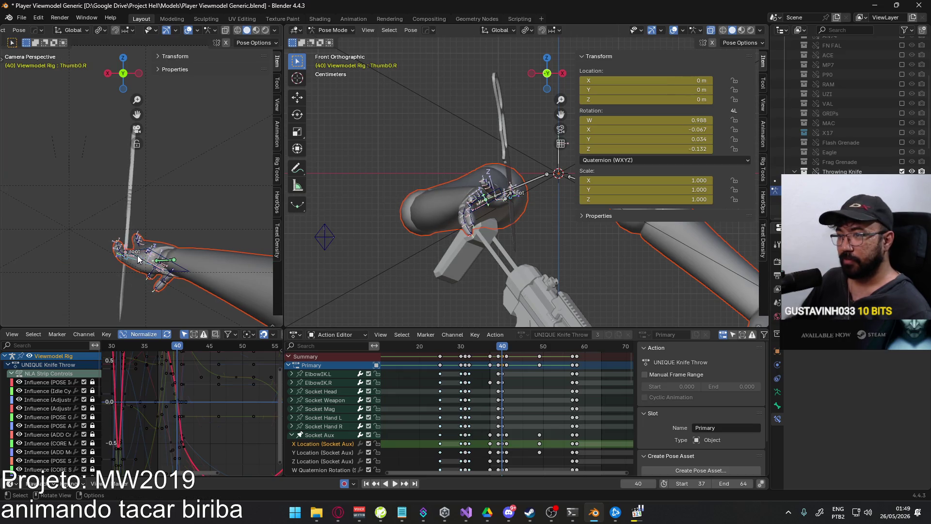
Curl Thumb1.R and Thumb2.R around the knife by rotating each on Z
left_click(138, 239)
key("KP_Decimal")
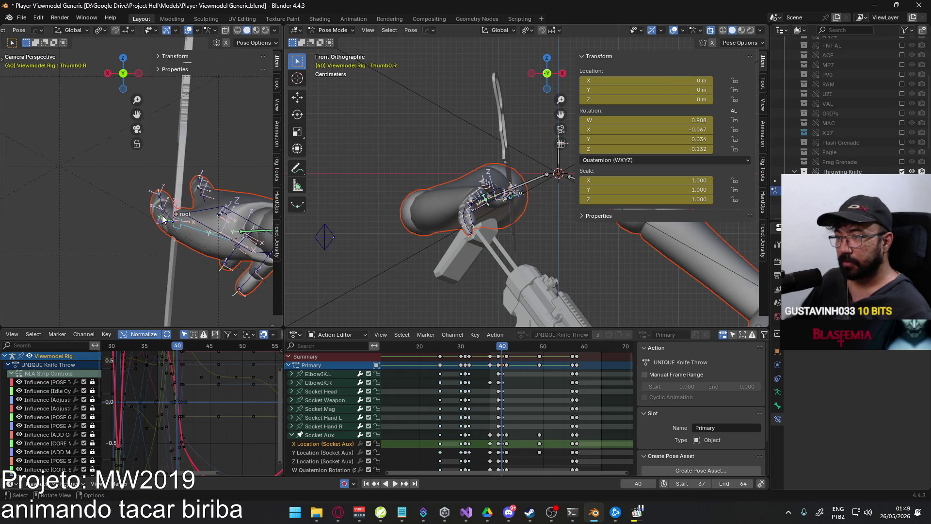
left_click(207, 180)
key("r")
key("z")
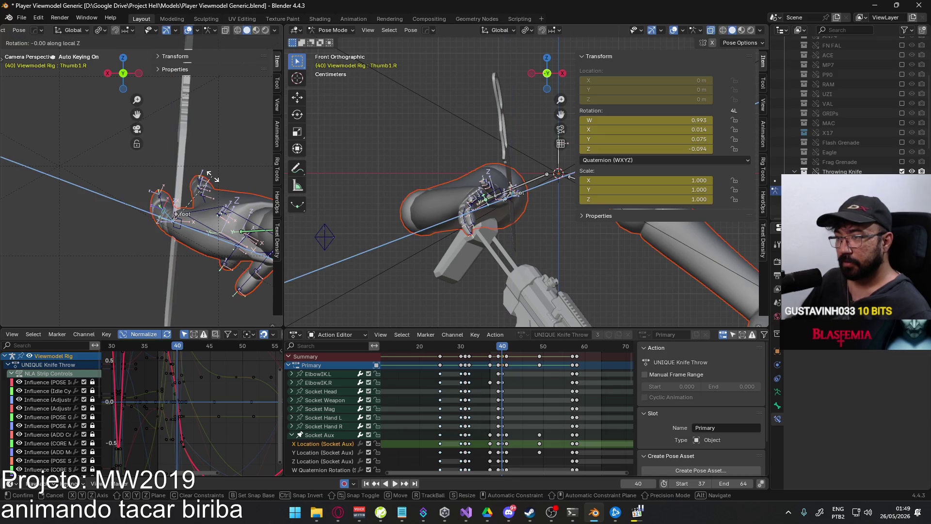
left_click(204, 183)
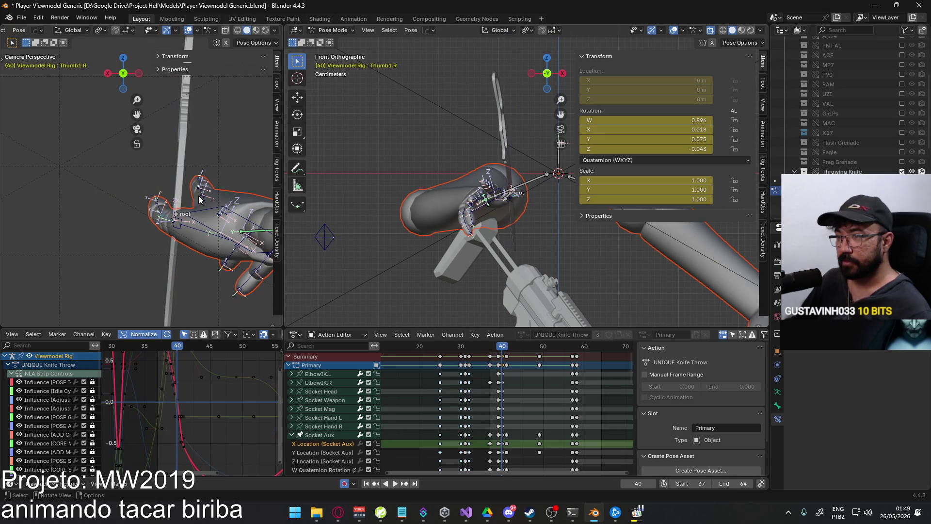
key("r")
key("z")
key("z")
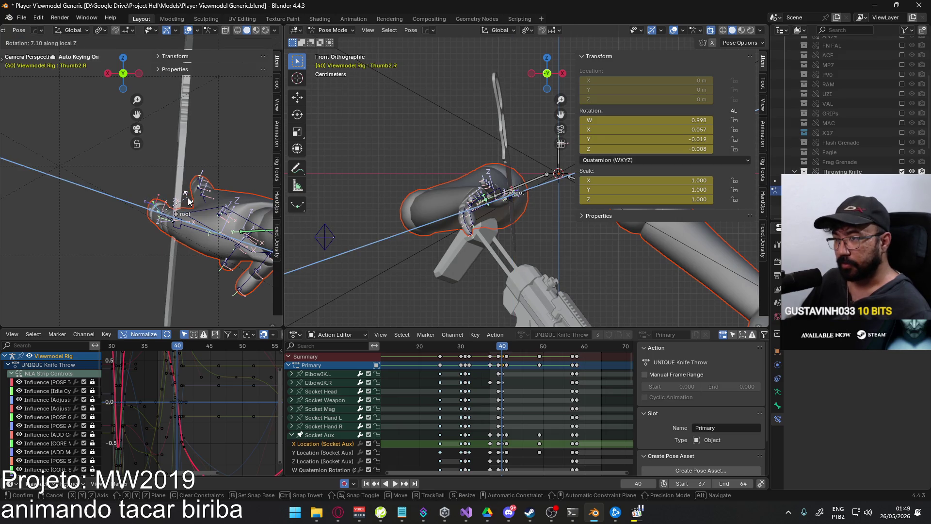
left_click(189, 201)
Rotate Thumb0.R on local Z to W 0.996, X -0.064, Y 0.039, Z -0.048
left_click(196, 183)
key("r")
key("z")
key("z")
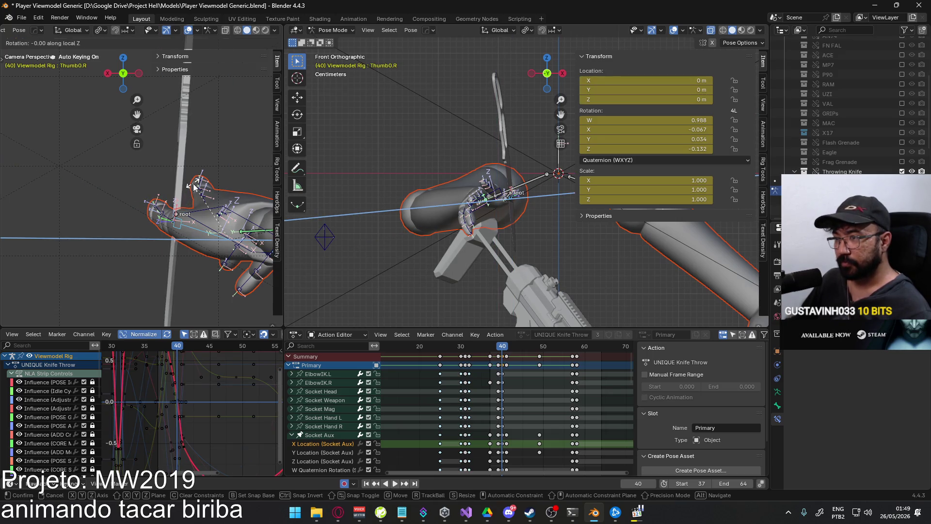
key("x")
key("x")
key("x")
key("y")
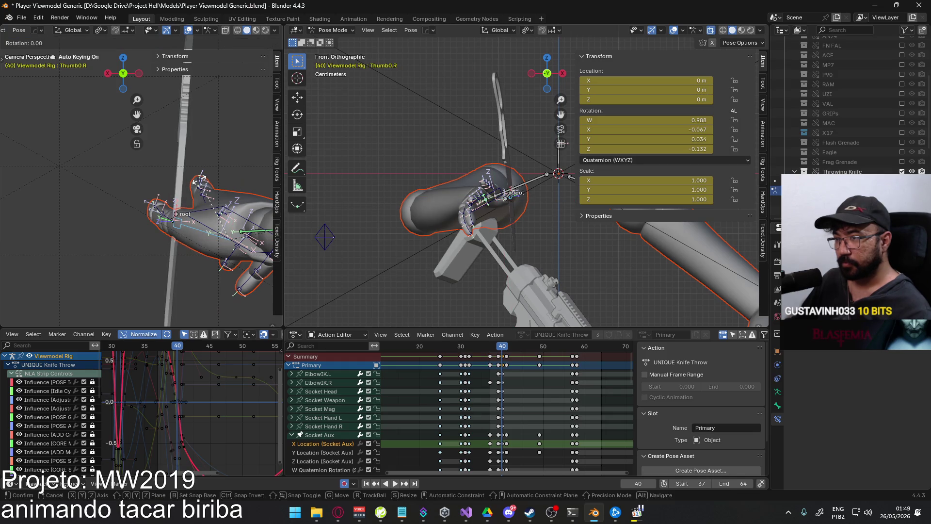
key("y")
key("z")
key("z")
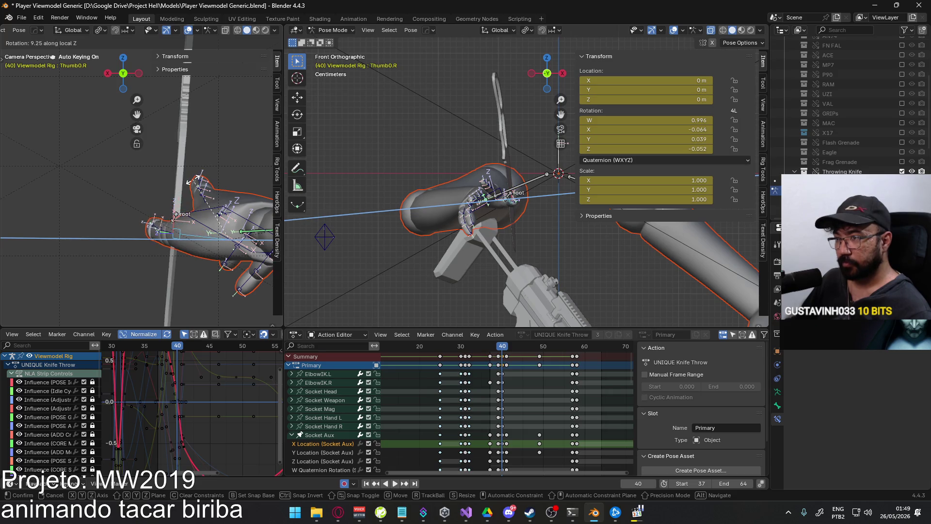
left_click(189, 183)
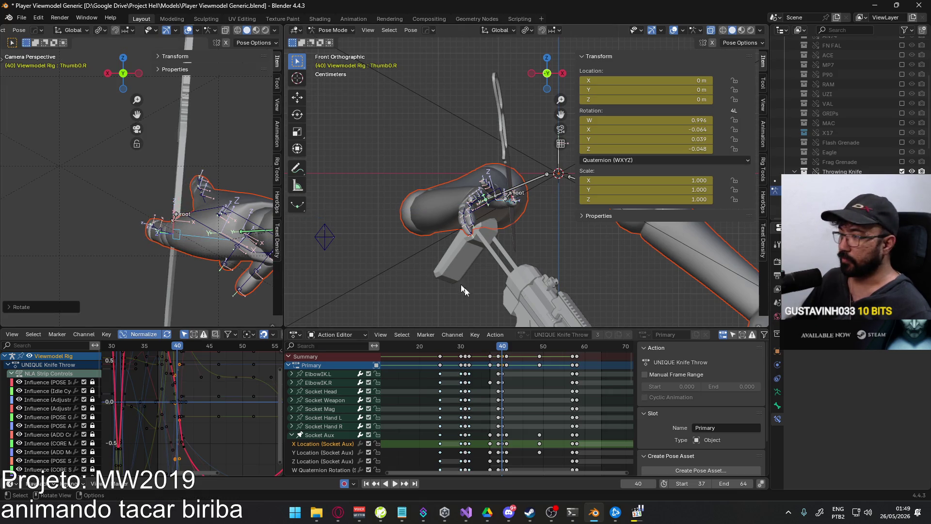
Play the throw from frame 37 to review the new hand and thumb grip
key("space")
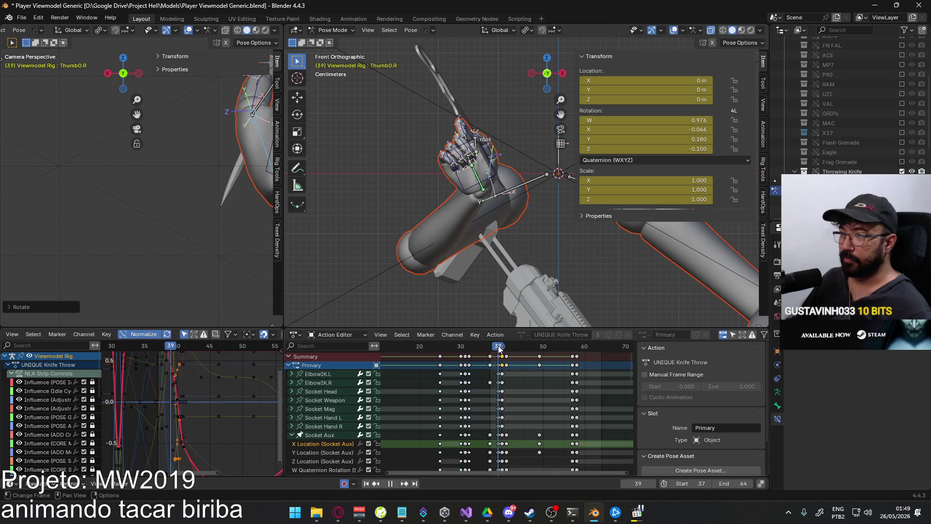
left_click_drag(499, 348, 509, 342)
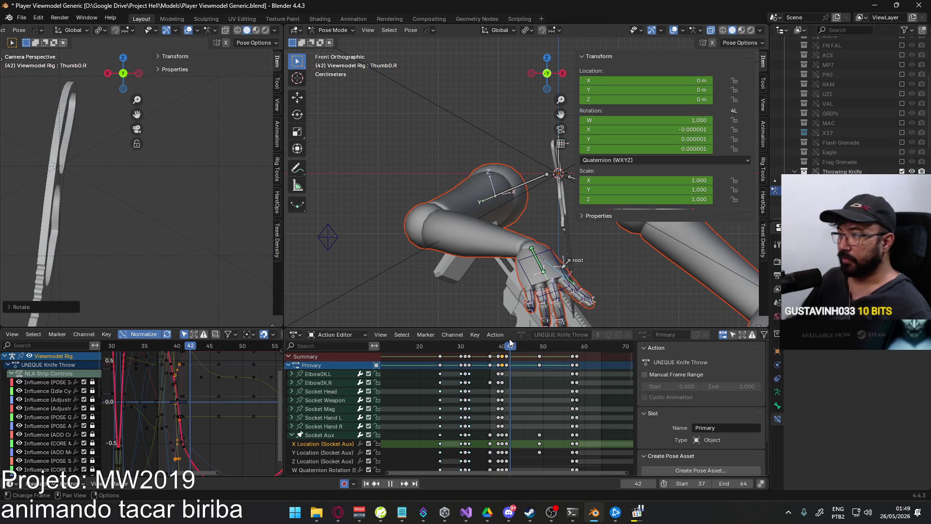
middle_click_drag(115, 195, 145, 230)
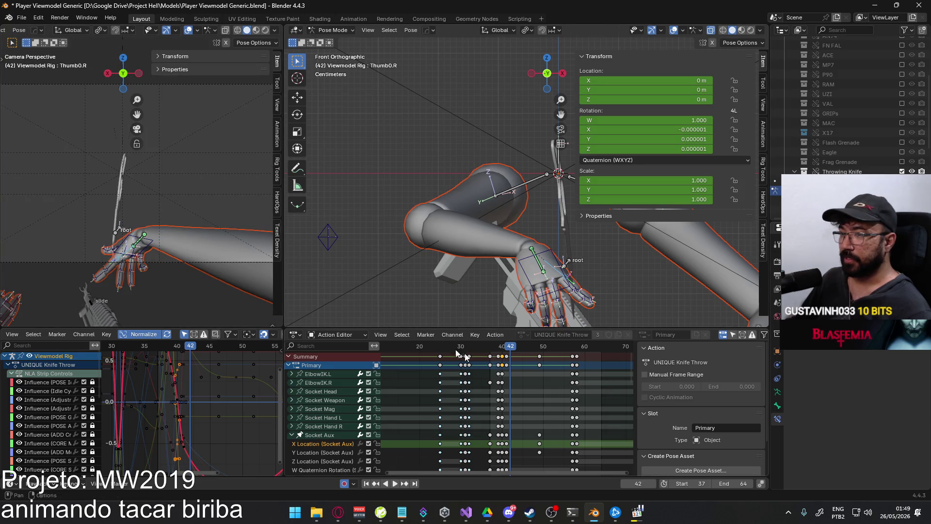
key("space")
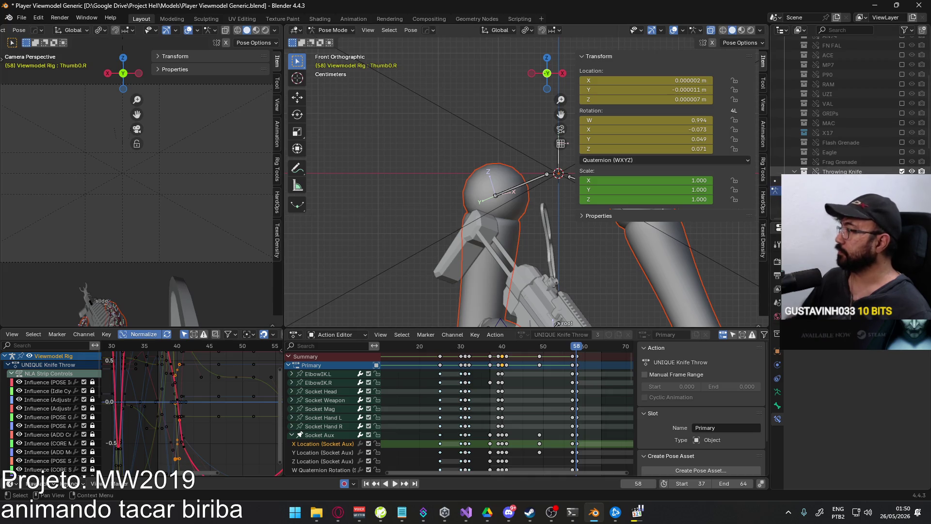
left_click_drag(510, 347, 490, 349)
key("space")
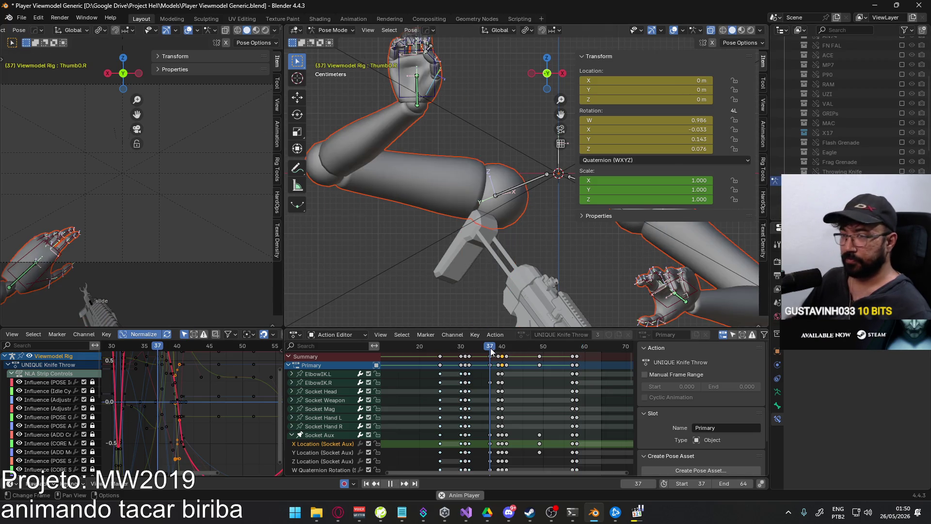
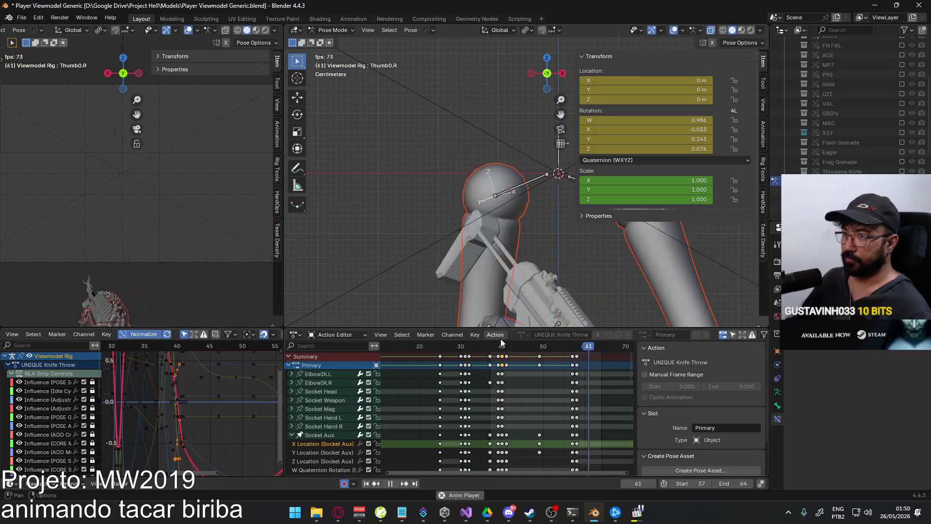
Box-select the keys after frame 40 and shift them one frame later
mouse_move(533, 345)
left_mouse_down()
mouse_move(554, 345)
mouse_move(485, 347)
mouse_move(503, 346)
left_mouse_up()
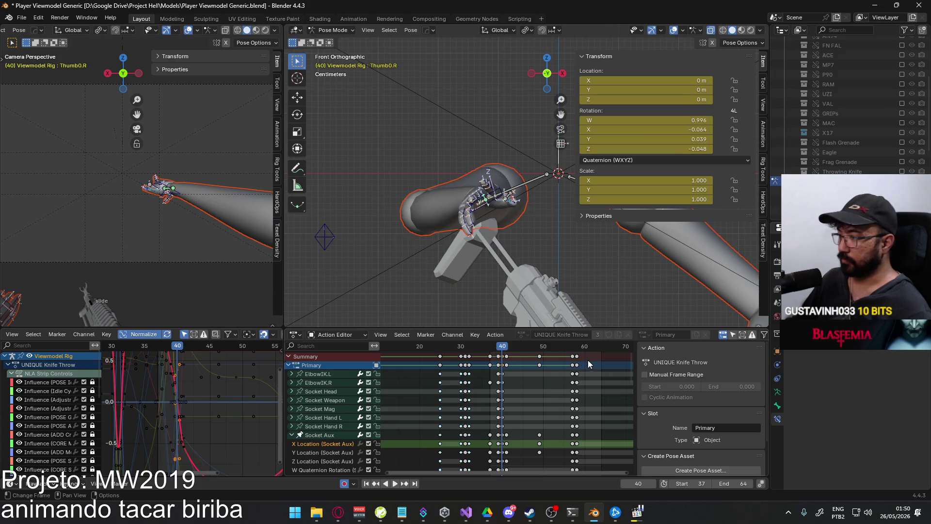
left_click_drag(588, 361, 502, 356)
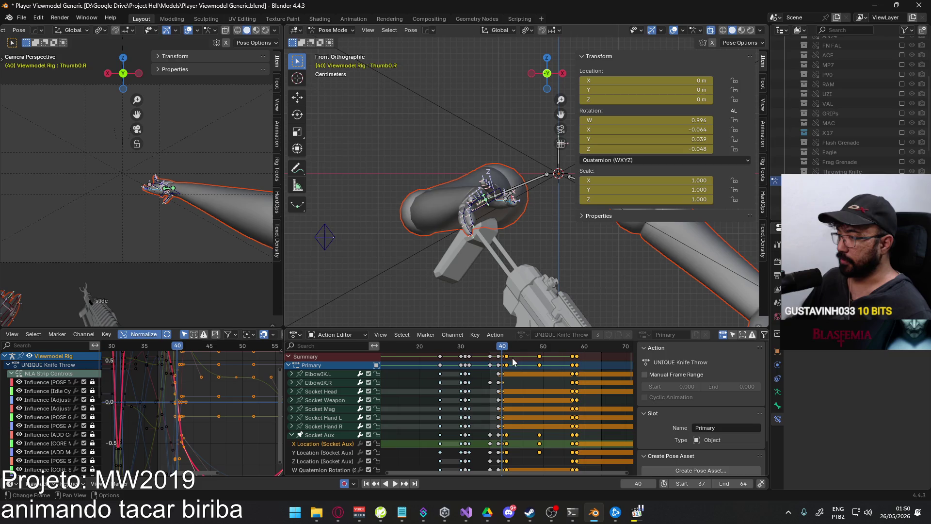
key("g")
left_click(513, 356)
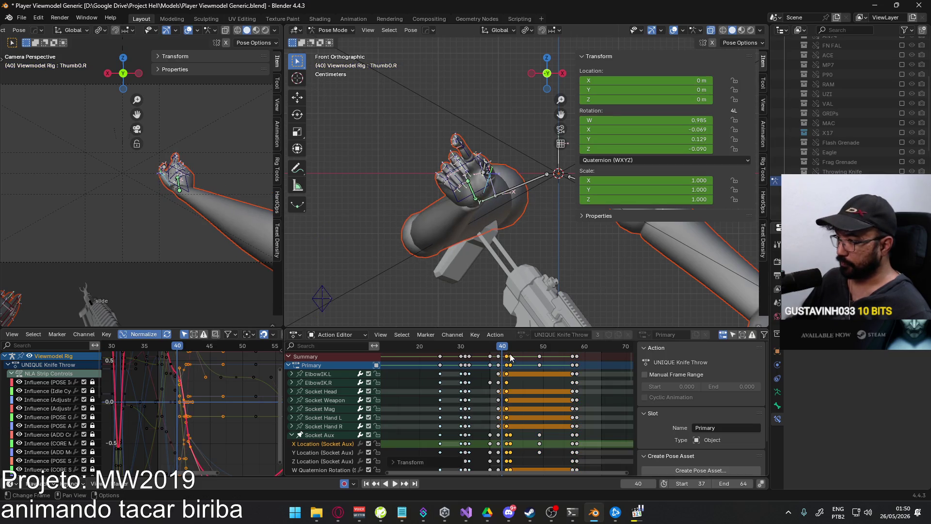
key("space")
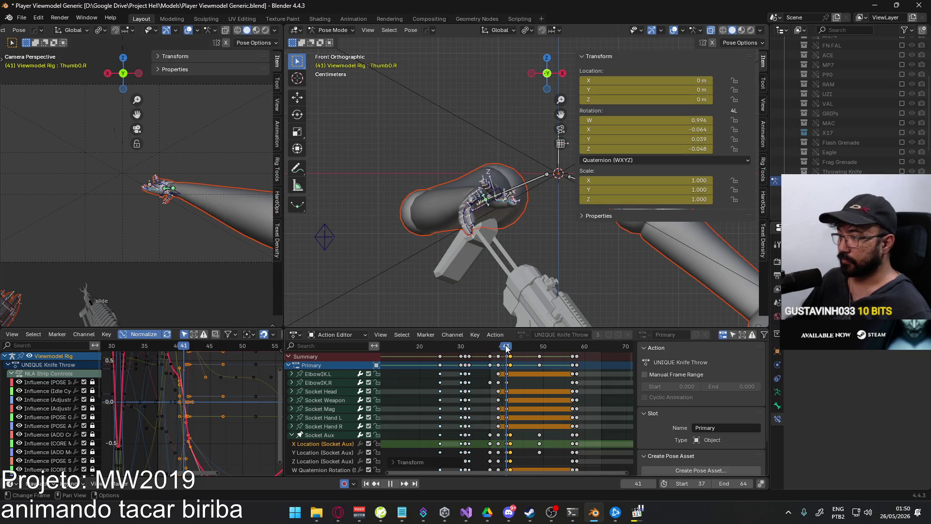
Push the keys after frame 41 one more frame and move the frame-49 keys to 50
key("space")
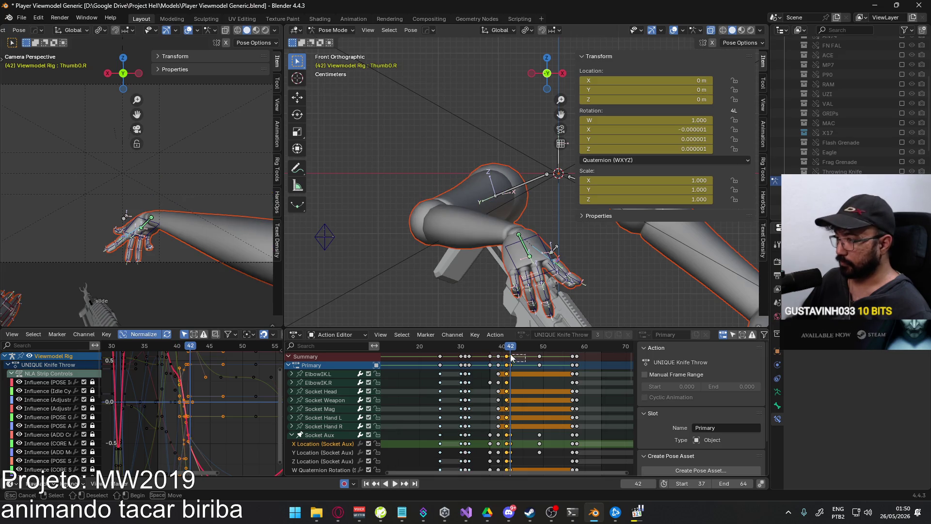
left_click(519, 356)
key("g")
left_click(522, 357)
key("space")
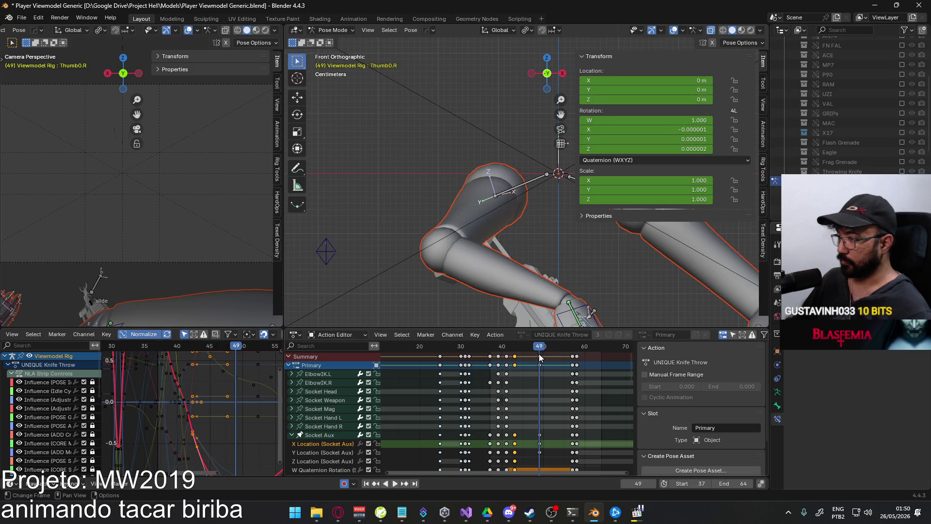
left_click_drag(539, 356, 543, 356)
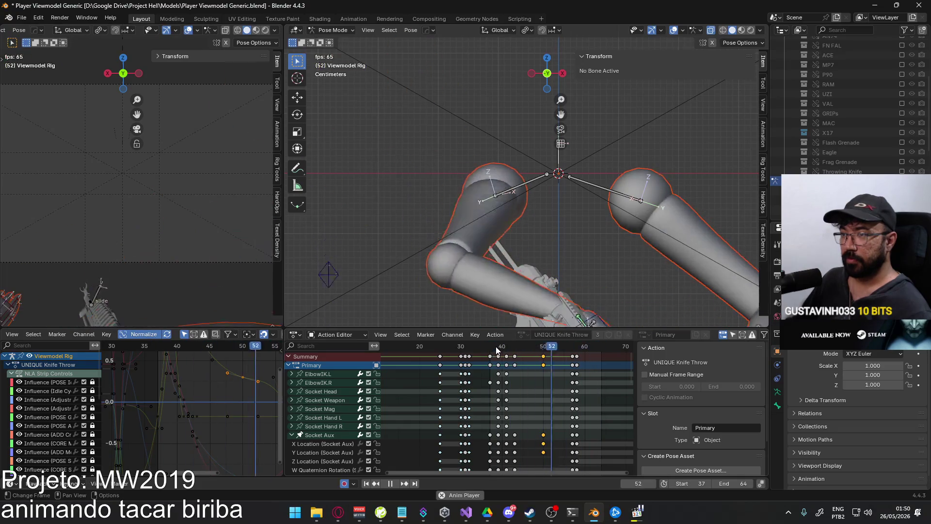
mouse_move(496, 347)
left_mouse_down()
mouse_move(491, 355)
mouse_move(503, 349)
left_mouse_up()
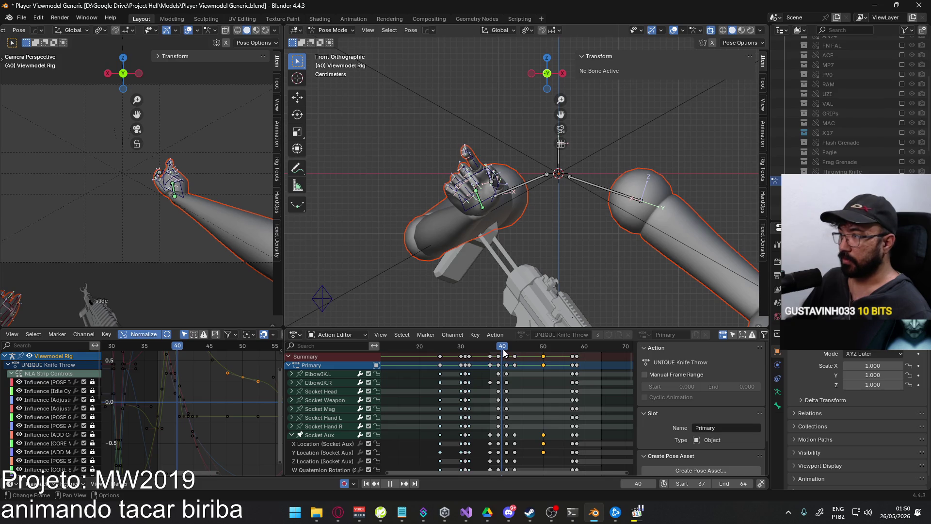
key("Escape")
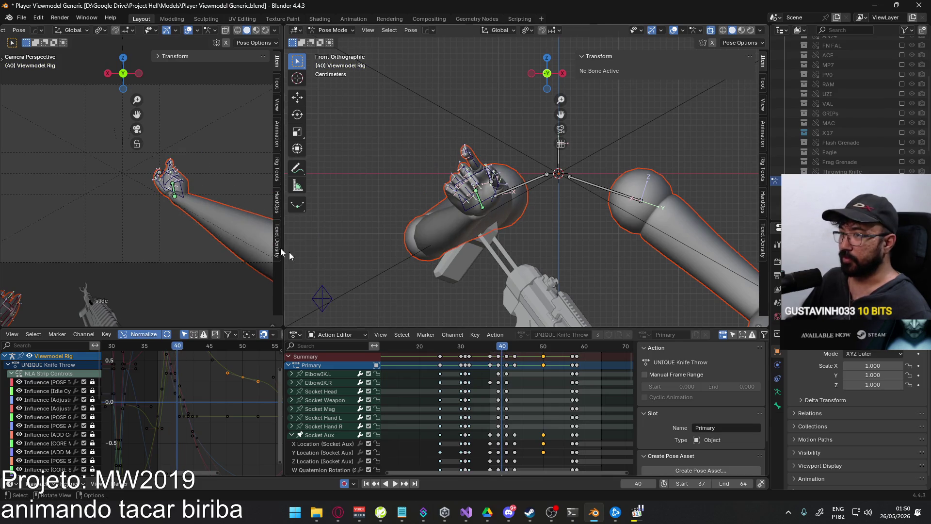
Rotate HandIK.R around its local Y axis at frame 40
left_click(487, 203)
key("r")
key("z")
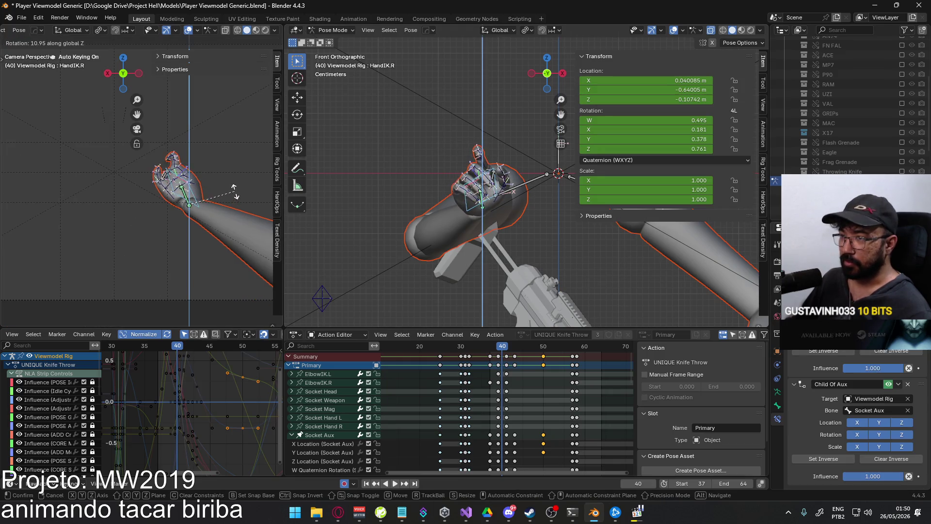
key("y")
key("y")
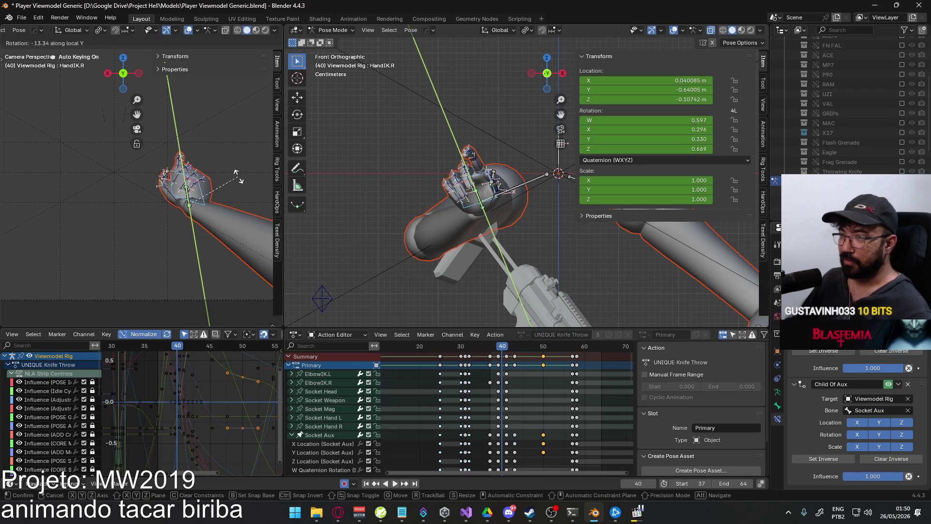
left_click(239, 178)
left_click_drag(504, 349, 503, 348)
Rotate HandIK.R further around global X and Z, then play back the motion
key("r")
key("x")
key("x")
key("x")
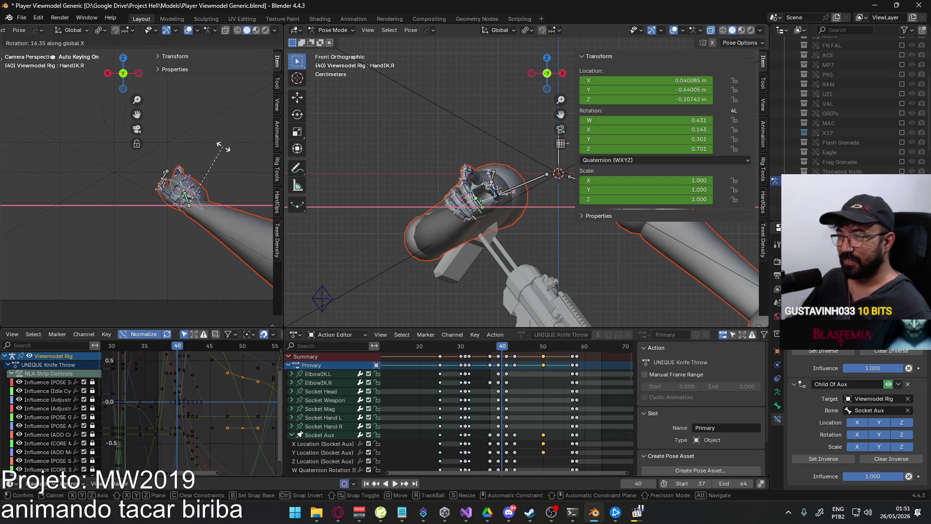
left_click(223, 147)
key("r")
key("z")
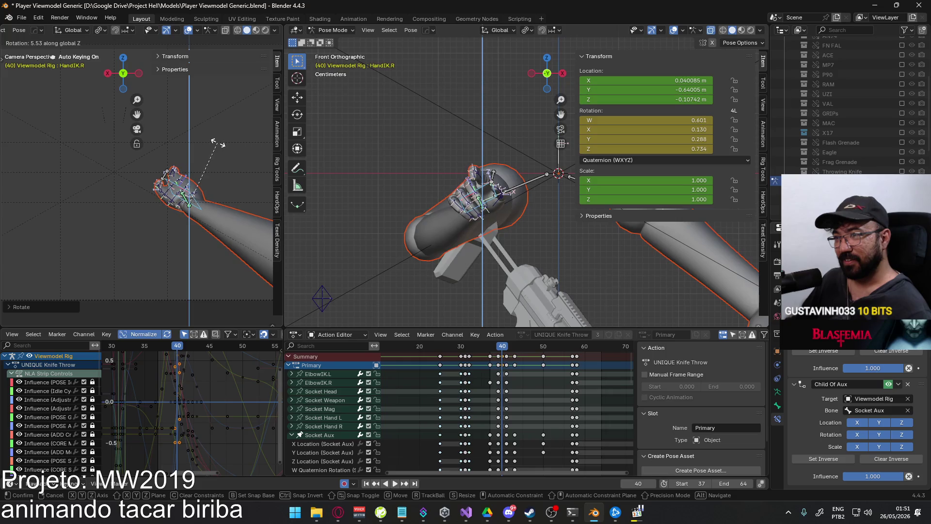
left_click(228, 163)
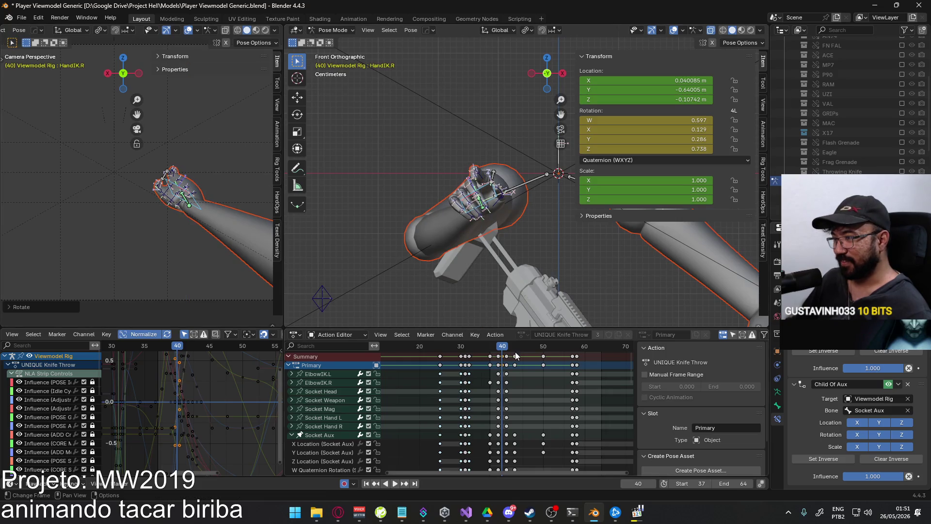
key("space")
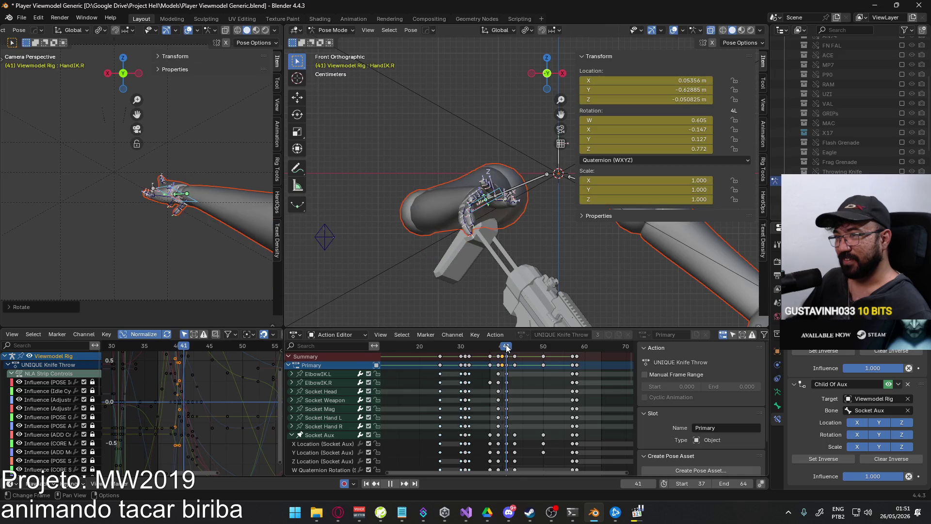
key("Escape")
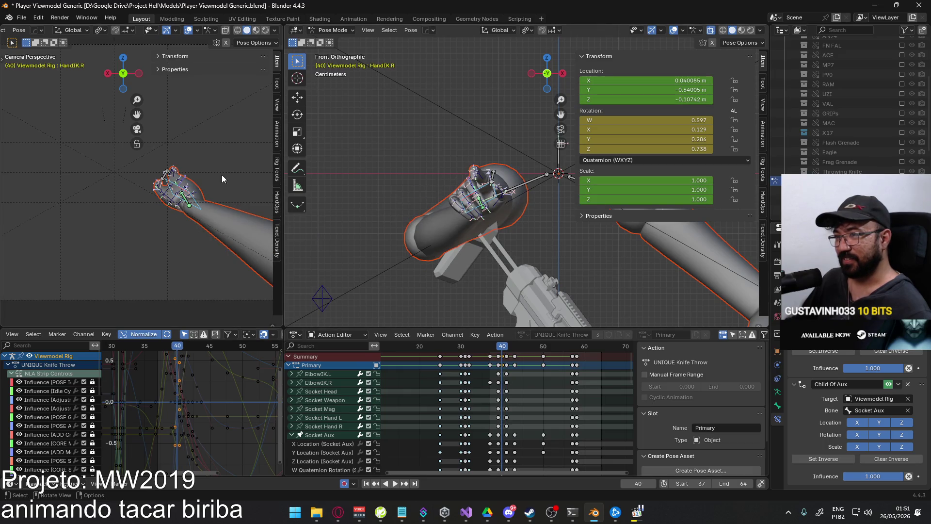
Give HandIK.R one more X rotation and review frames 40–41 from the right side
key("r")
key("x")
left_click(227, 178)
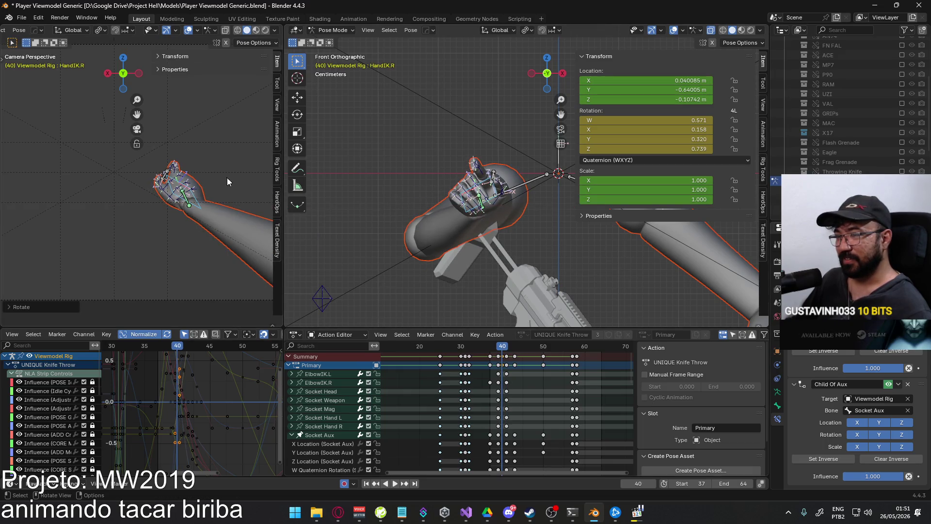
key("space")
left_click(506, 346)
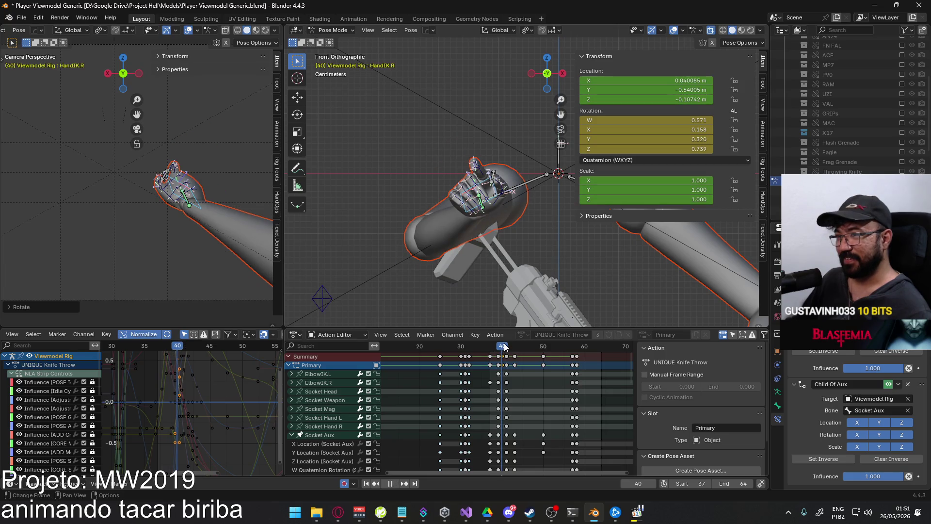
left_click_drag(507, 346, 506, 346)
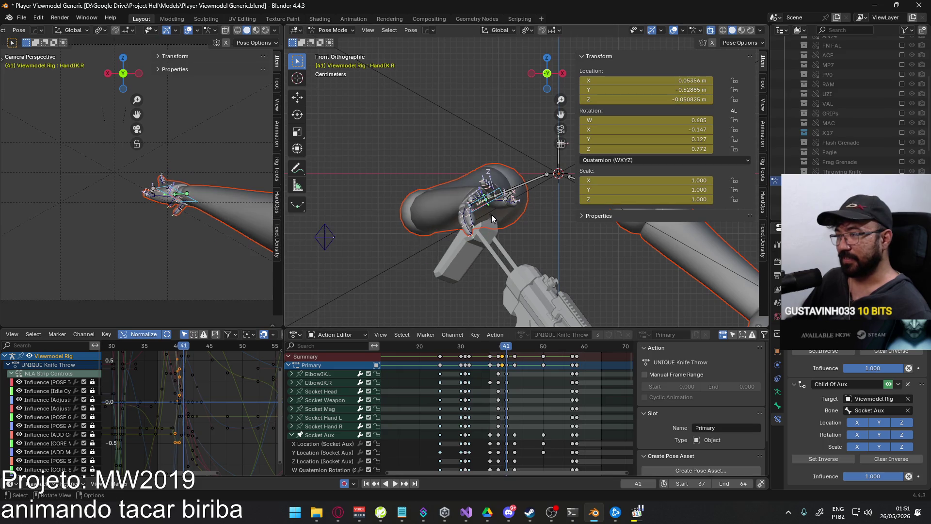
key("KP_3")
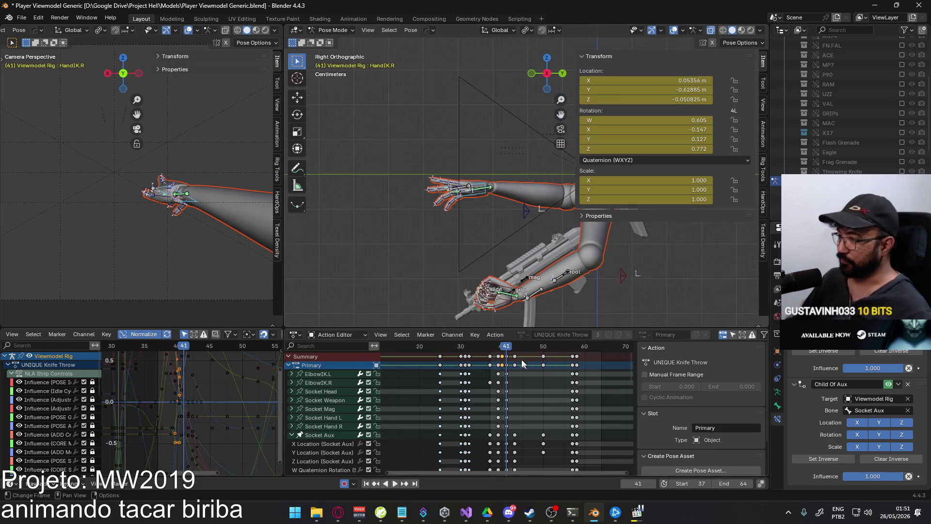
key("space")
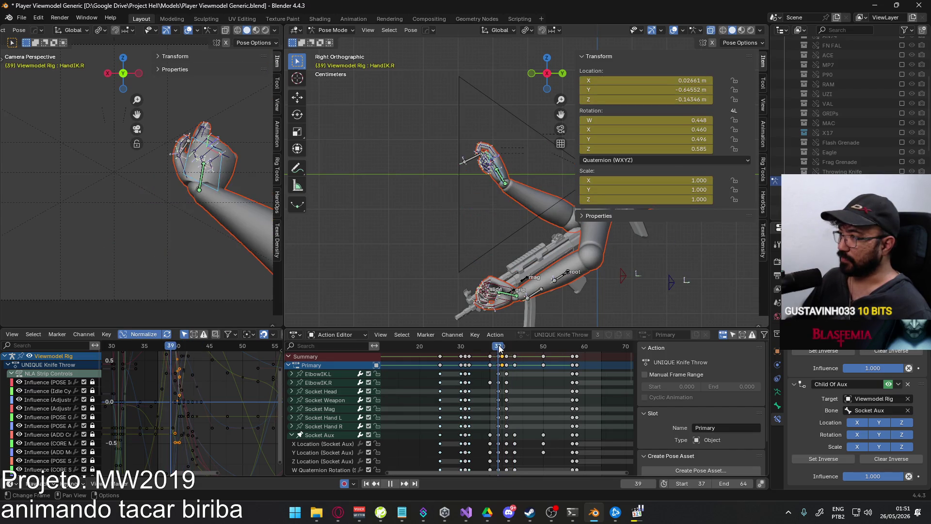
key("Escape")
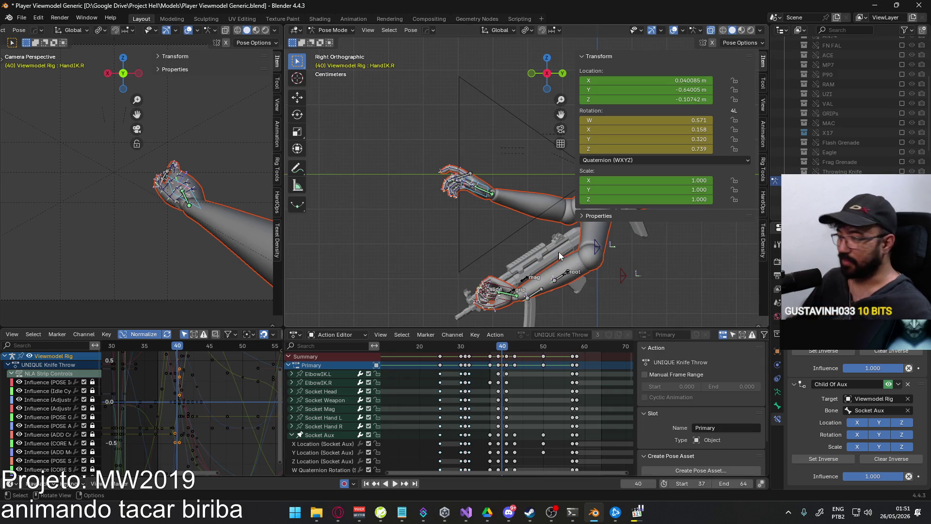
left_click(596, 247)
Reposition the ElbowIK.R control from a top view and play back the arm
key("KP_1")
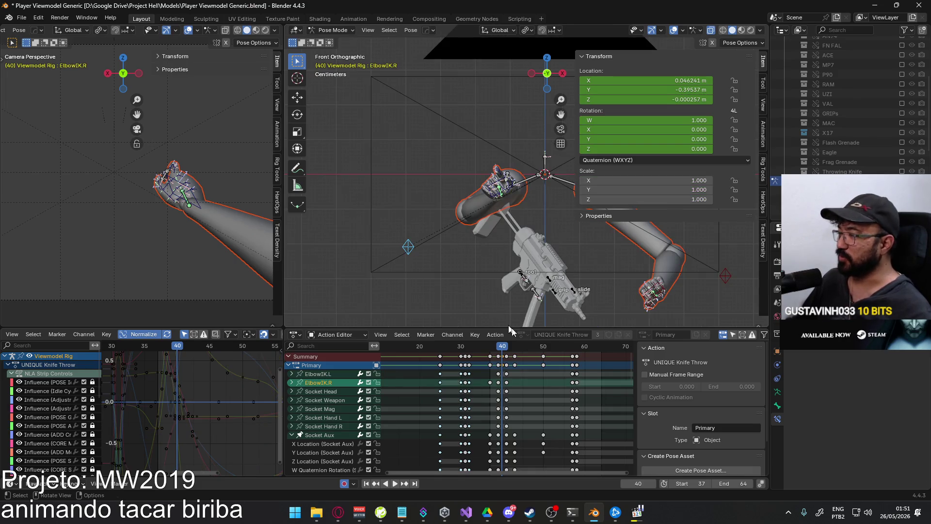
key("space")
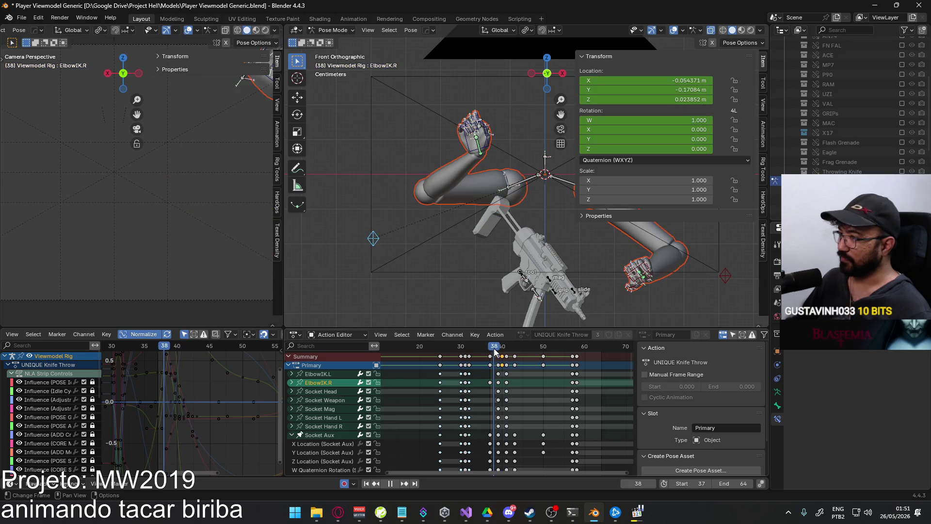
left_click_drag(493, 350, 491, 351)
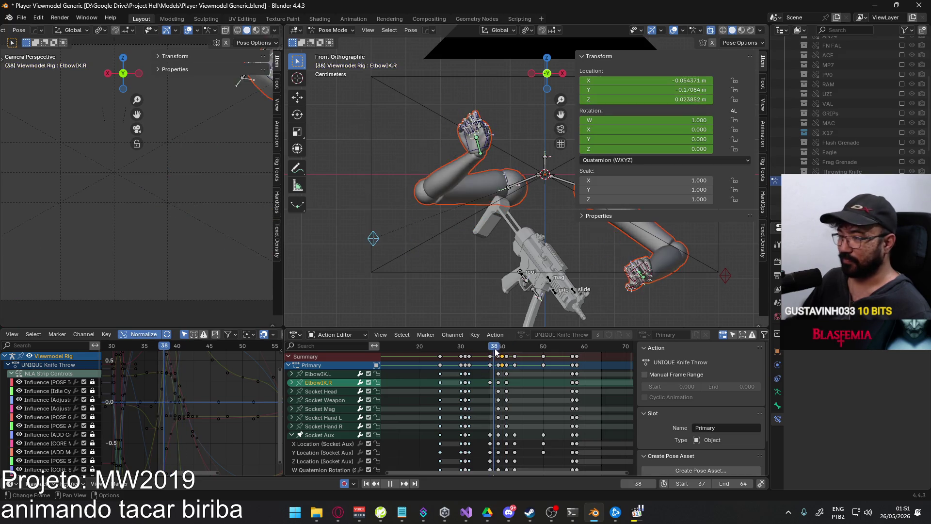
key("Escape")
middle_click_drag(385, 280, 501, 252)
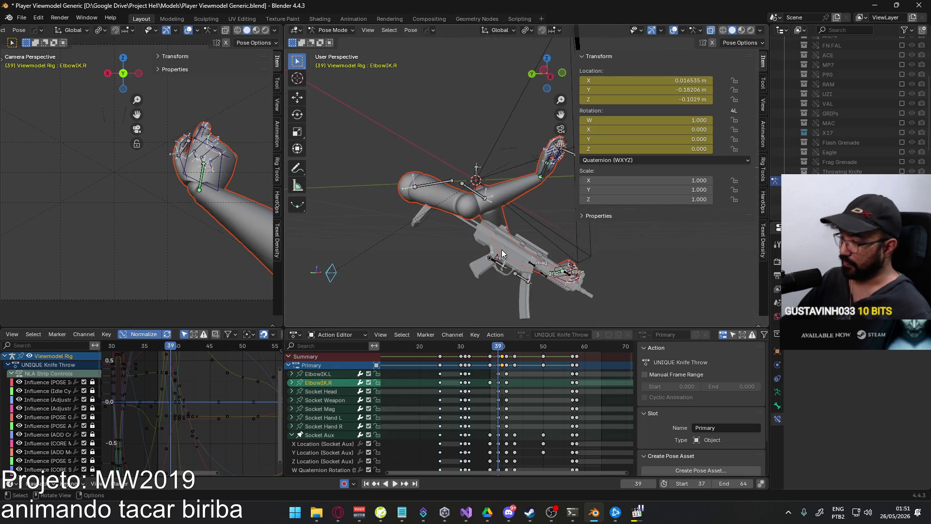
key("KP_7")
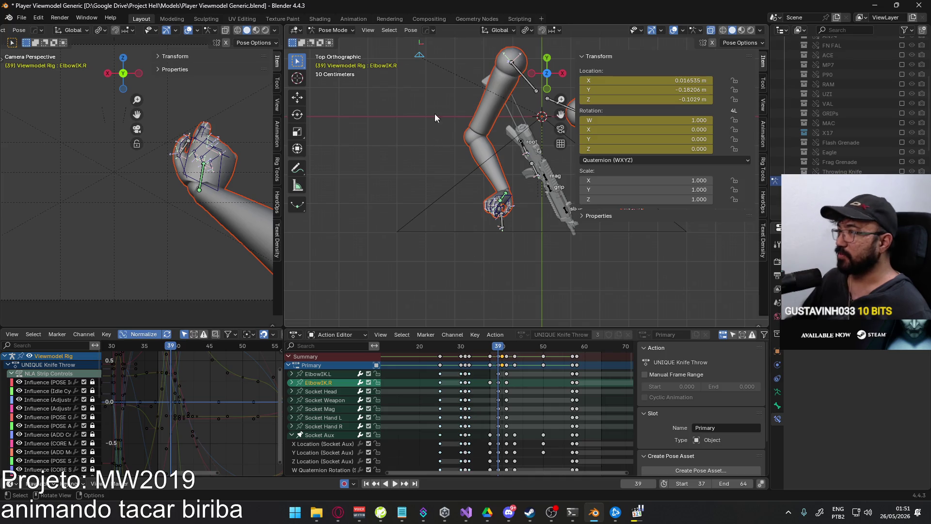
key("g")
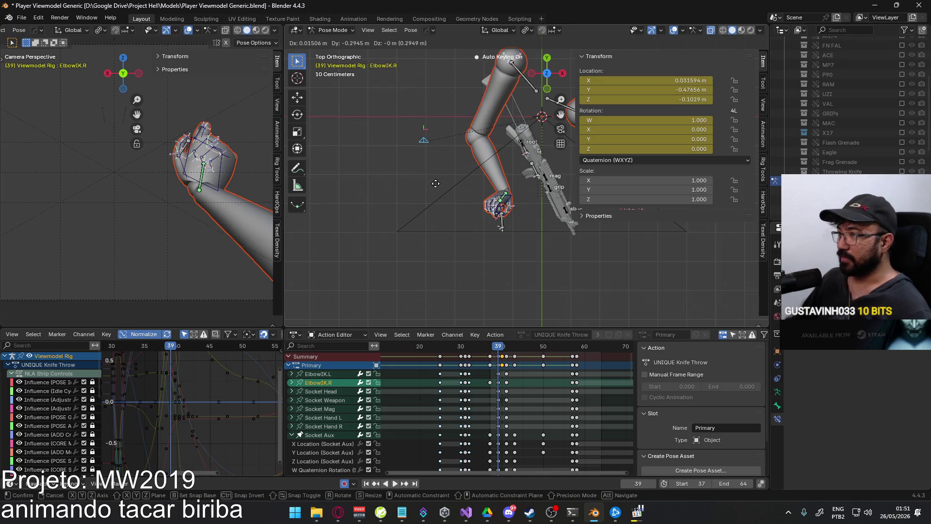
left_click(435, 185)
key("space")
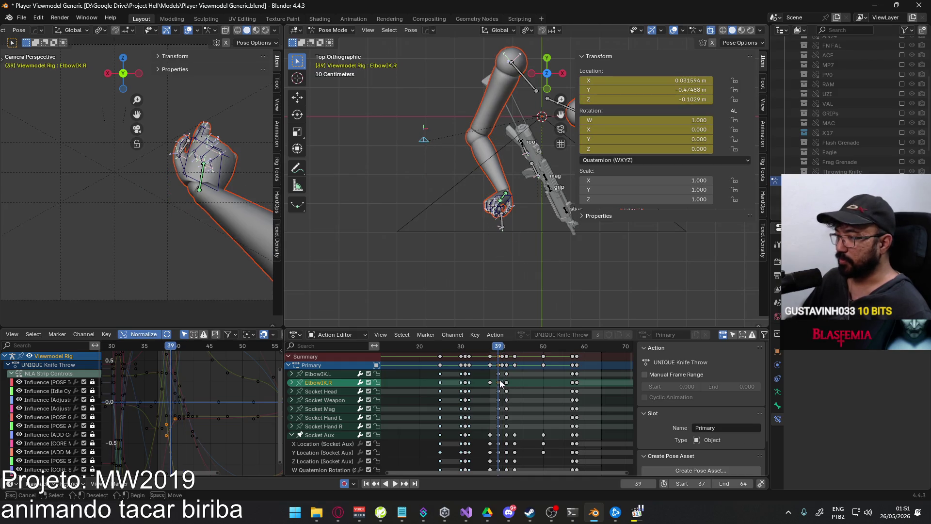
Paste the copied keyframes onto ElbowIK.R and review frames 29–57, stopping at frame 39
key("ctrl+v")
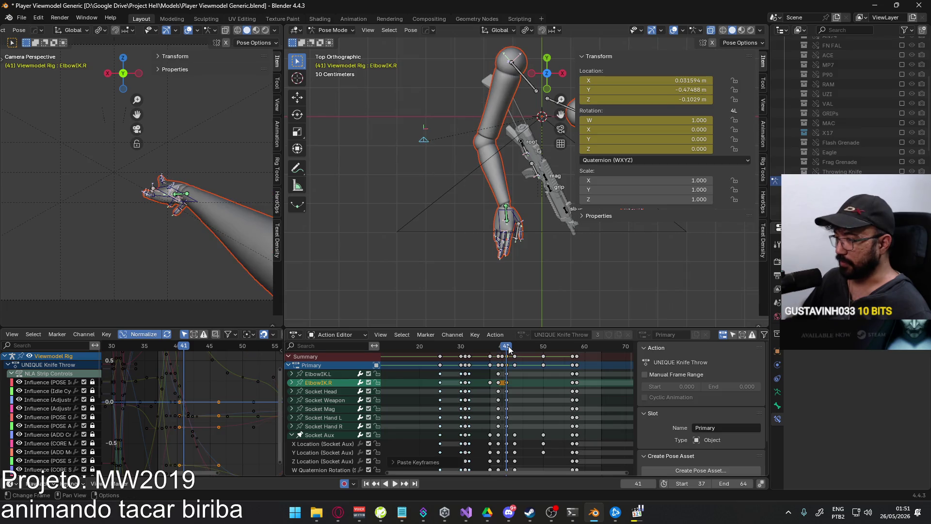
left_click_drag(500, 345, 572, 343)
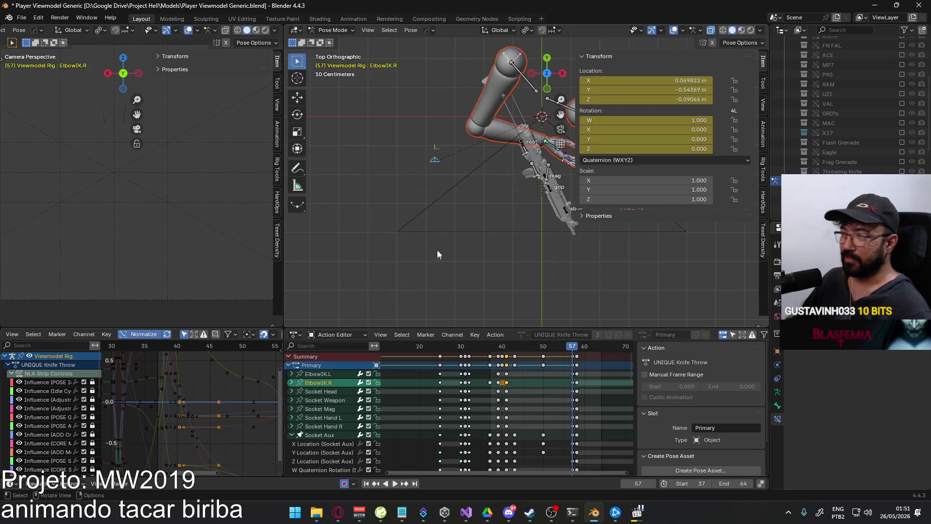
key("KP_3")
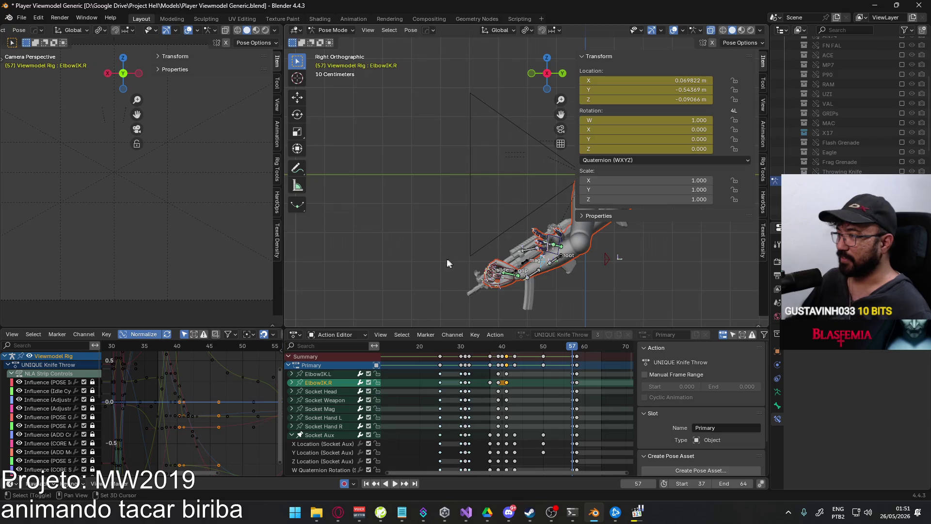
mouse_move(571, 349)
left_mouse_down()
mouse_move(459, 348)
mouse_move(498, 338)
left_mouse_up()
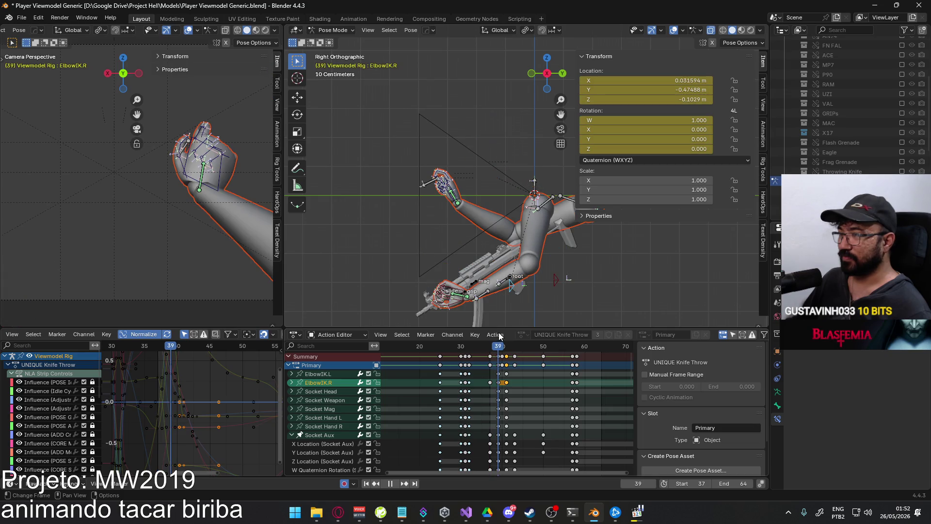
key("space")
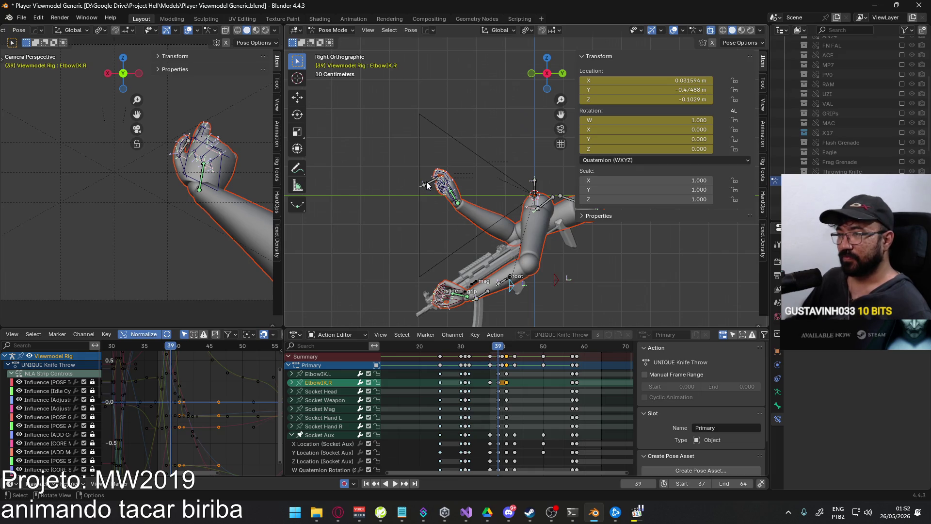
Replay the arm around frames 39–44, zoom onto the hand, and select HandIK.R at frame 41
key("space")
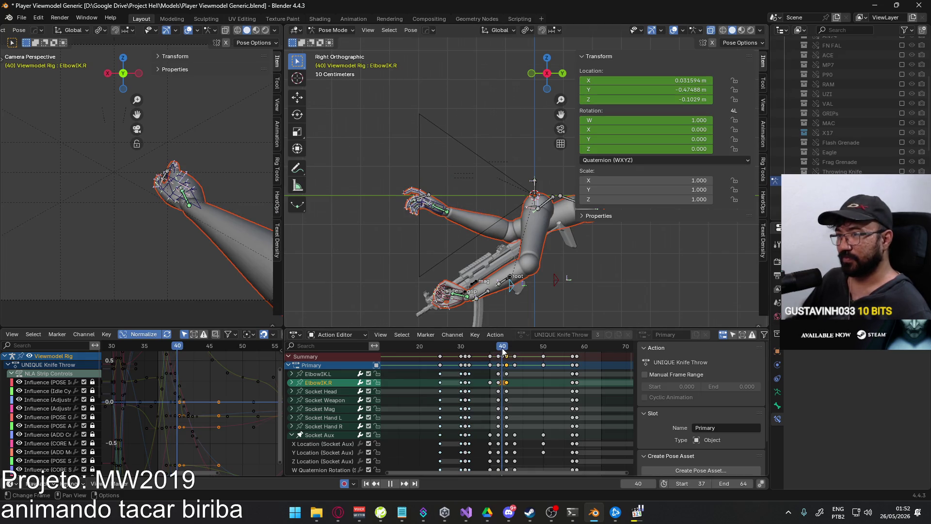
mouse_move(518, 347)
left_mouse_down()
mouse_move(528, 339)
mouse_move(501, 336)
left_mouse_up()
scroll(376, 232, "up", 4)
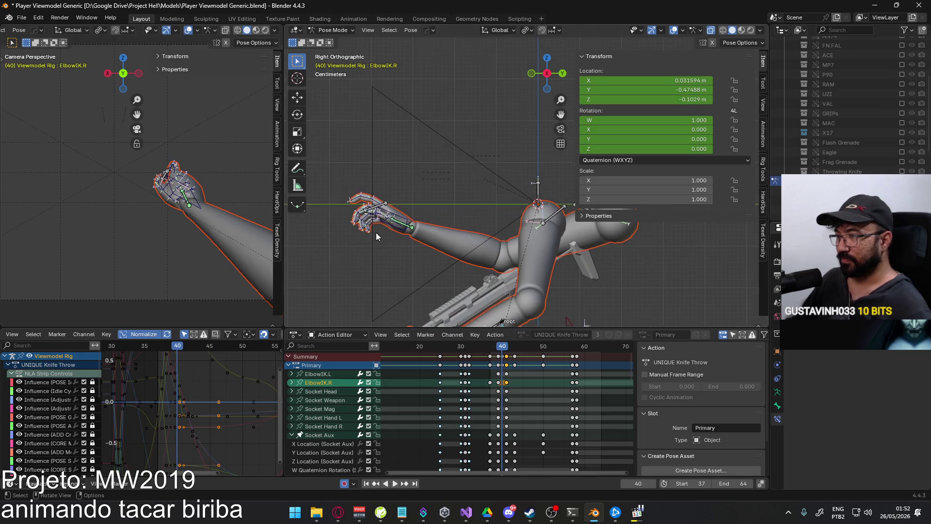
key("space")
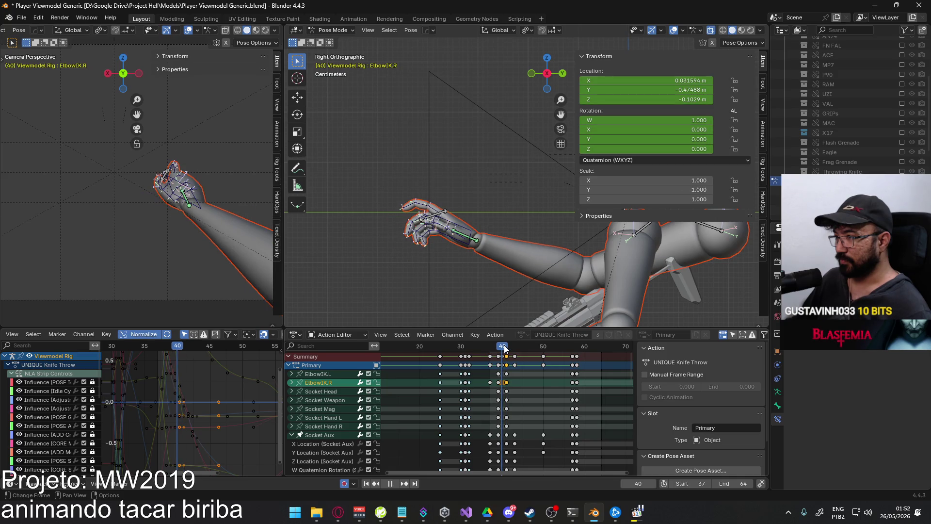
key("space")
left_click(471, 231)
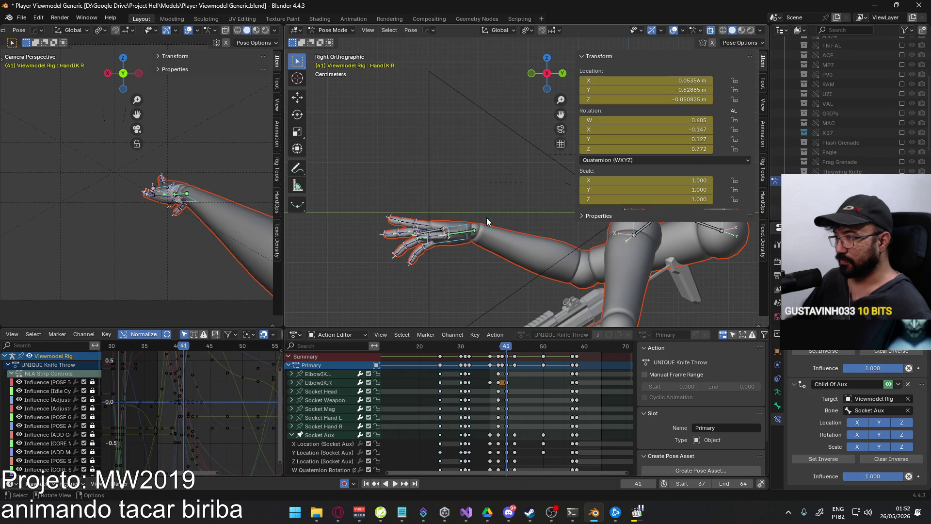
Move HandIK.R to a new position and replay the throw
key("g")
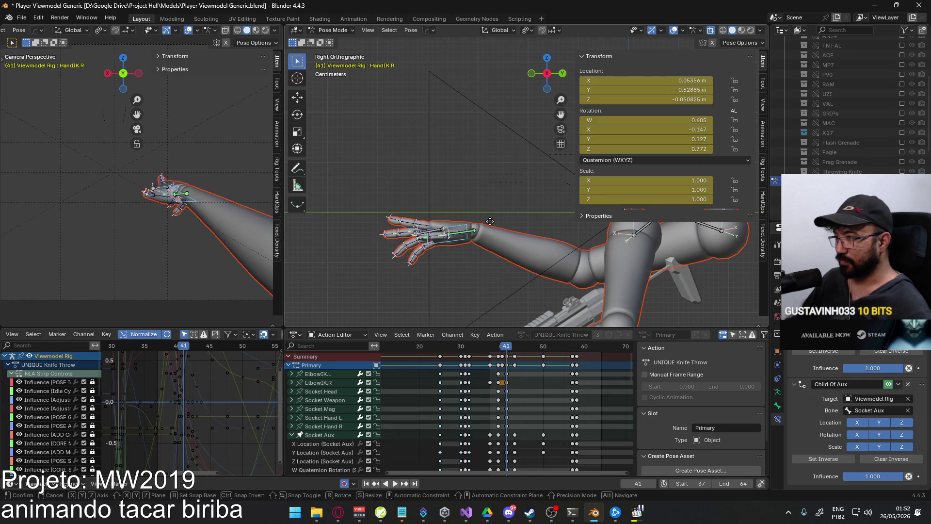
left_click(519, 294)
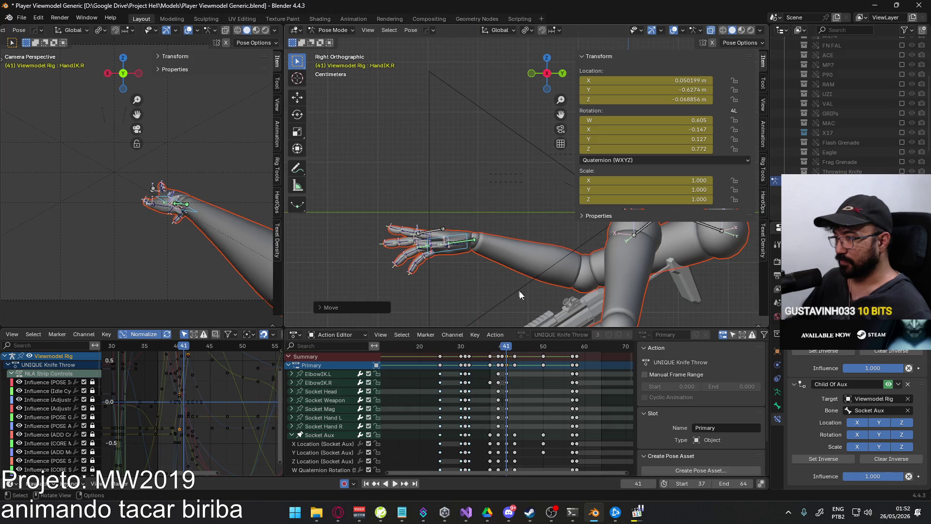
key("space")
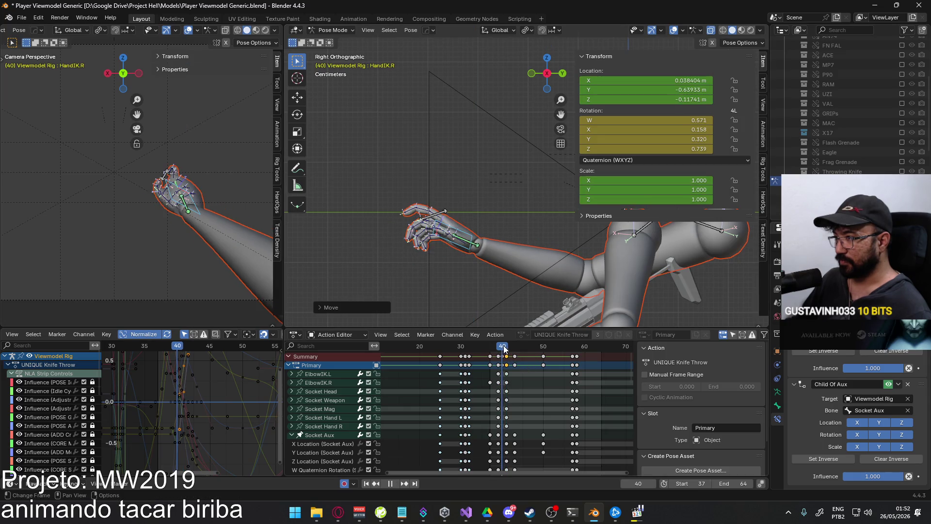
key("Escape")
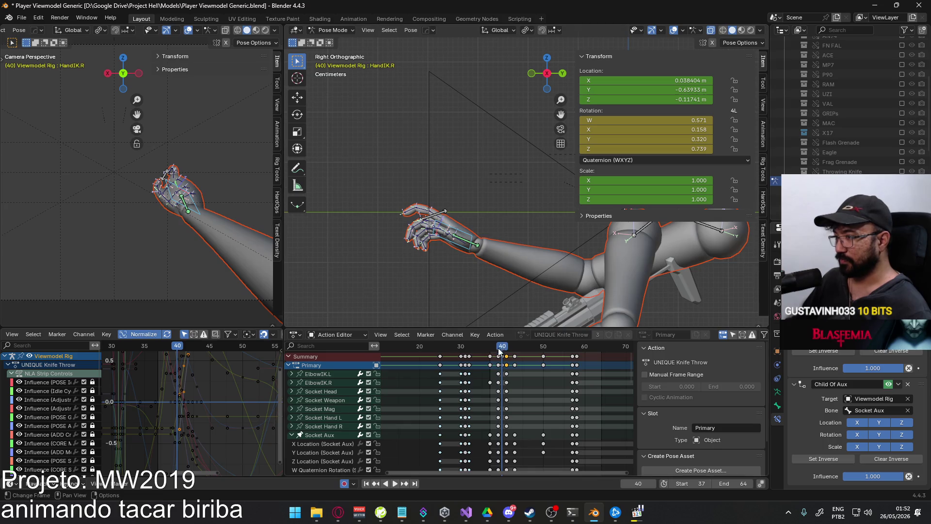
left_click(504, 349)
Nudge HandIK.R along Y and Z at frame 41 and review frames 39–41
key("g")
key("y")
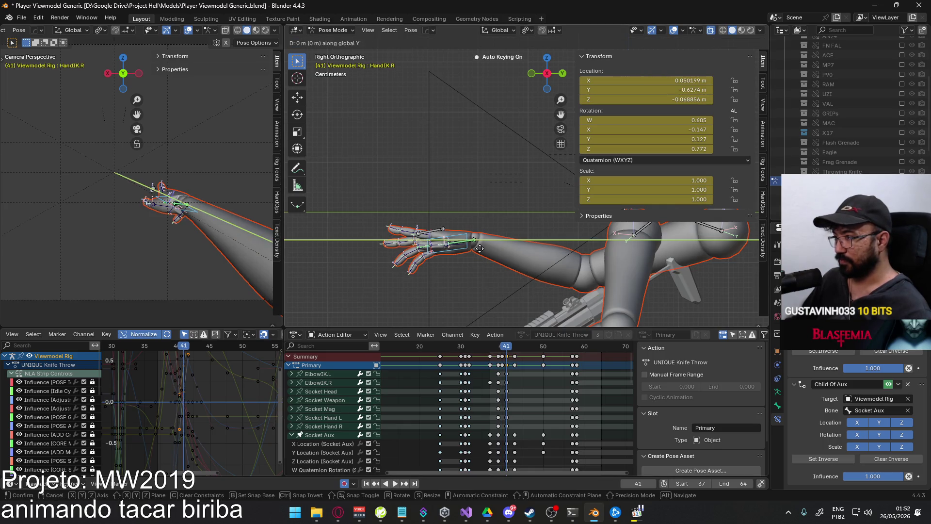
left_click(483, 250)
key("g")
key("z")
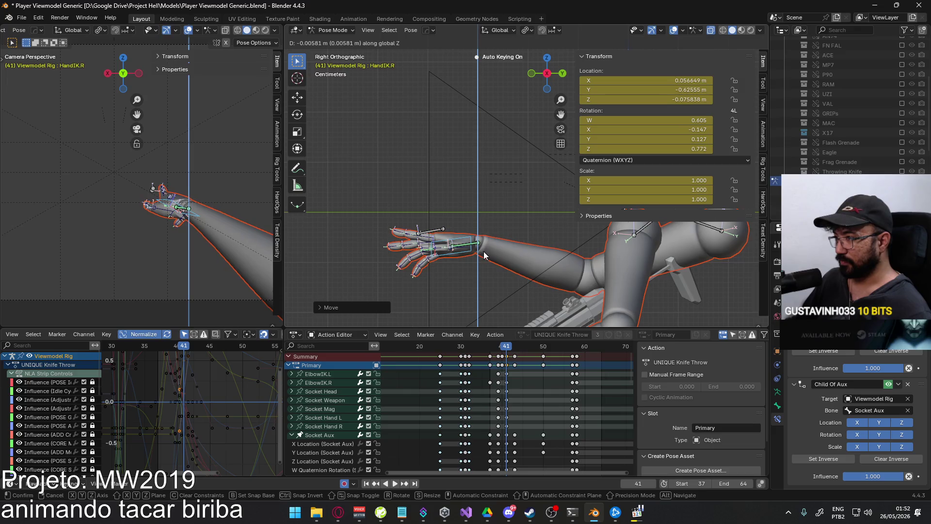
left_click(484, 254)
key("space")
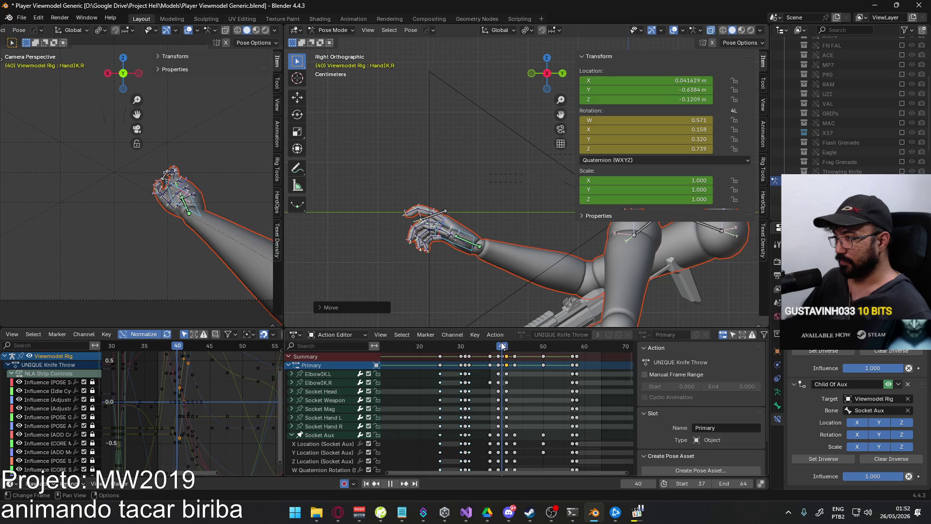
left_click(498, 344)
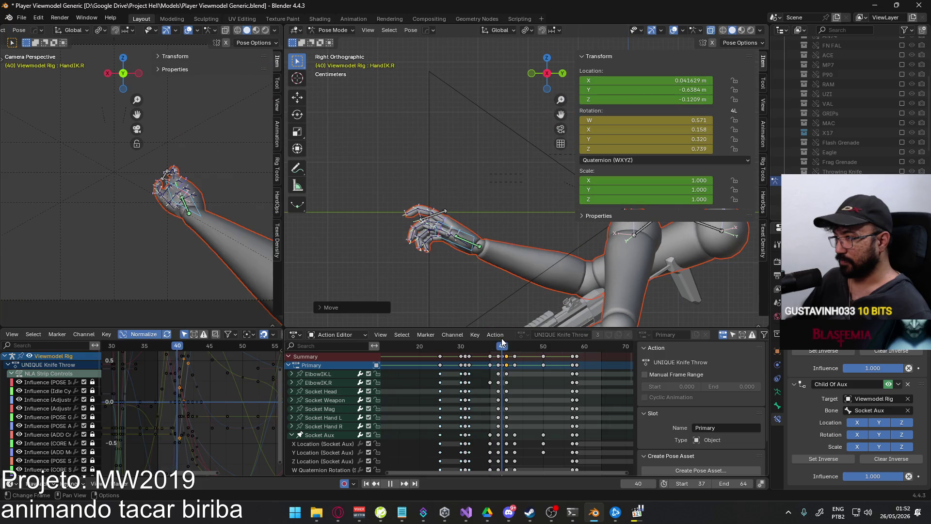
left_click(502, 340)
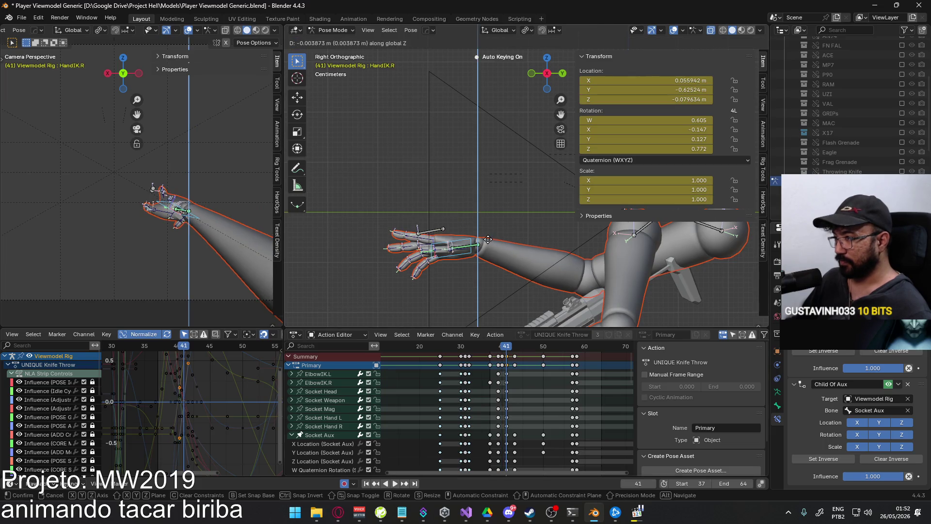
key("space")
Lower HandIK.R along Z at frame 40, then check frames 36–43
left_click(502, 342)
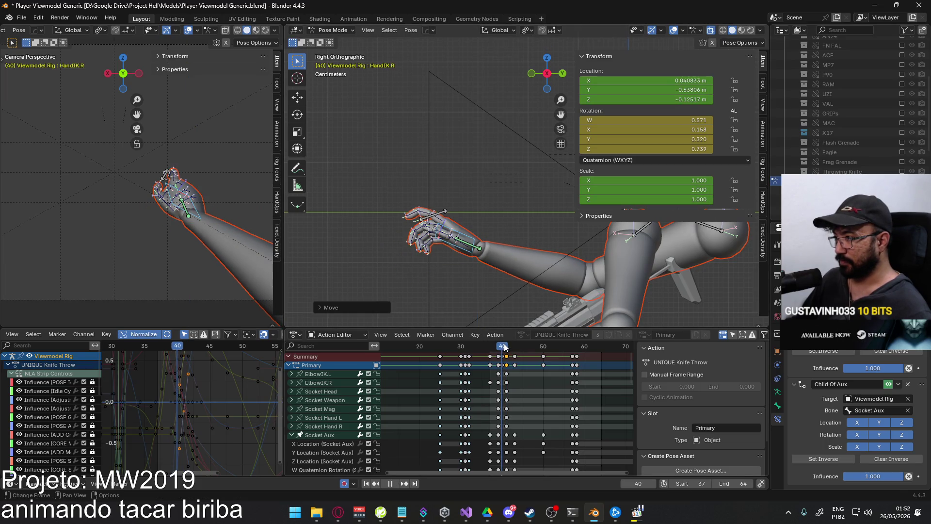
key("space")
key("space")
key("g")
key("z")
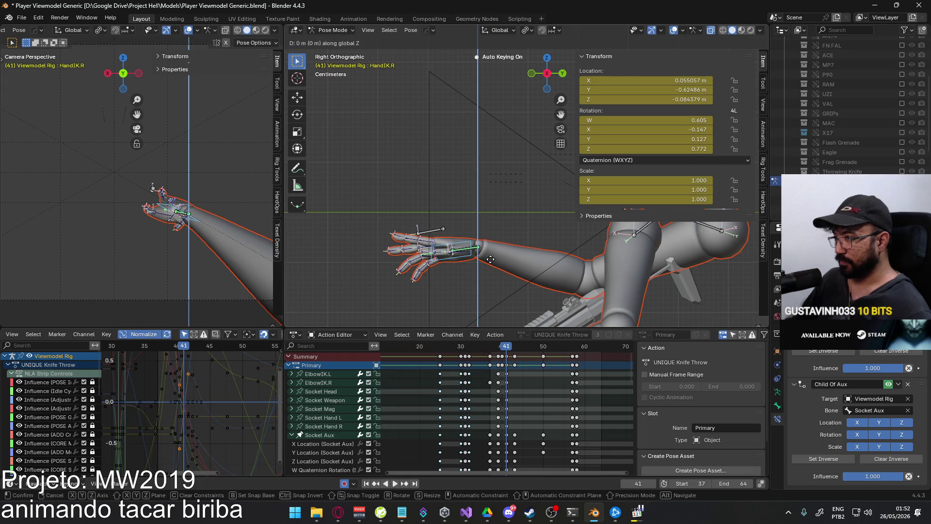
left_click(490, 264)
left_click(507, 346)
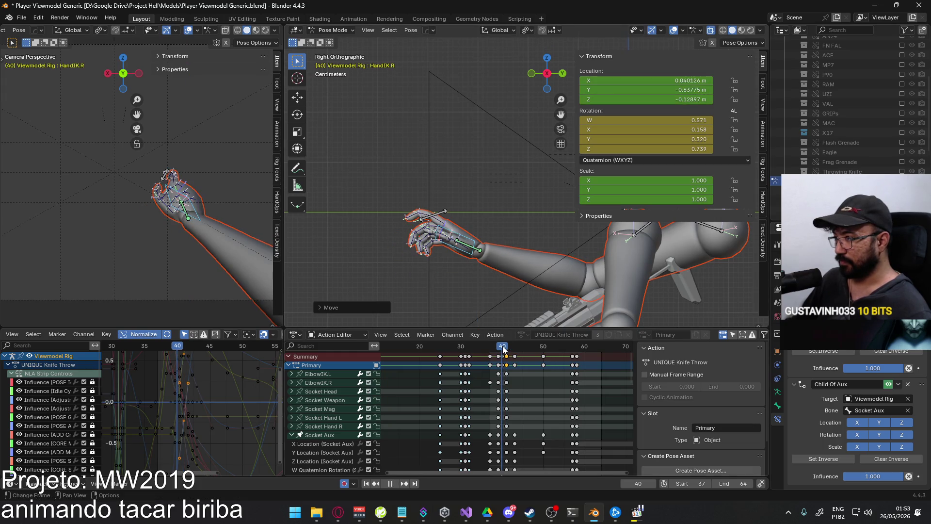
key("space")
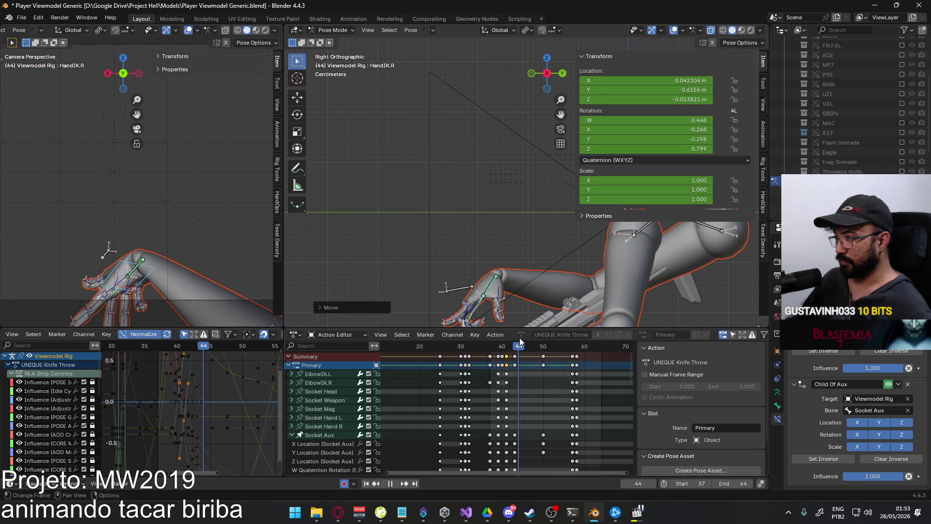
left_click_drag(523, 345, 487, 345)
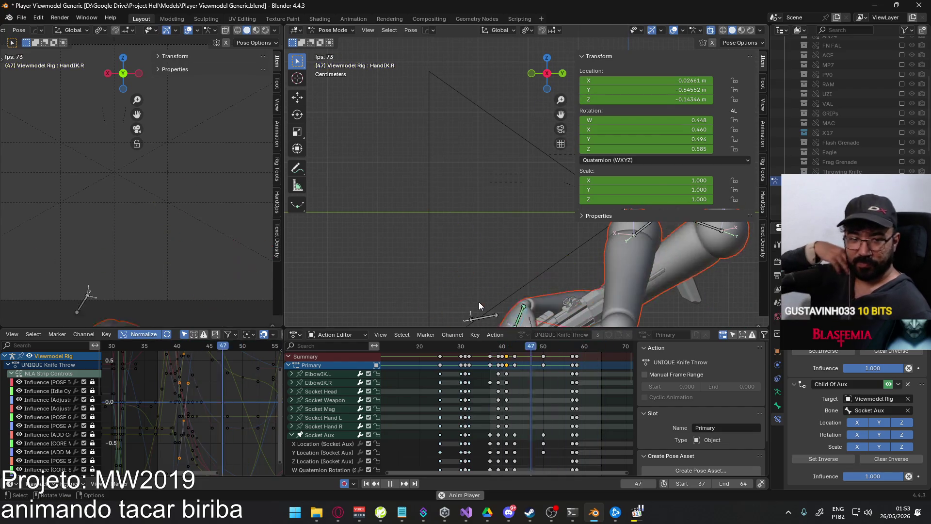
left_click(516, 349)
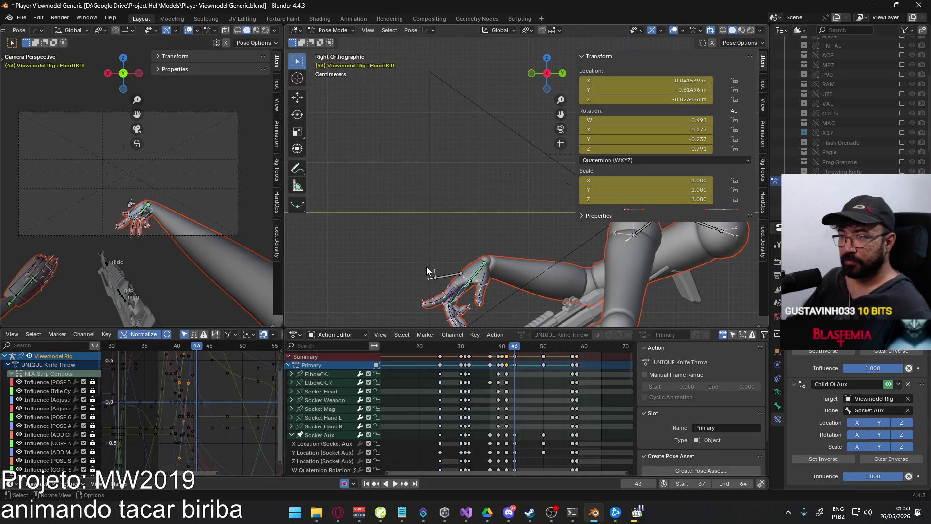
left_click(508, 348)
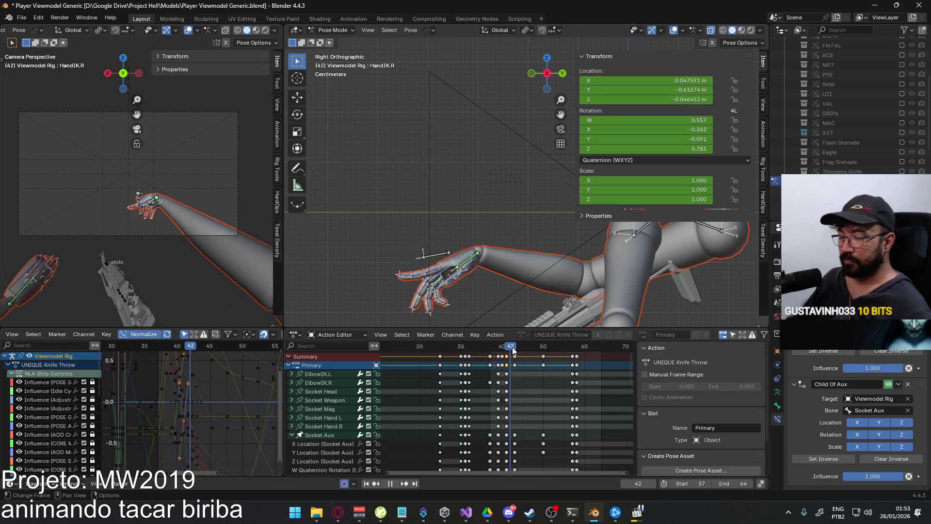
key("Right")
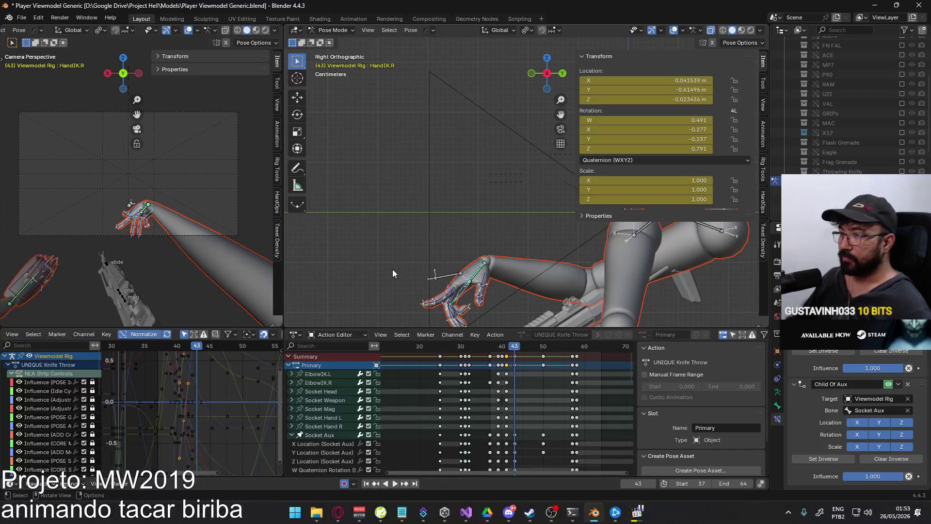
scroll(466, 293, "down", 3)
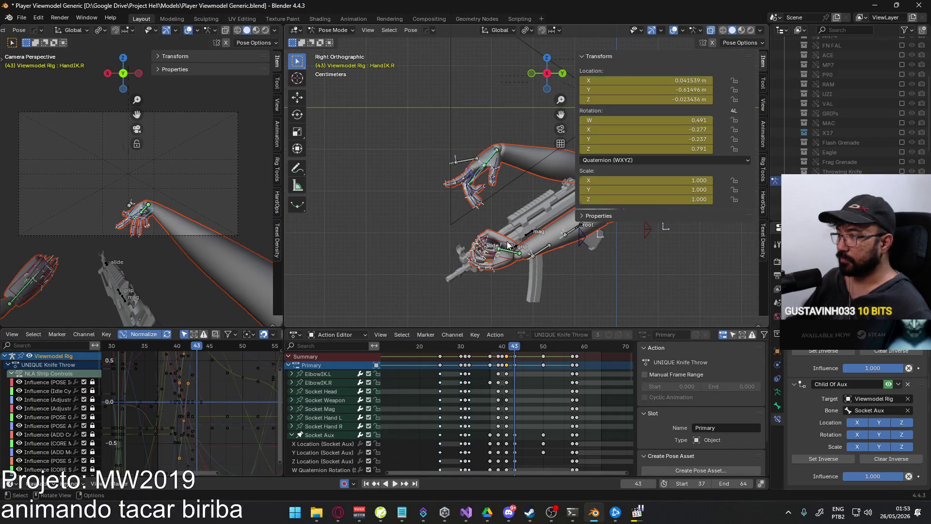
Copy the left hand's pose from around frame 26
left_click(508, 245)
left_click_drag(502, 344, 441, 349)
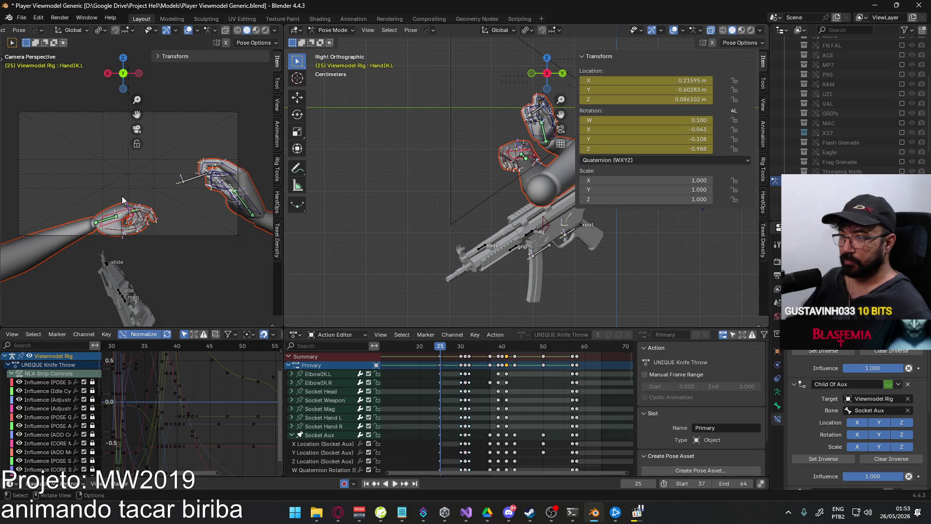
key("l")
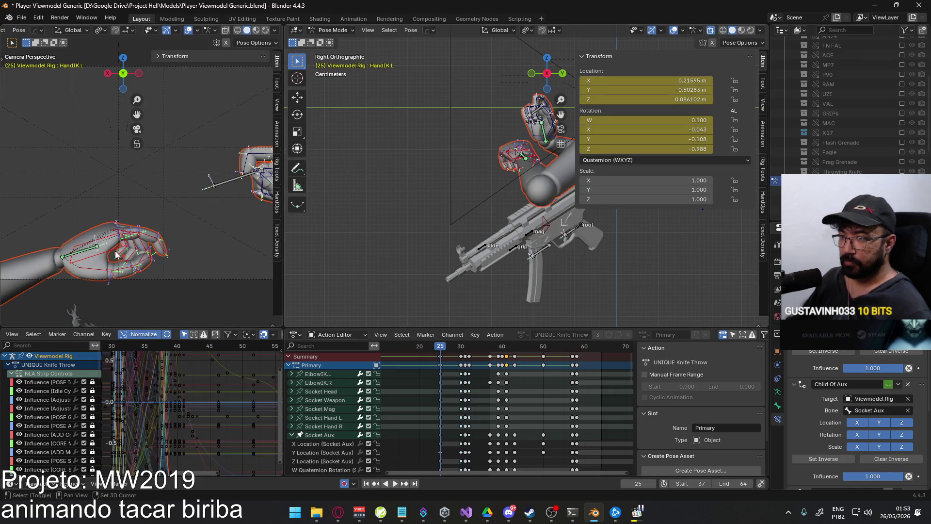
right_click(112, 248)
left_click(107, 240)
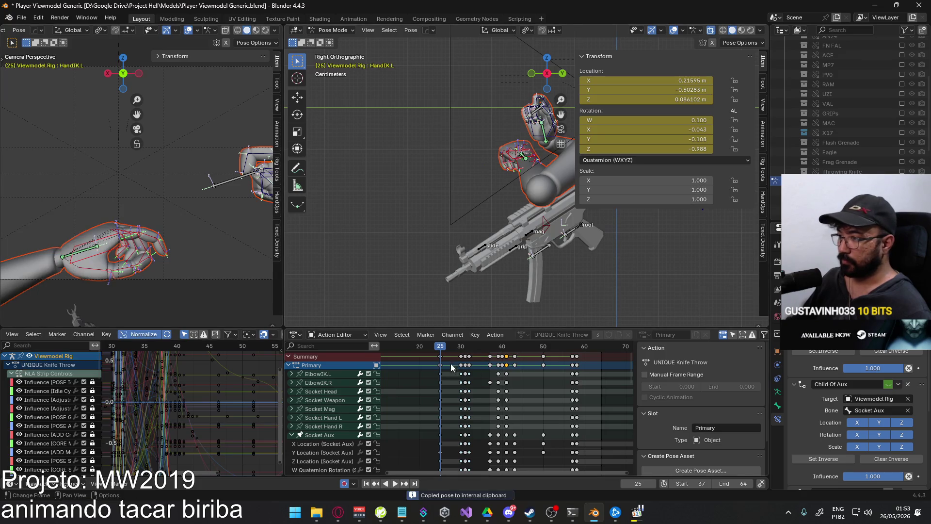
Paste the copied pose onto HandIK.L at frame 43
left_click_drag(440, 347, 497, 347)
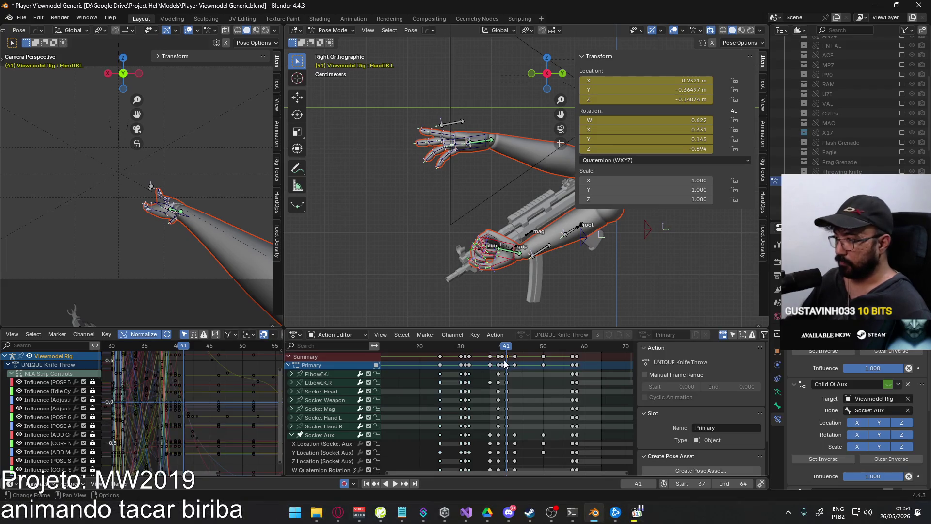
key("space")
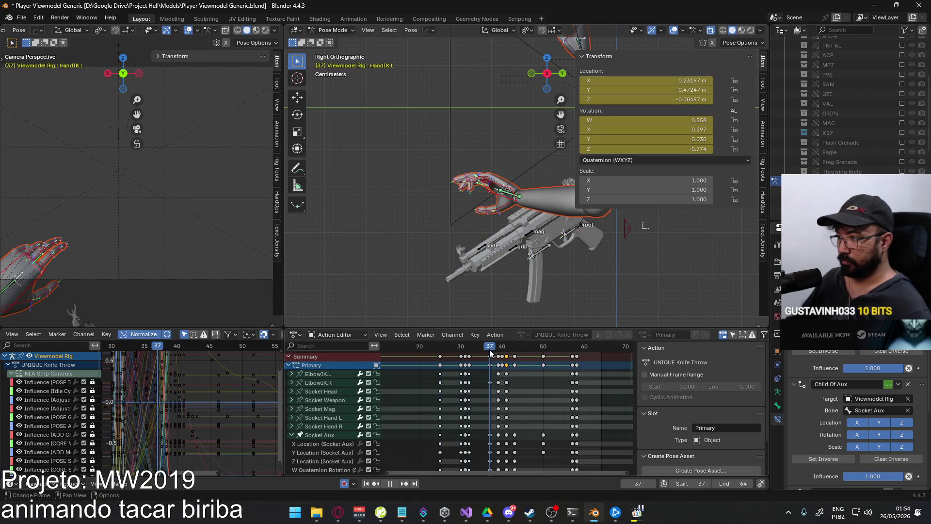
left_click_drag(489, 353, 515, 352)
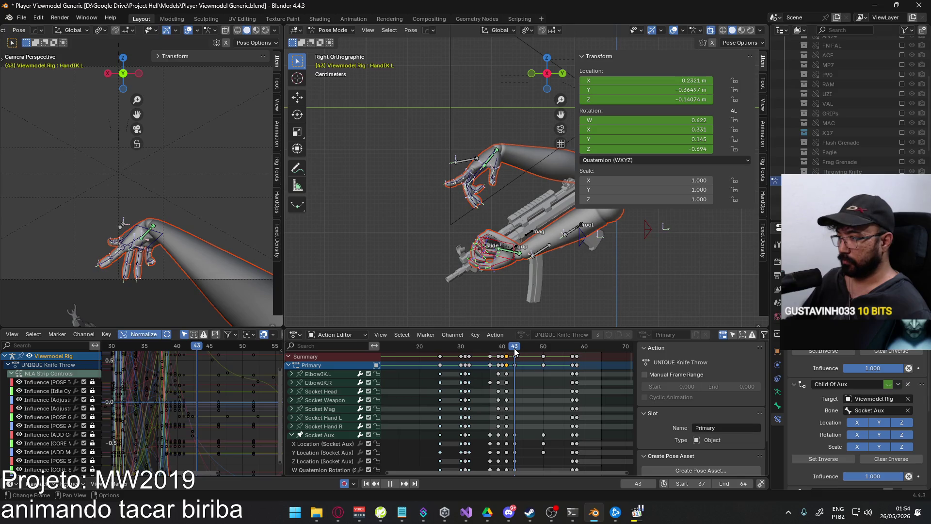
right_click(504, 239)
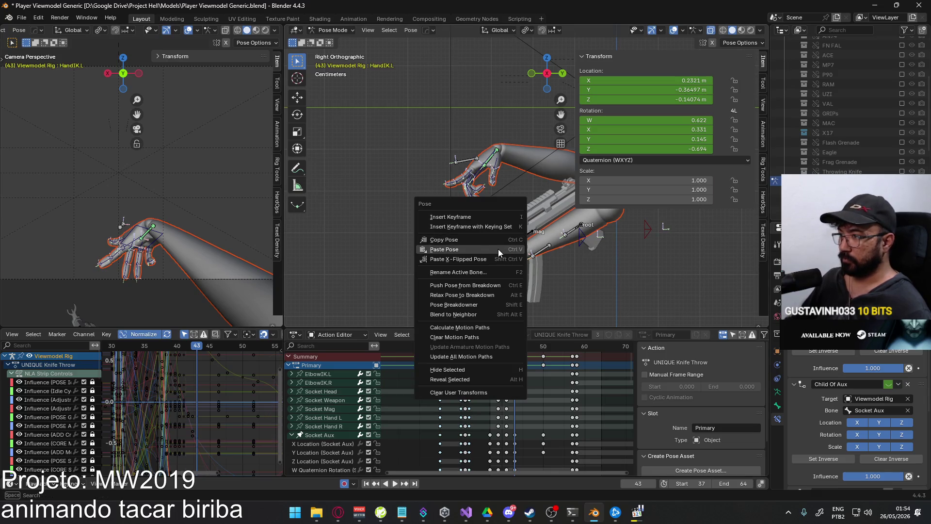
left_click(498, 249)
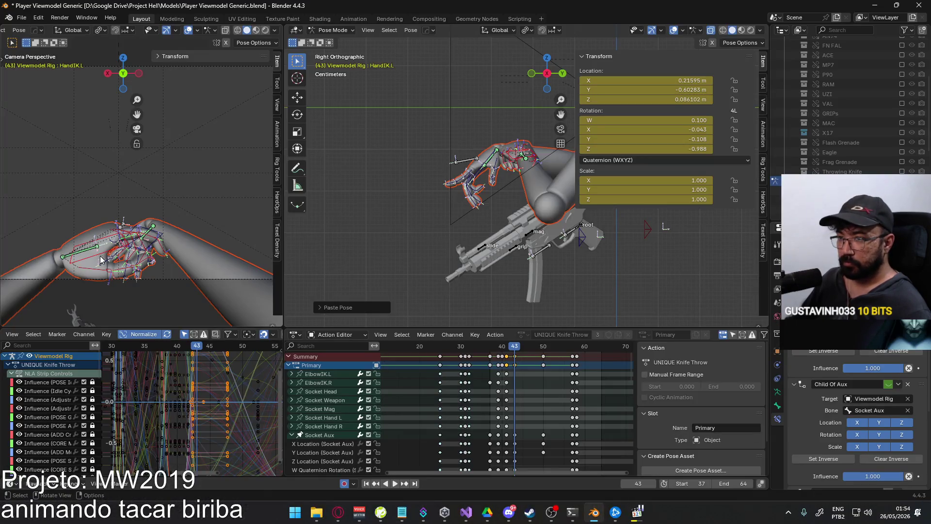
Rotate HandIK.L and move it along Y at frame 43
left_click(119, 257)
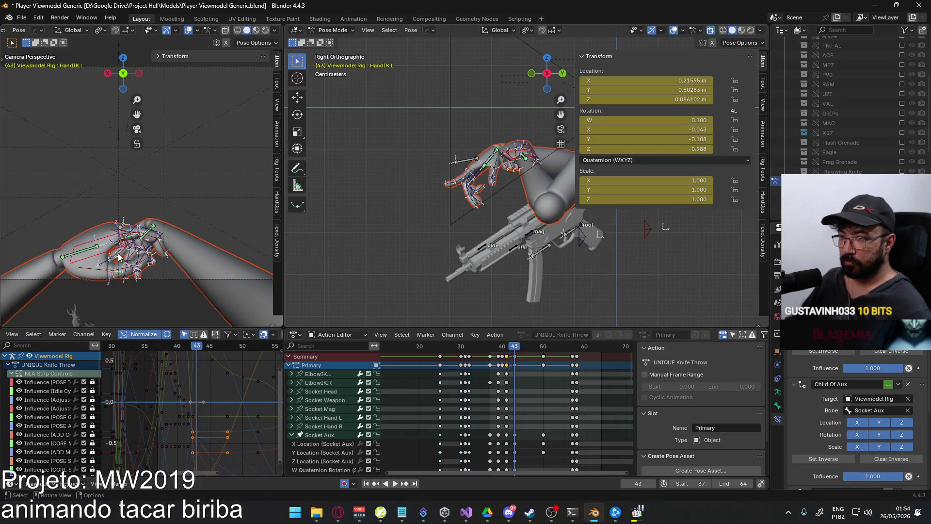
key("r")
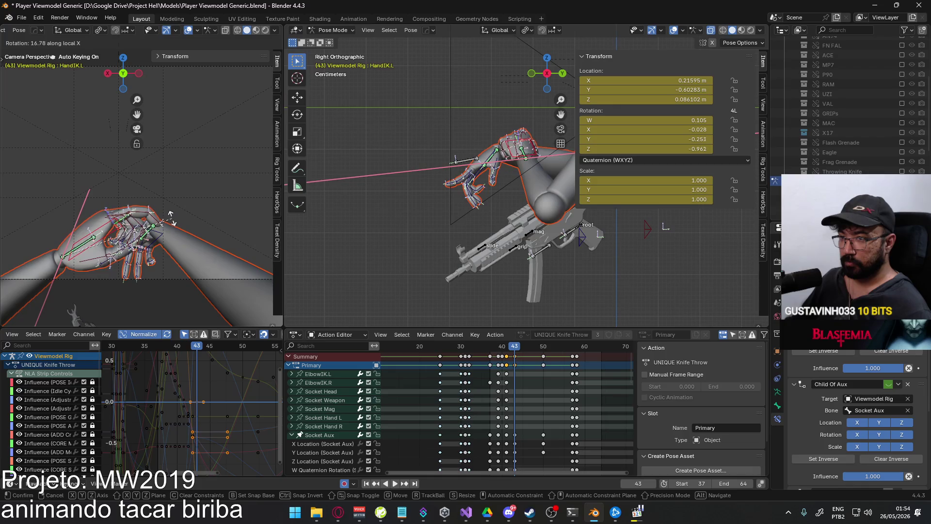
left_click(165, 218)
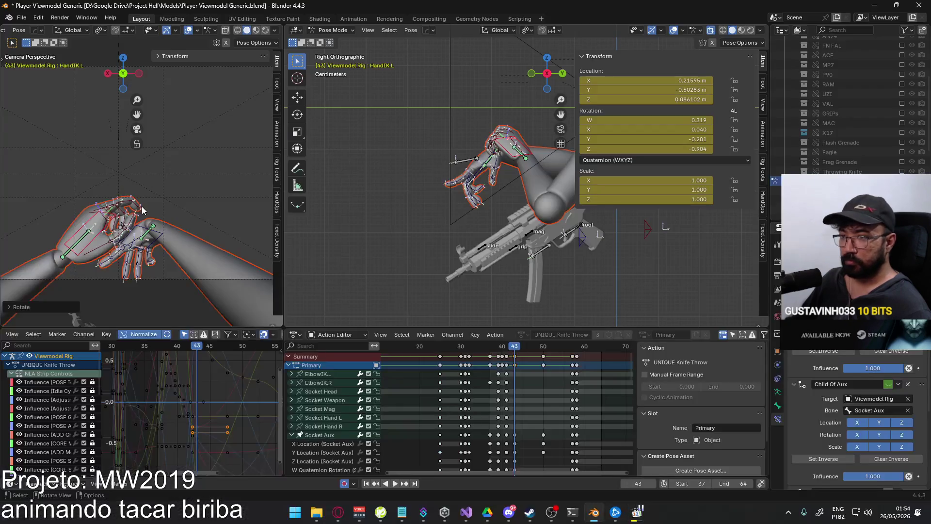
key("g")
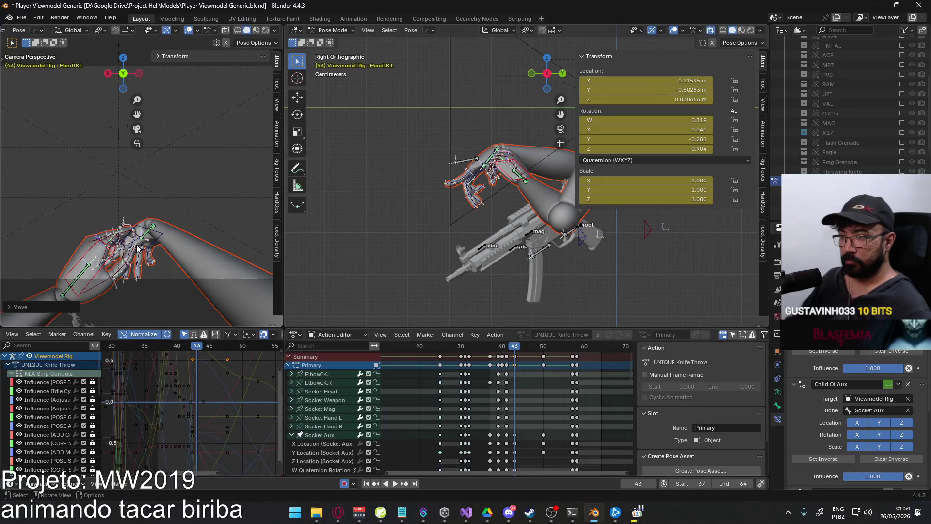
key("y")
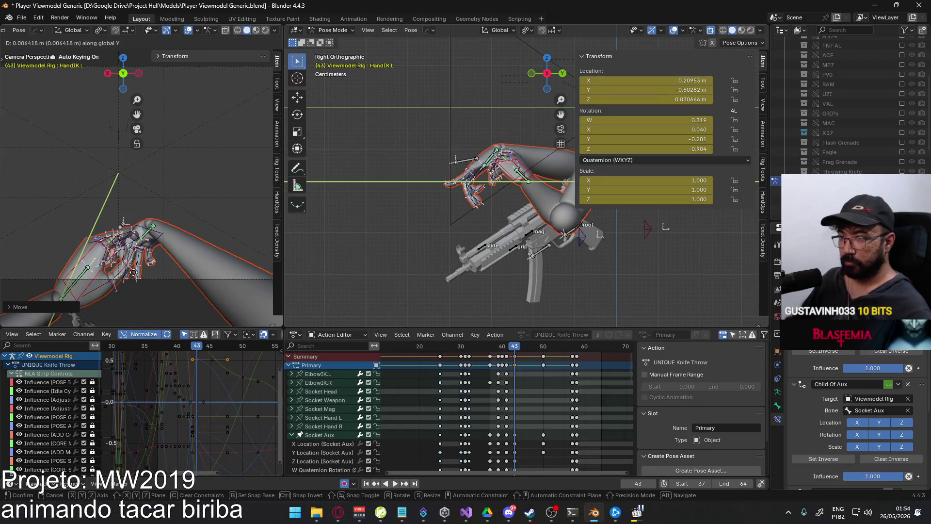
left_click(135, 46)
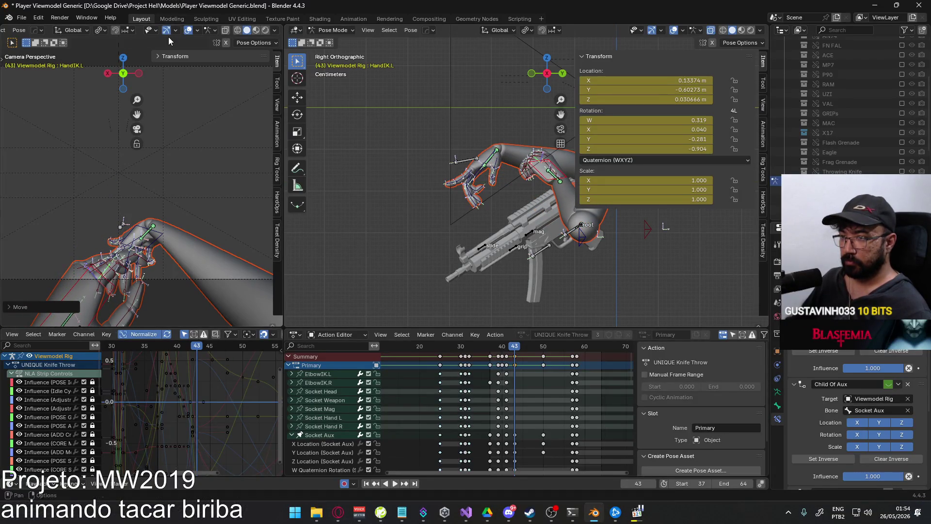
Shift HandIK.L along X and rotate it around Z, ending at X 0.13369, Y -0.64549, Z 0.030666
key("g")
key("x")
key("r")
key("z")
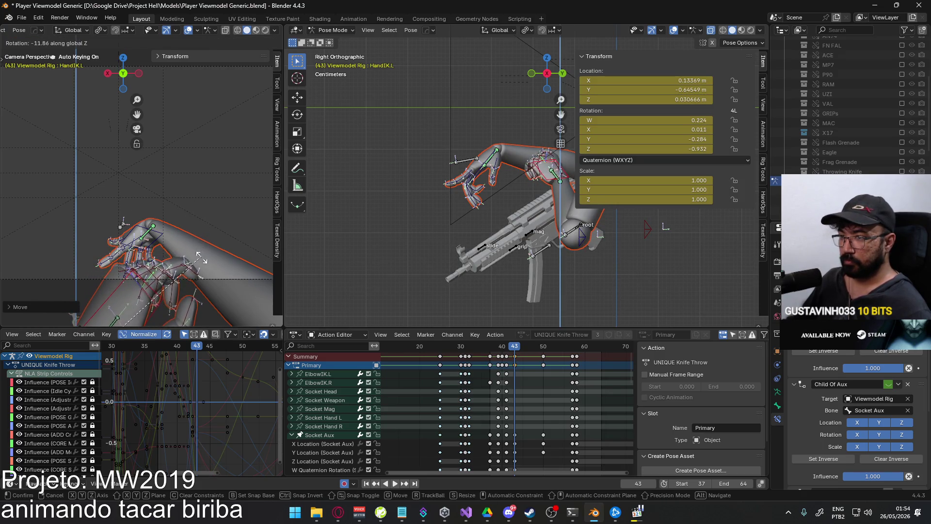
left_click(215, 252)
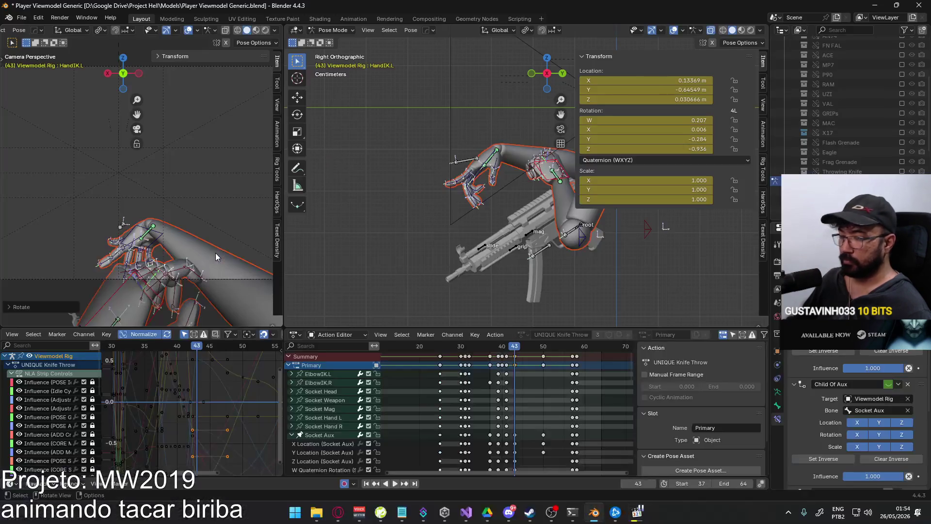
middle_click_drag(215, 252, 196, 177, "shift")
Bend the Pointer1.L and Pointer2.L bones about local X to start curling the index finger
key("r")
key("r")
left_click(208, 233)
left_click(209, 235)
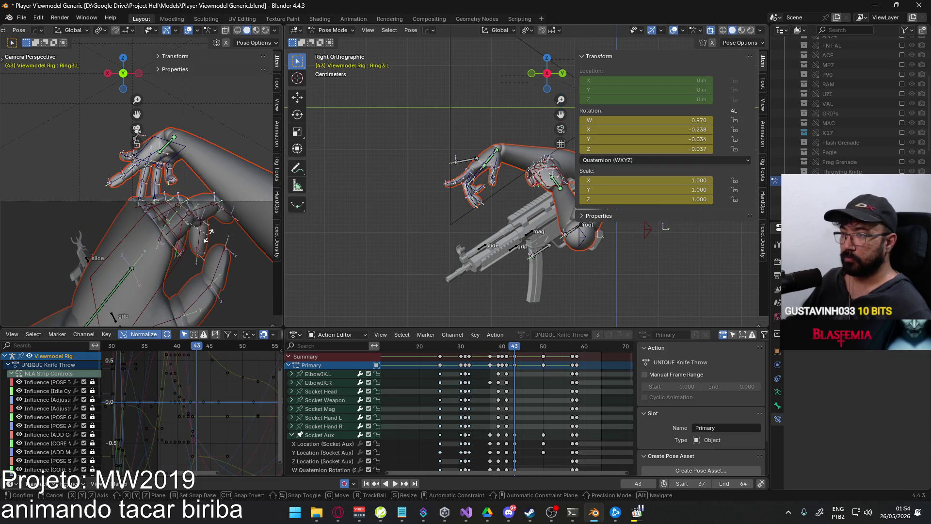
left_click(209, 235)
key("r")
key("x")
key("x")
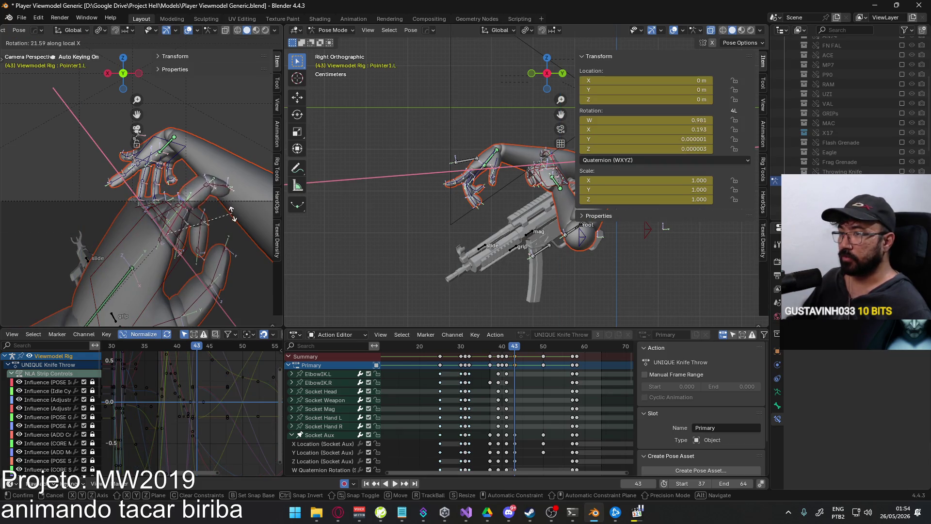
left_click(232, 214)
left_click(220, 184)
key("r")
left_click(233, 189)
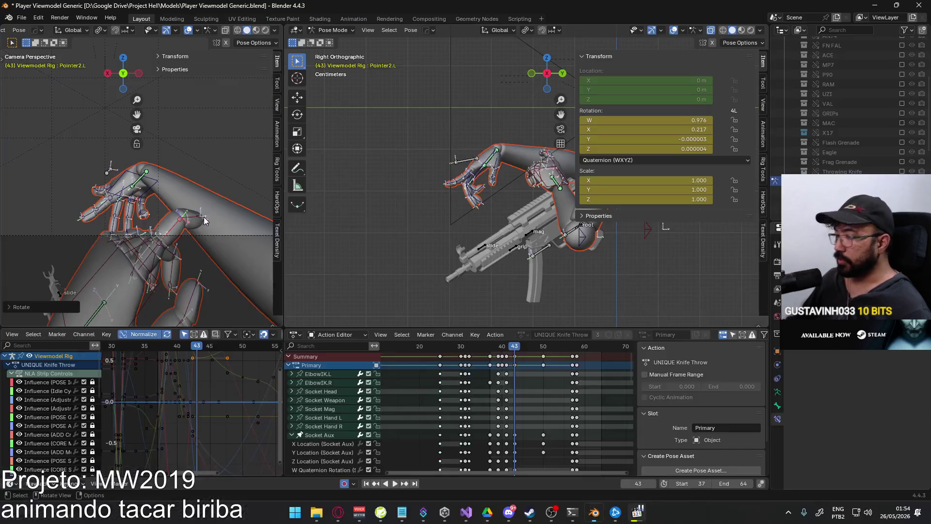
key("r")
key("x")
key("x")
left_click(196, 222)
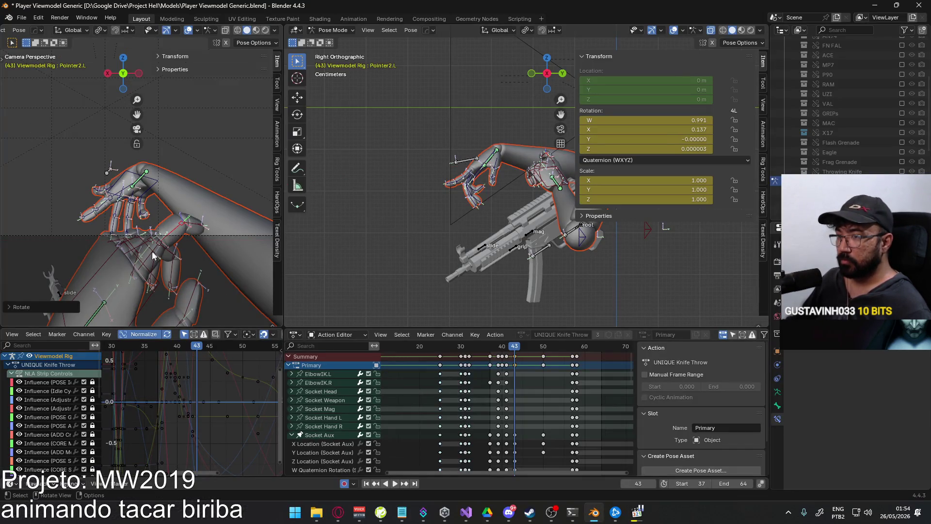
Refine the index curl by re-rotating Pointer1.L, Pointer3.L and Pointer2.L on local X
left_click(193, 252)
key("r")
key("x")
key("x")
left_click(193, 238)
left_click(193, 199)
key("r")
key("x")
key("x")
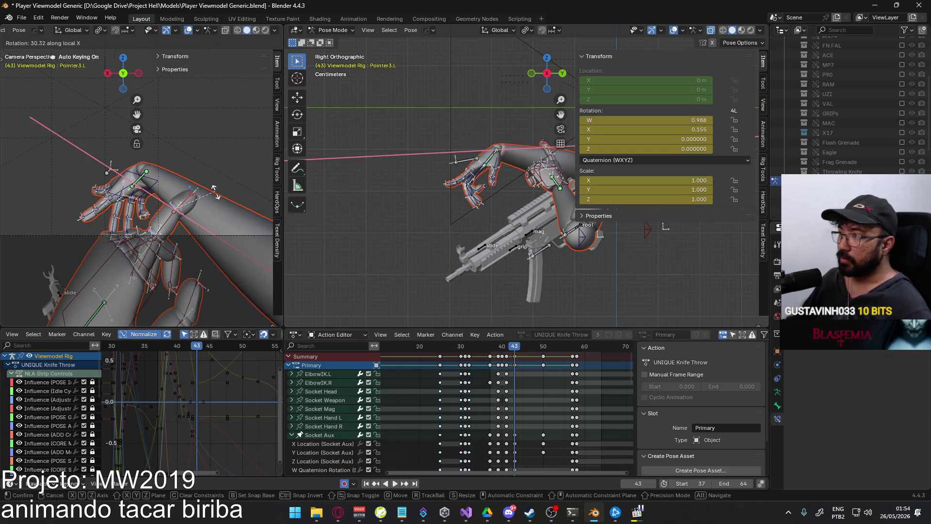
left_click(216, 194)
left_click(197, 220)
key("r")
key("x")
key("x")
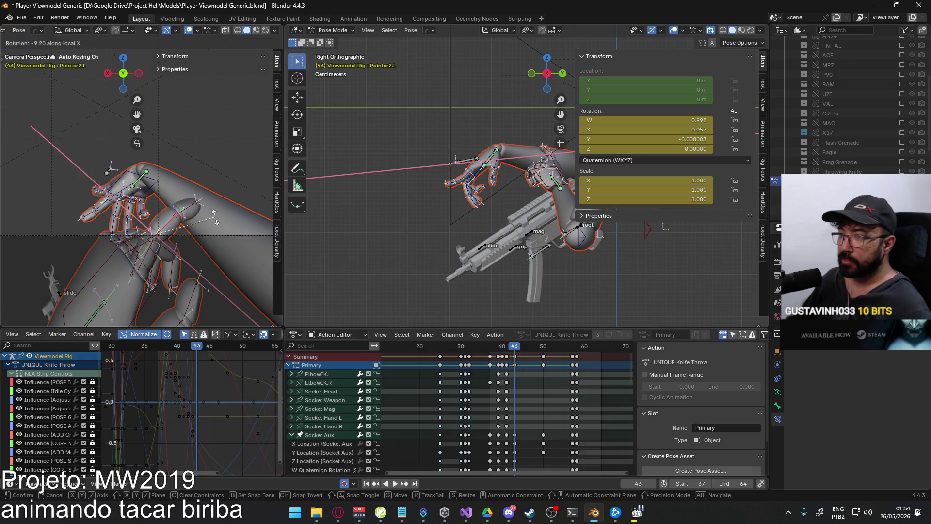
left_click(187, 237)
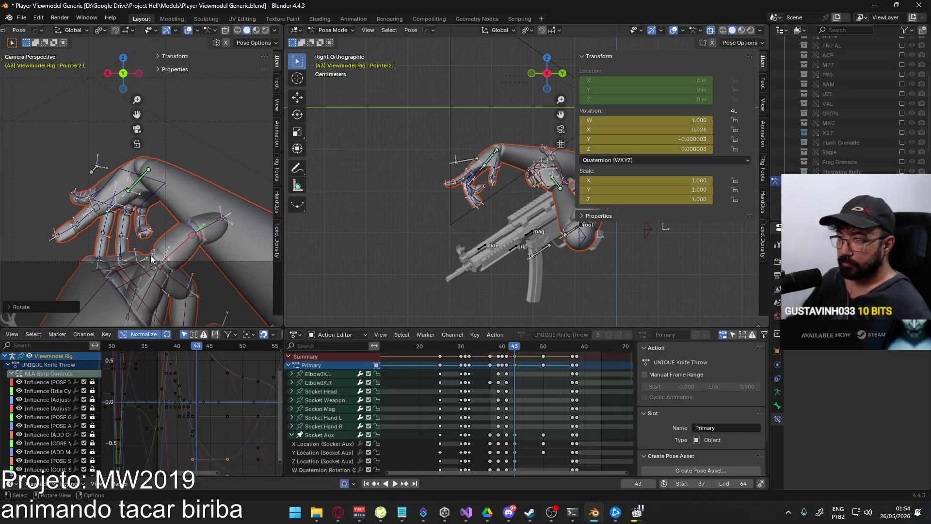
Bend Middle1.L, Middle2.L and Middle3.L to curl the left middle finger
left_click(148, 257)
key("r")
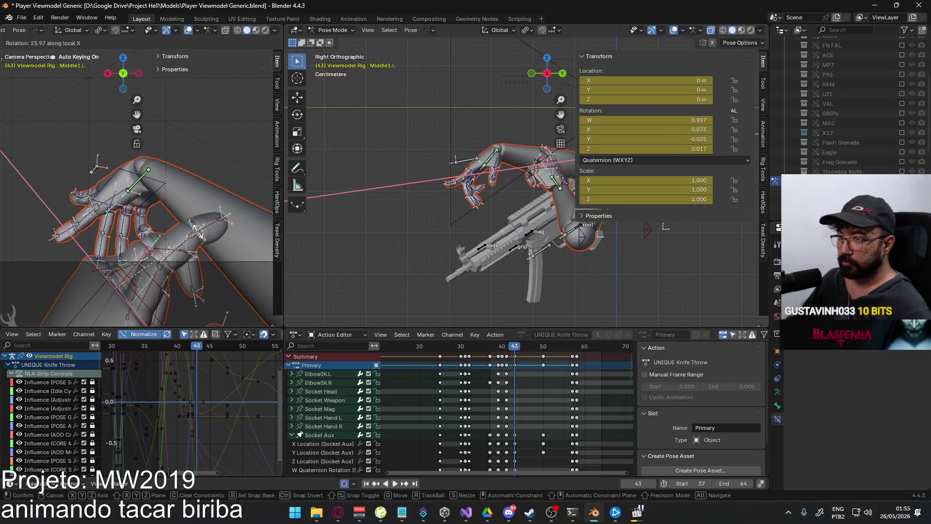
left_click(170, 249)
left_click(204, 236)
key("r")
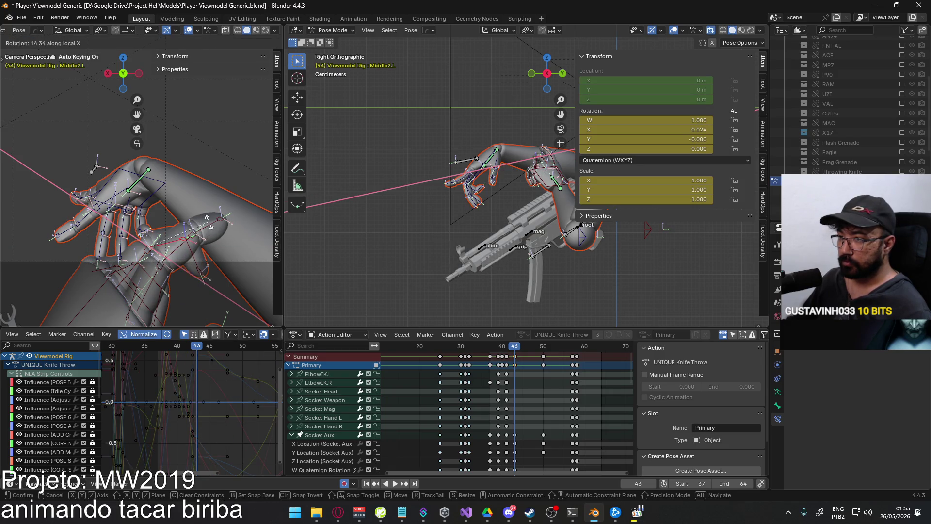
left_click(203, 262)
left_click(209, 237)
key("r")
key("x")
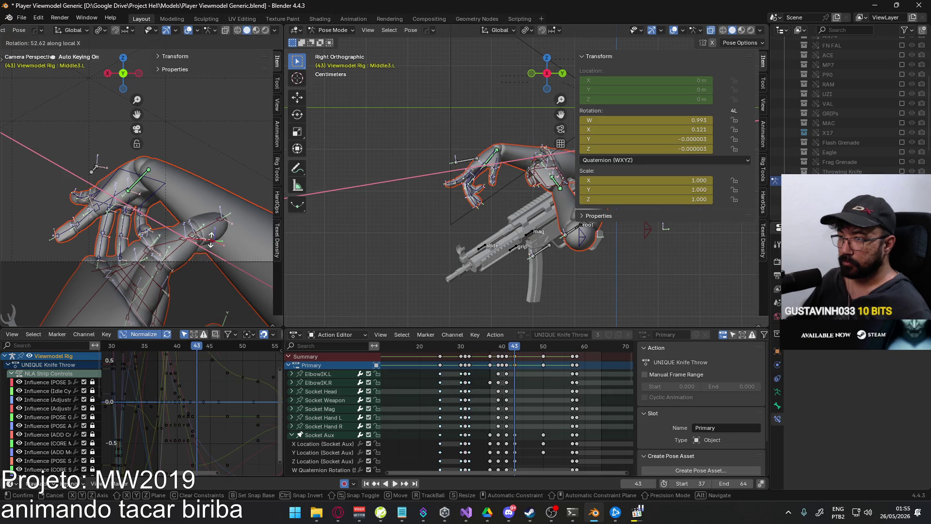
left_click(211, 239)
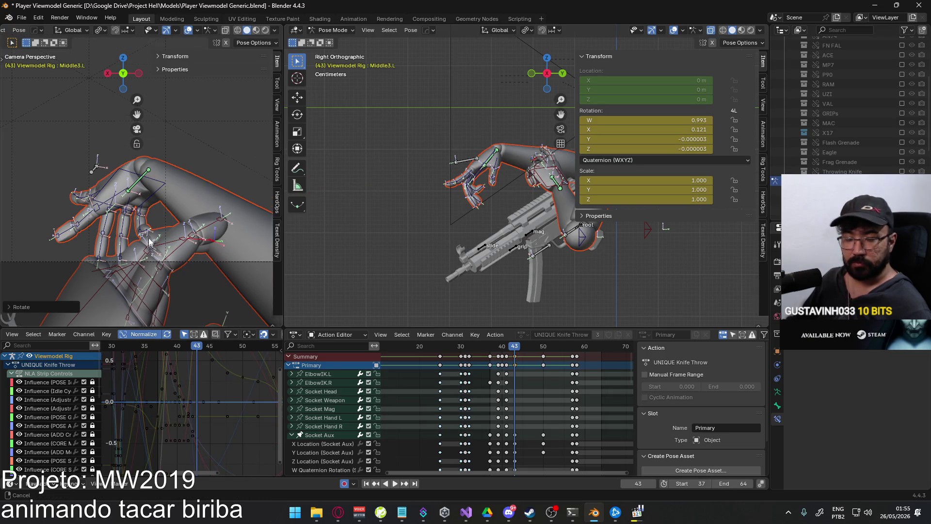
Bend Middle1.L further about local X to deepen the middle finger curl
middle_click_drag(210, 239, 151, 234)
left_click(175, 233)
key("r")
key("x")
key("x")
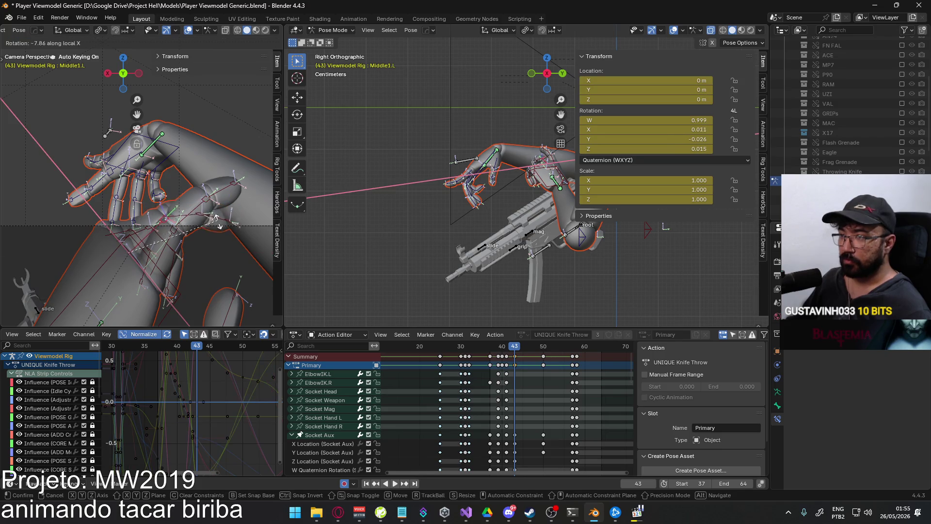
left_click(215, 237)
Select the HandIK.L bone and begin moving it along Z
middle_click_drag(215, 237, 151, 261)
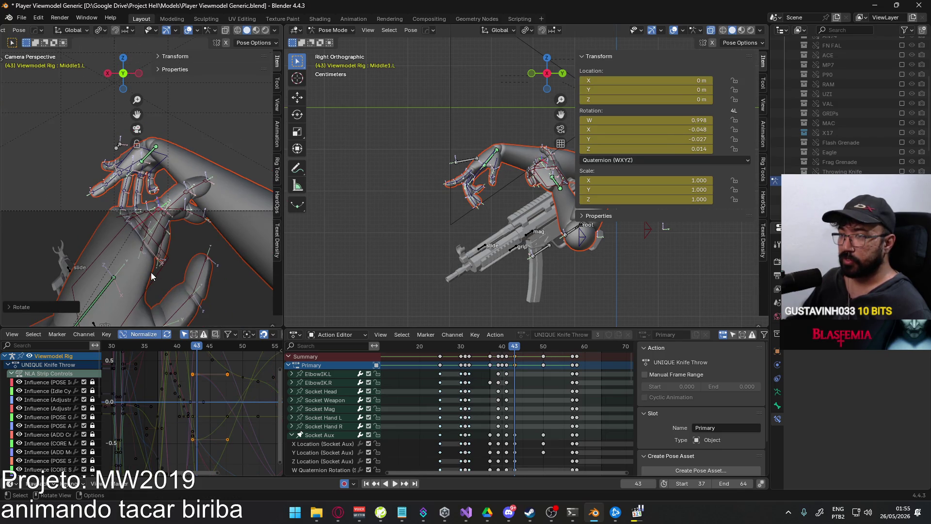
left_click(181, 271)
key("g")
key("z")
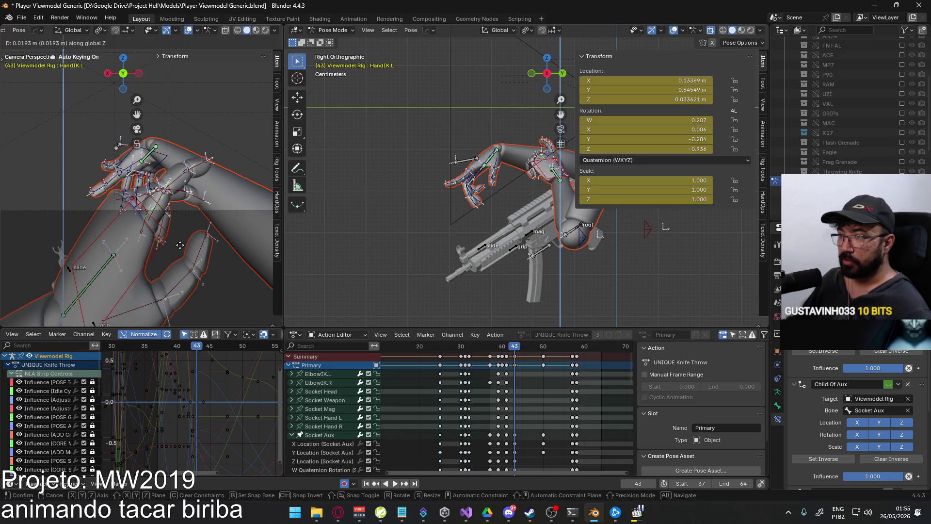
Reposition the left hand IK along X, checking it against the reference gameplay footage
key("x")
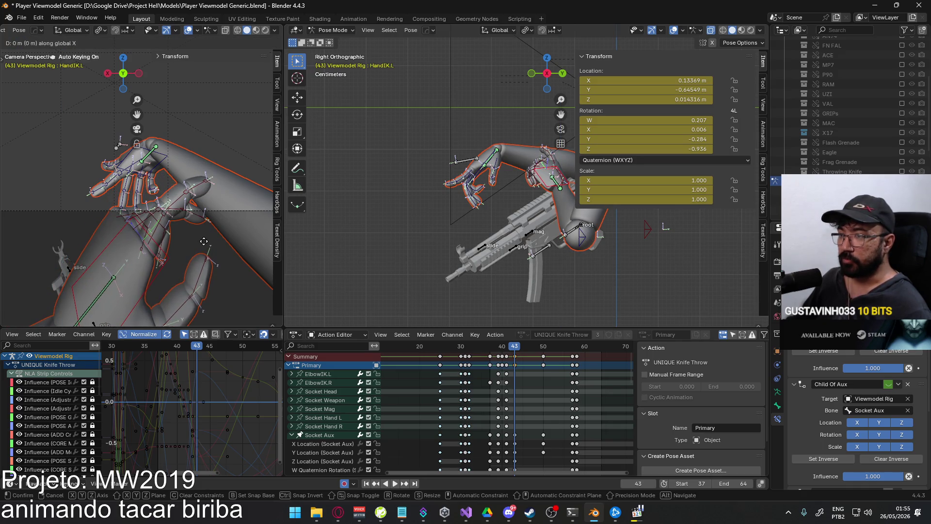
left_click(177, 244)
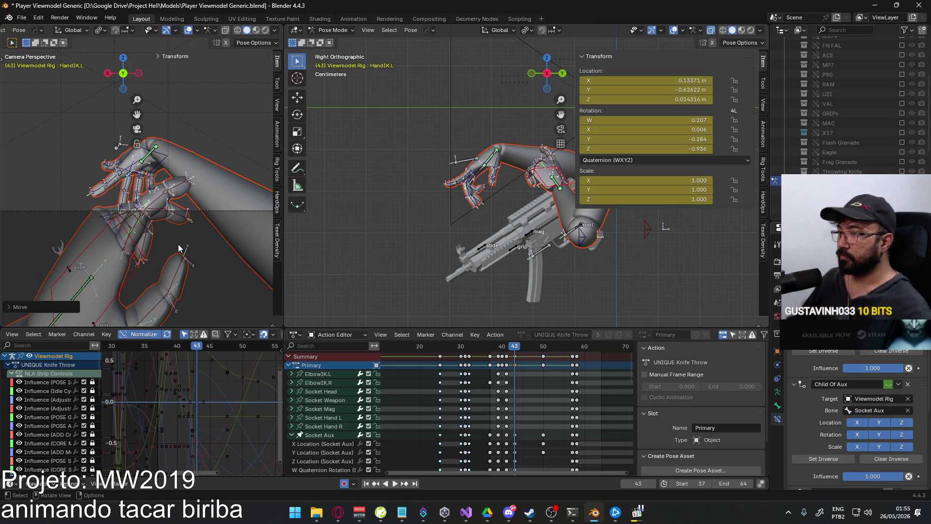
key("alt+Tab")
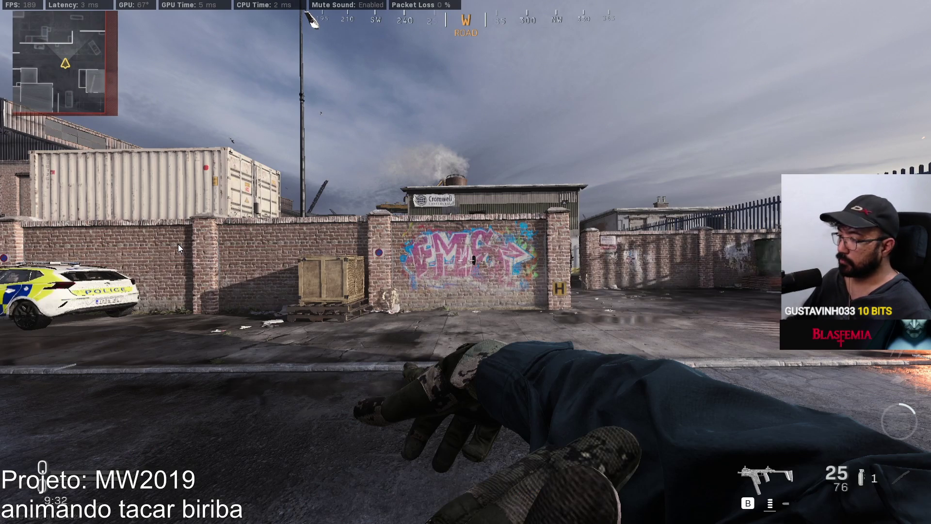
key("alt+Tab")
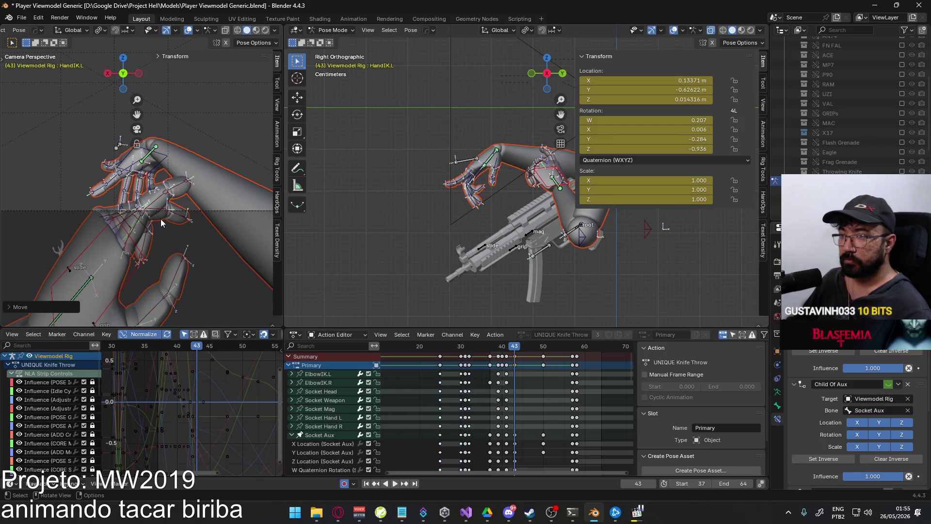
Zoom in on the left hand and bend the middle fingertip and middle bone on local X
left_click(117, 221)
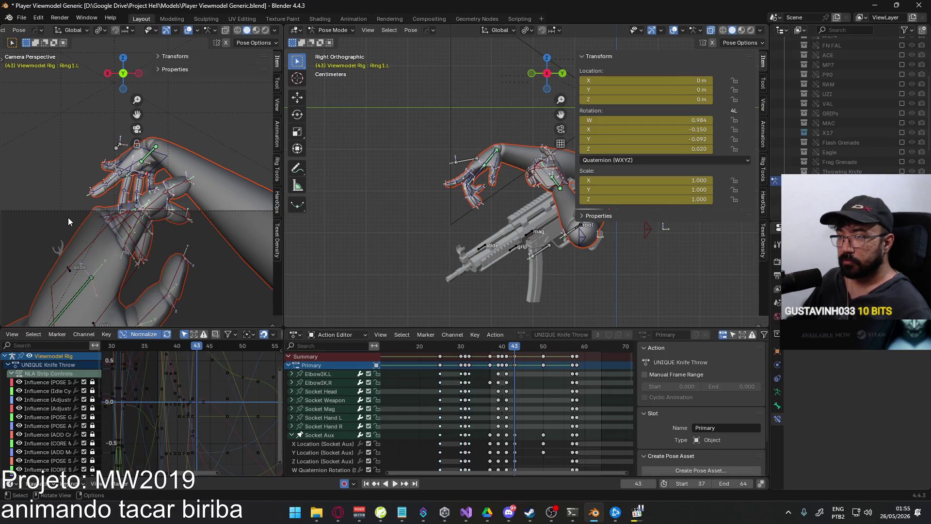
mouse_move(470, 215)
middle_mouse_down()
mouse_move(453, 224)
mouse_move(485, 208)
middle_mouse_up()
scroll(453, 224, "up", 5)
left_click(490, 206)
key("r")
key("x")
key("x")
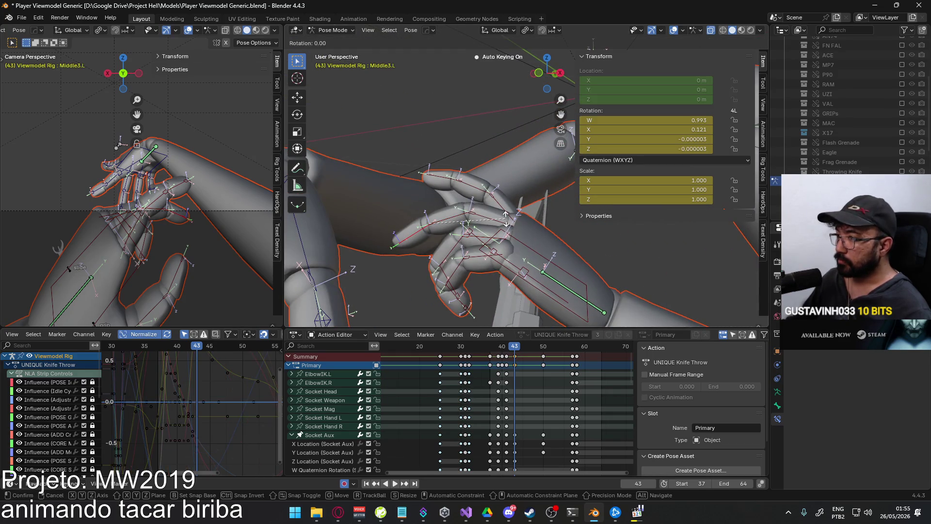
left_click(502, 209)
left_click(521, 207)
key("r")
key("x")
key("x")
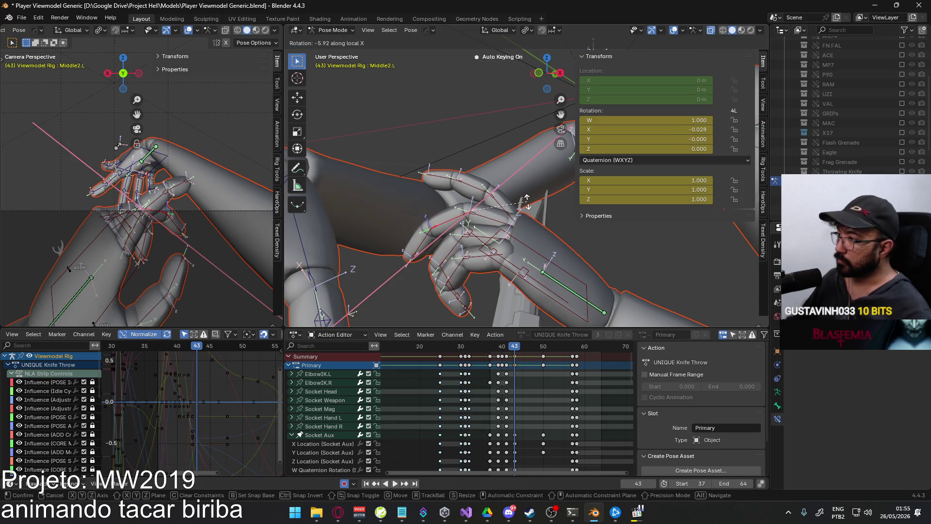
left_click(527, 206)
Bend the ring finger's base and middle bones about local X
left_click(469, 240)
key("r")
key("x")
key("x")
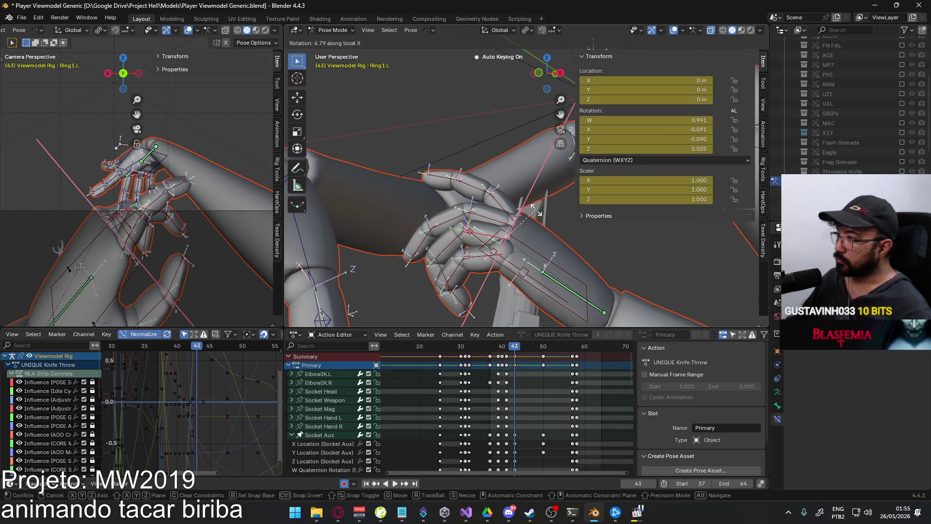
left_click(539, 209)
middle_click_drag(539, 209, 485, 211)
left_click(515, 205)
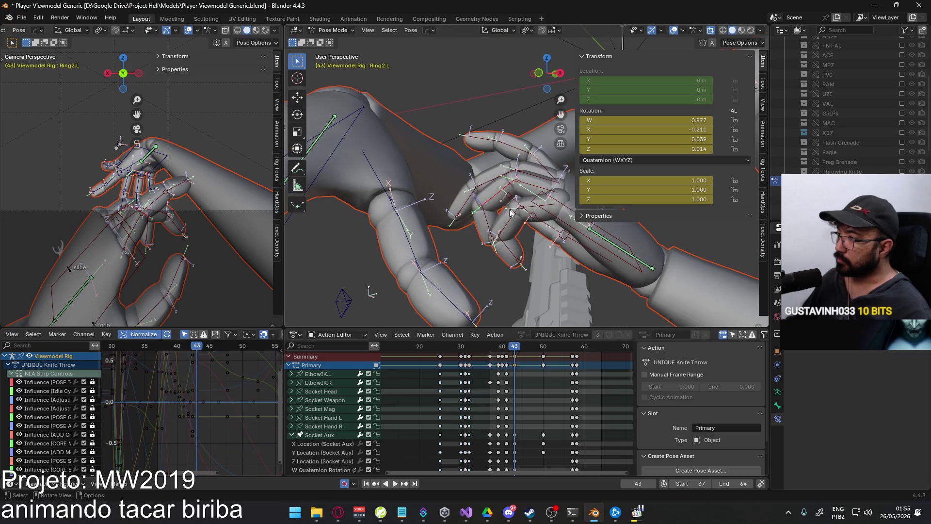
left_click(511, 200)
key("r")
key("x")
key("x")
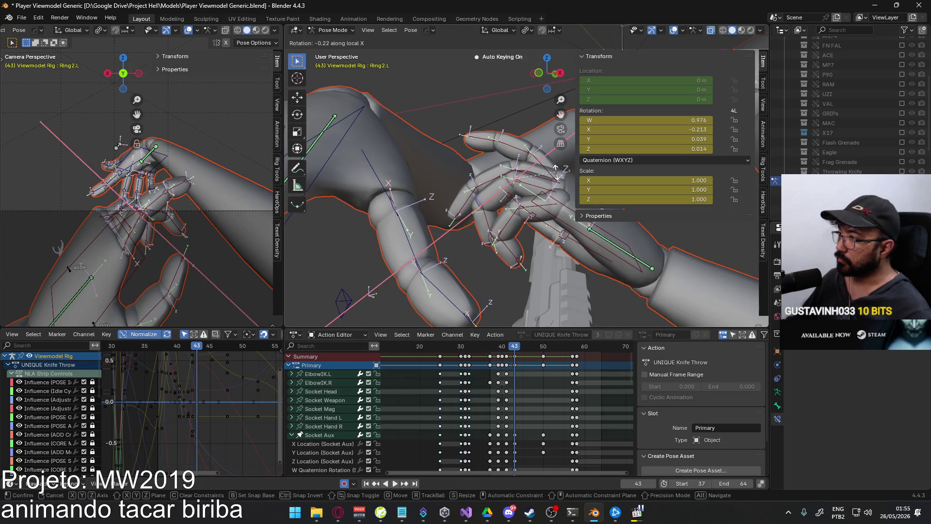
left_click(553, 175)
Curl the ring fingertip and adjust the ring finger's middle bone twice more on local X
left_click(487, 224)
key("r")
key("x")
key("x")
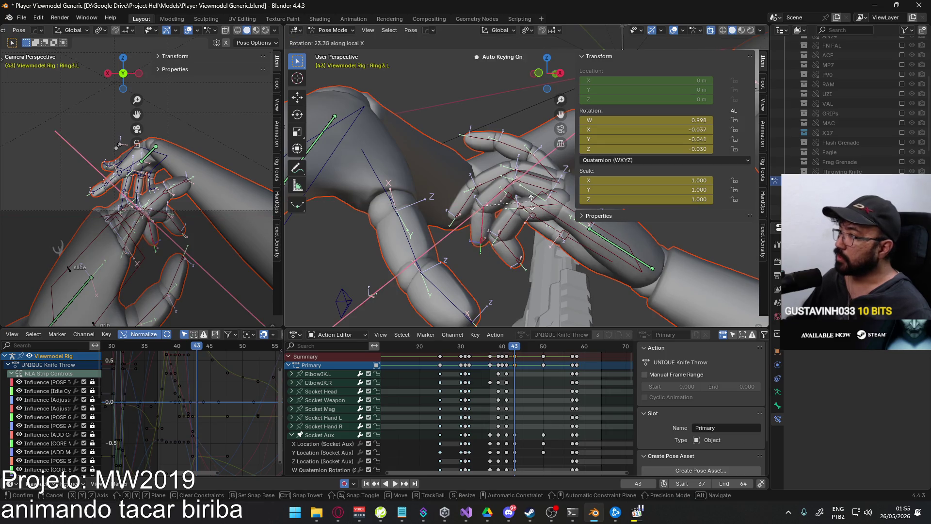
left_click(518, 219)
mouse_move(499, 183)
middle_mouse_down()
mouse_move(488, 189)
mouse_move(505, 184)
middle_mouse_up()
left_click(505, 185)
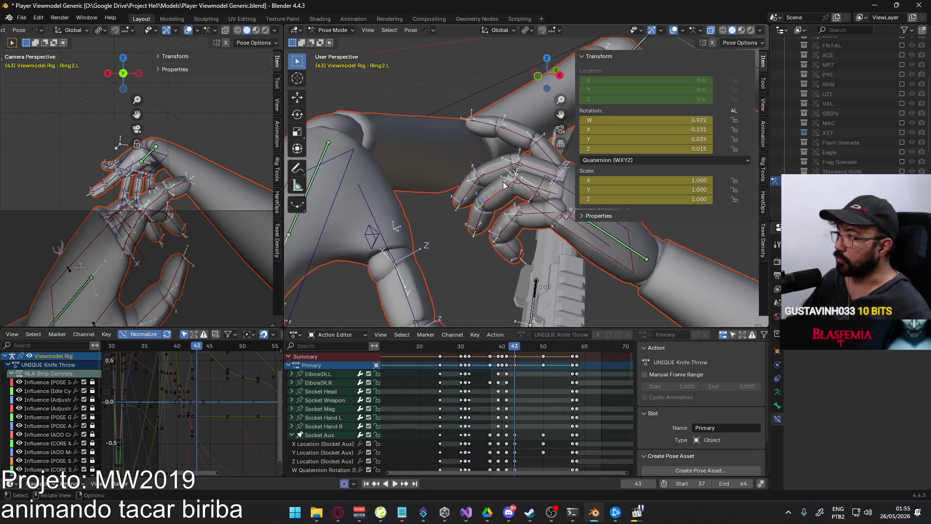
key("r")
key("x")
key("x")
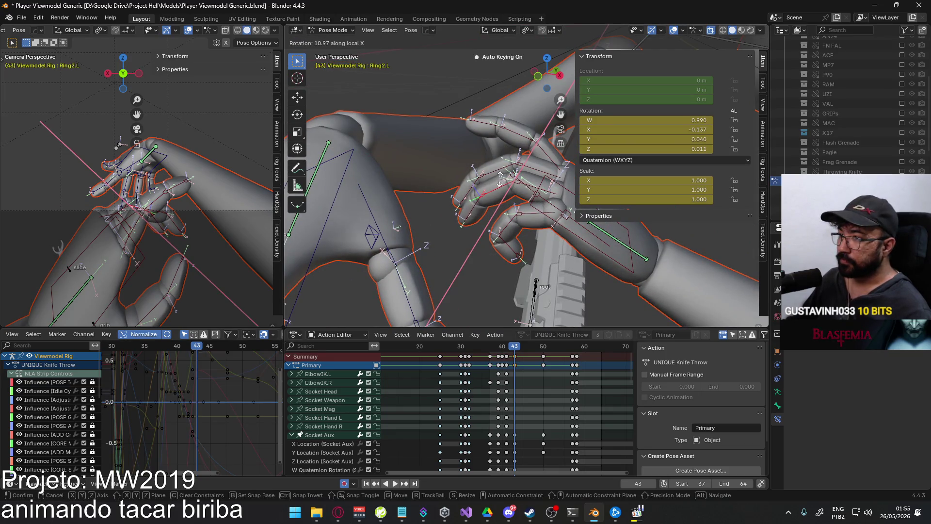
left_click(494, 184)
key("r")
key("x")
key("x")
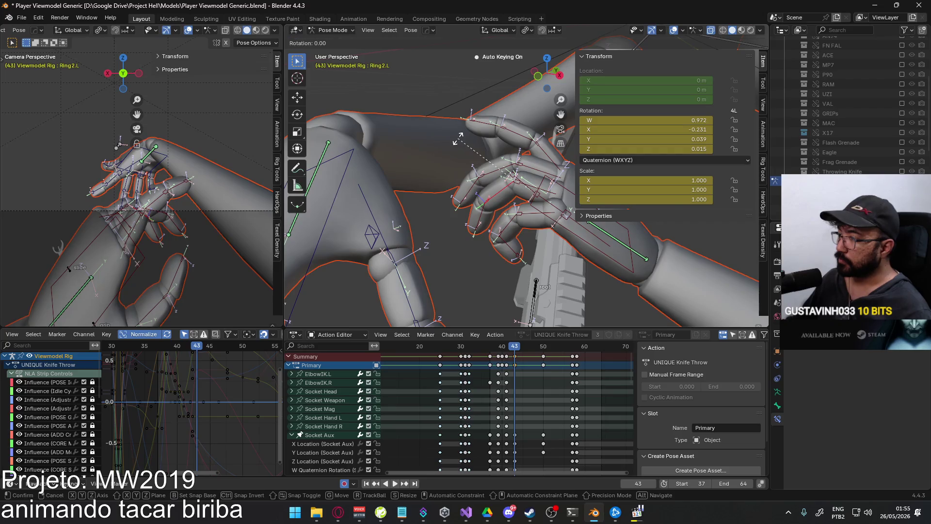
left_click(487, 151)
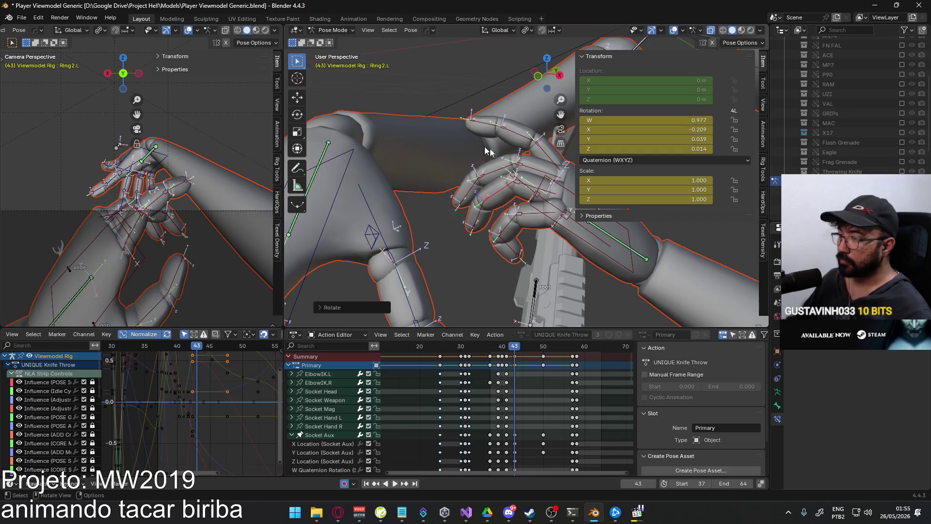
Bend the pinky base and Pinky3.L fingertip on local X to close the pinky
left_click(530, 215)
mouse_move(530, 215)
middle_mouse_down()
mouse_move(535, 140)
mouse_move(507, 240)
middle_mouse_up()
key("r")
key("x")
key("x")
left_click(538, 133)
left_click(507, 240)
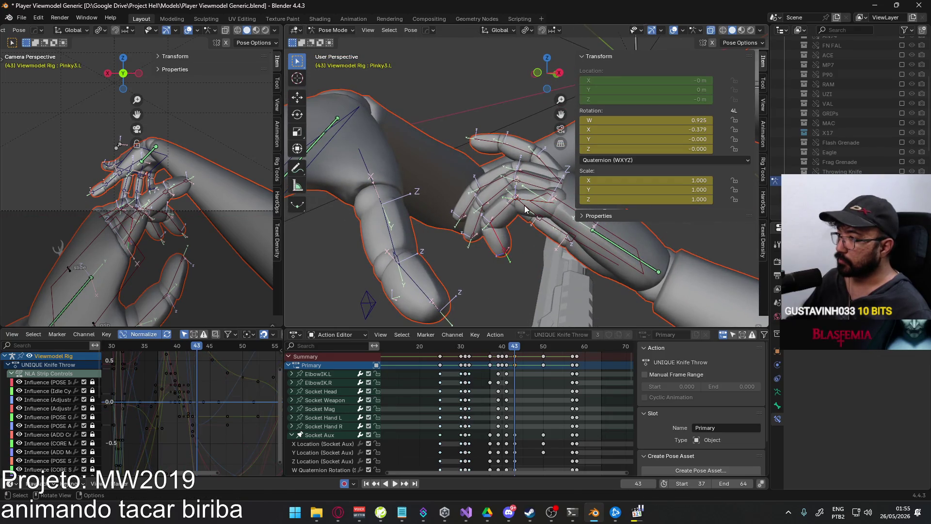
key("r")
key("x")
key("x")
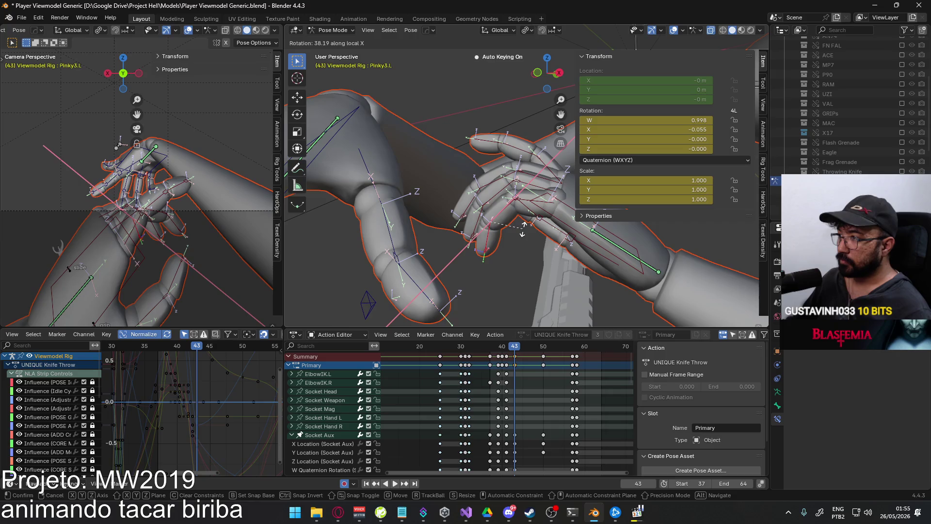
left_click(523, 230)
mouse_move(522, 231)
middle_mouse_down()
mouse_move(464, 251)
mouse_move(413, 254)
middle_mouse_up()
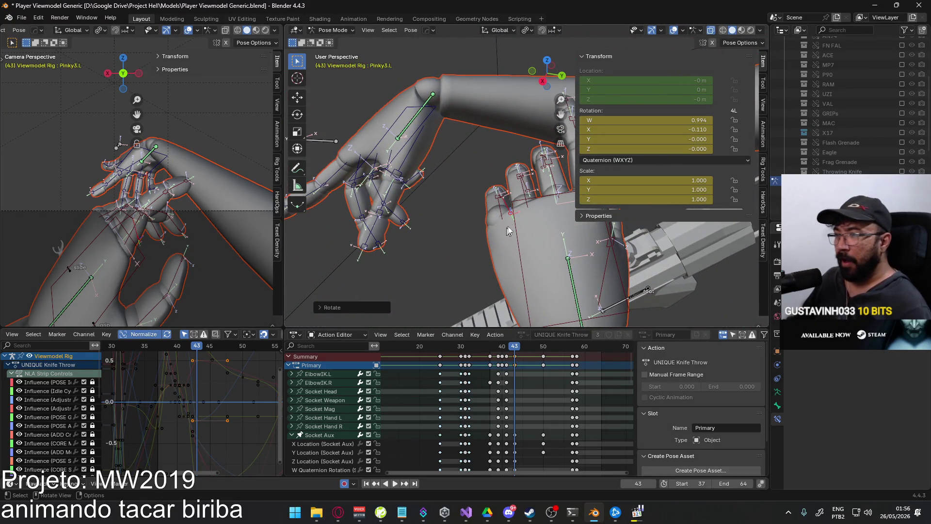
mouse_move(468, 193)
middle_mouse_down()
mouse_move(482, 159)
mouse_move(489, 165)
middle_mouse_up()
Bend Pointer1.L and Pointer2.L further on local X
left_click(482, 159)
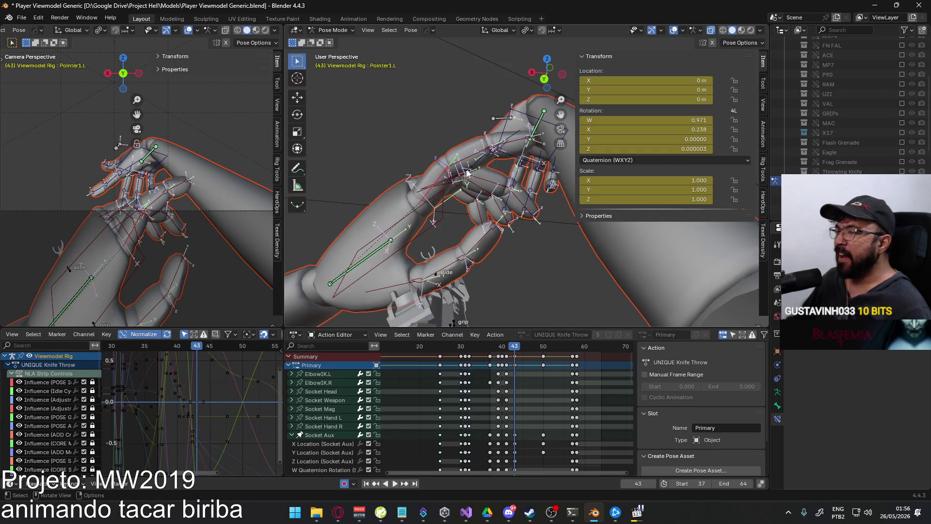
key("r")
key("x")
key("x")
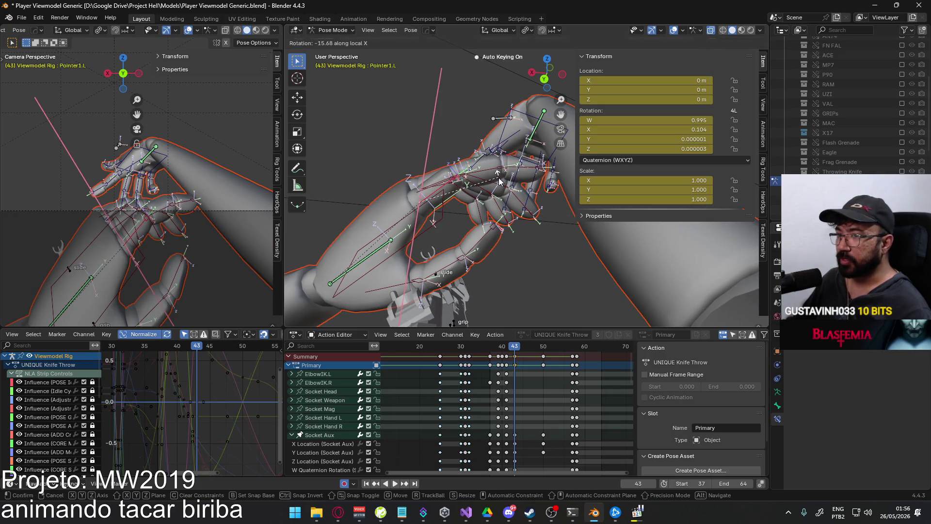
left_click(500, 183)
left_click(506, 172)
key("r")
key("x")
key("x")
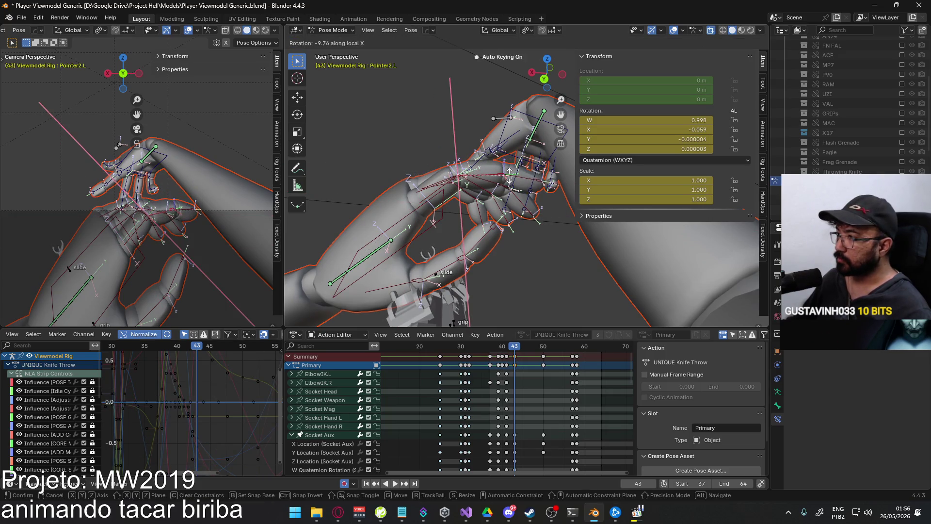
left_click(508, 183)
Play back and scrub around frame 43 to review the curled fingers
key("space")
left_click_drag(513, 348, 515, 349)
key("space")
left_click(421, 230)
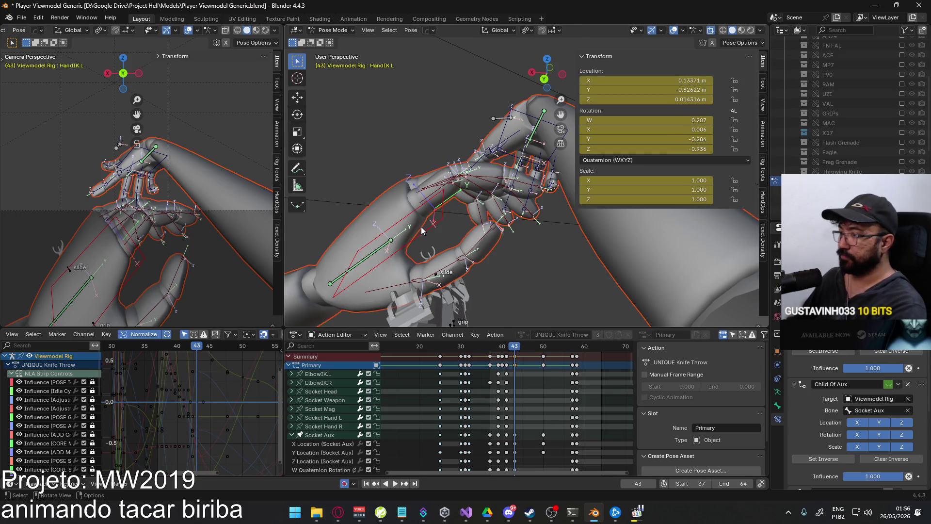
Collapse Socket Aux, bring HandIK.L channels into view and set the playhead to frame 50
key("KP_3")
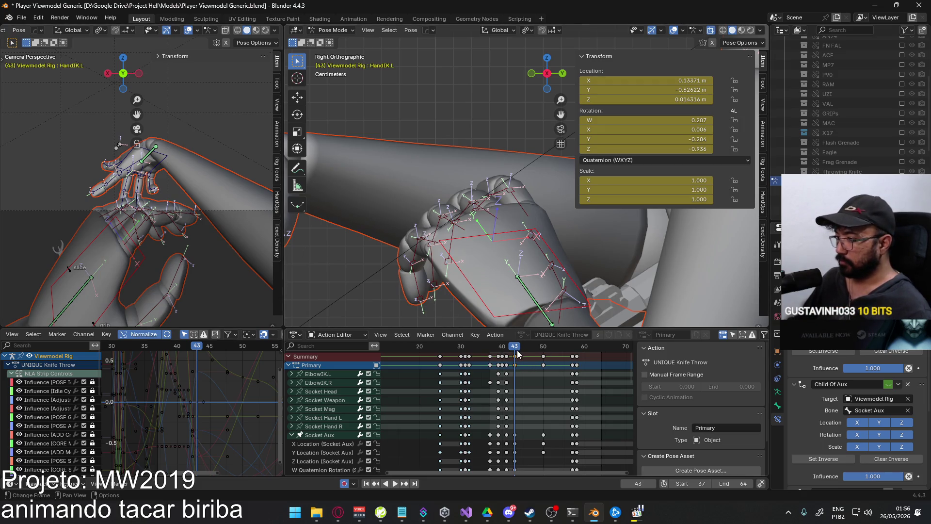
left_click(292, 435)
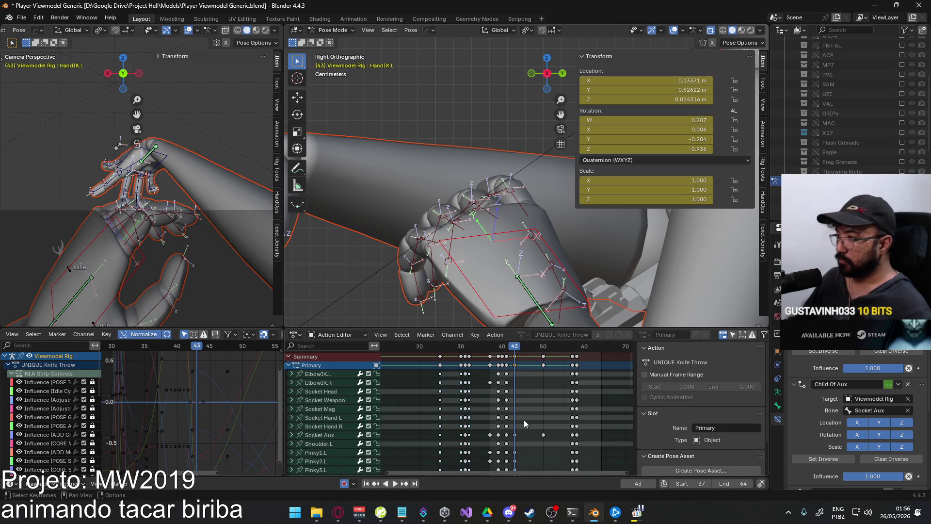
middle_click_drag(529, 415, 512, 342)
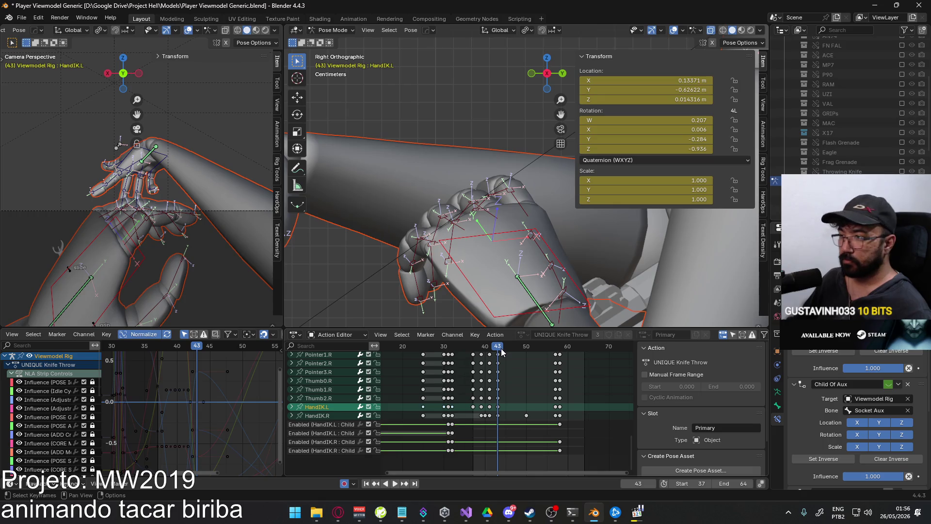
left_click_drag(500, 350, 525, 346)
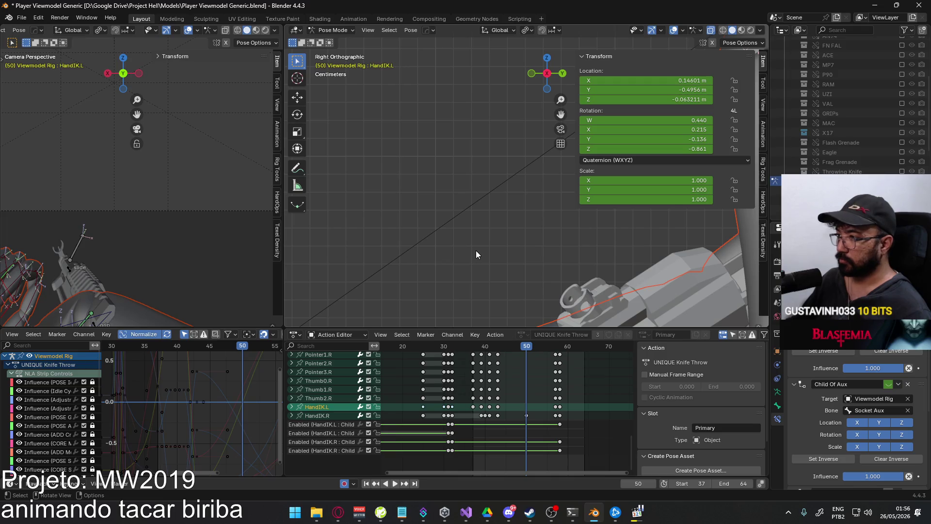
key("space")
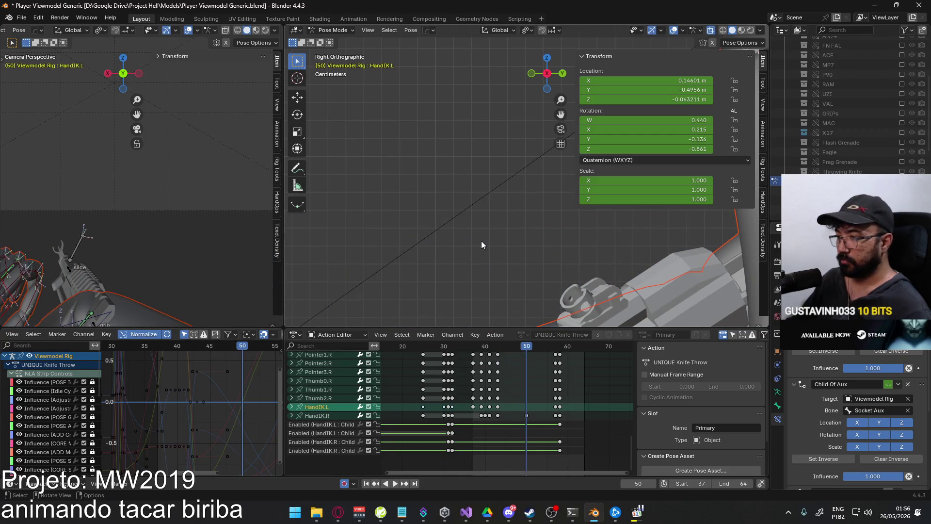
scroll(481, 244, "down", 3)
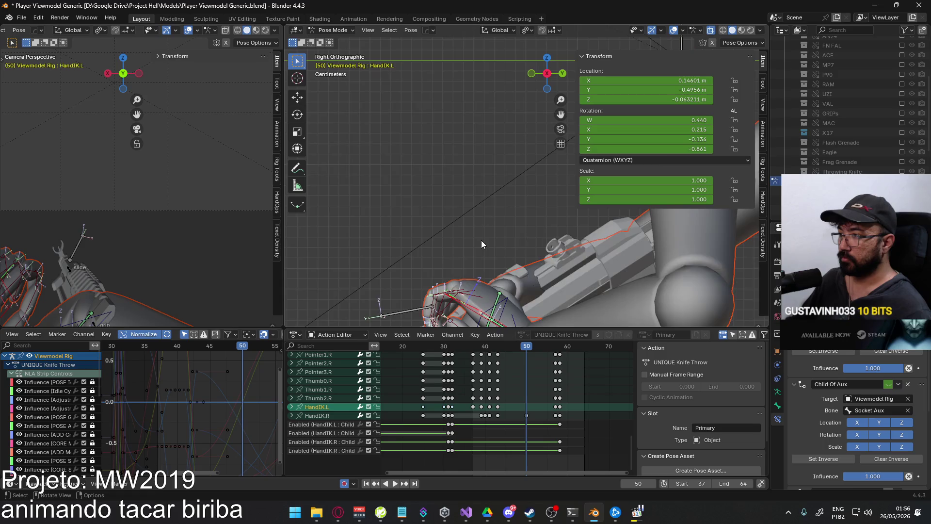
key("KP_1")
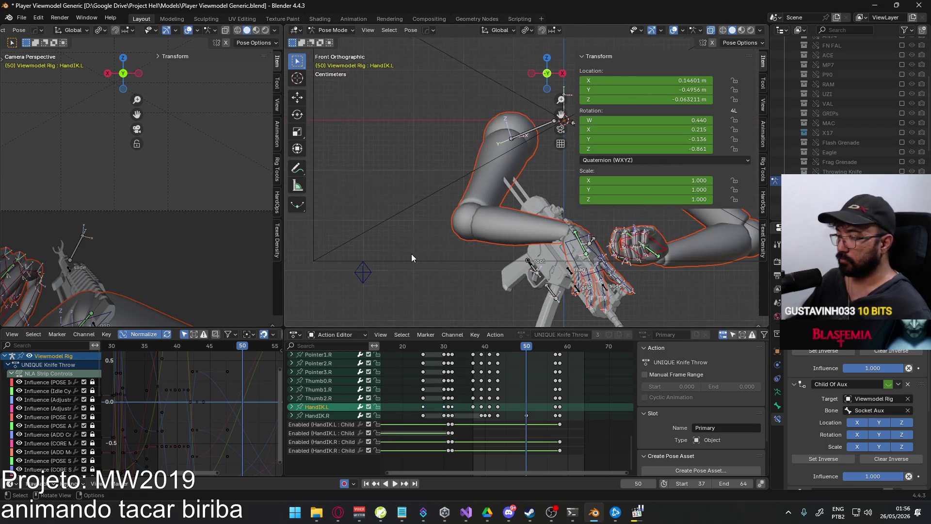
key("KP_3")
key("KP_1")
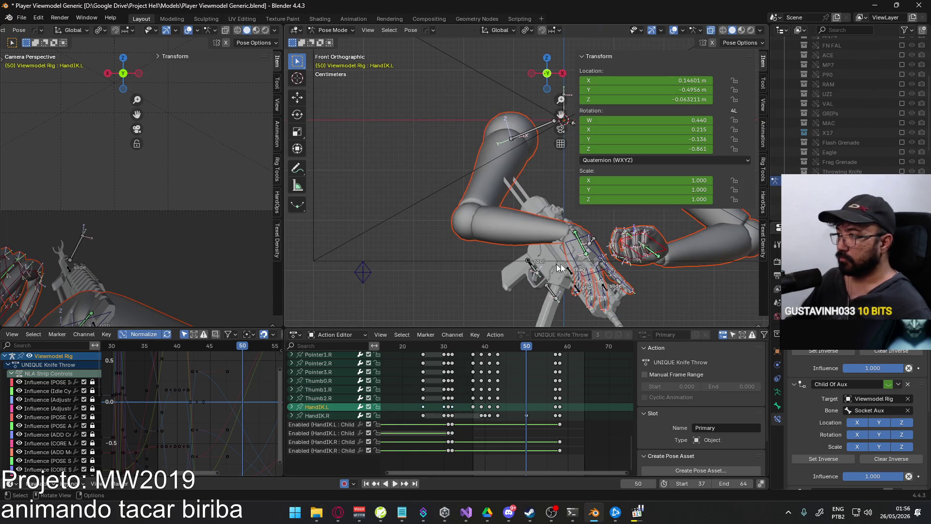
key("r")
key("g")
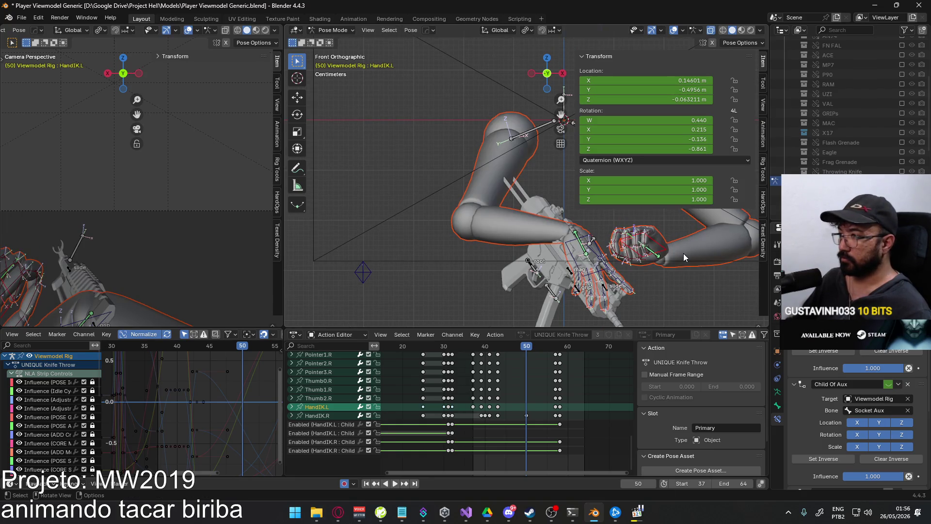
left_click(677, 180)
scroll(205, 171, "down", 3)
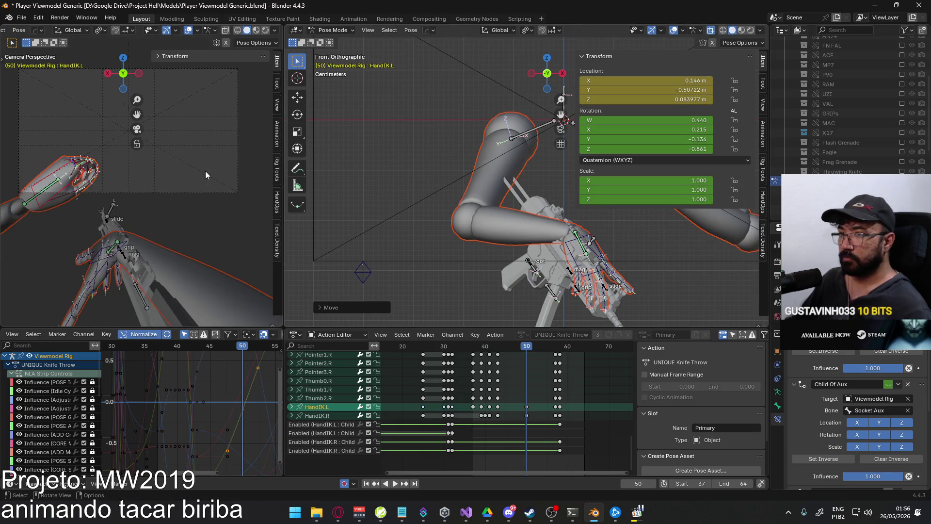
key("g")
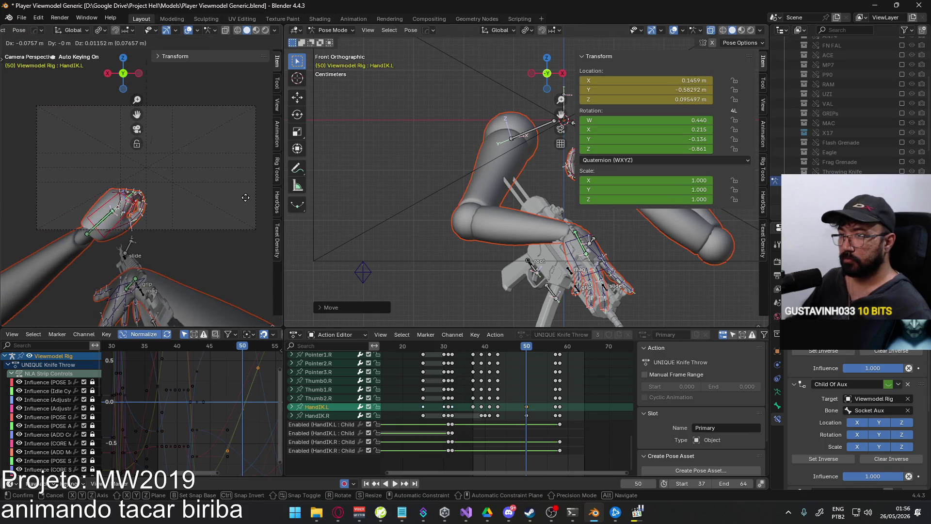
left_click(245, 197)
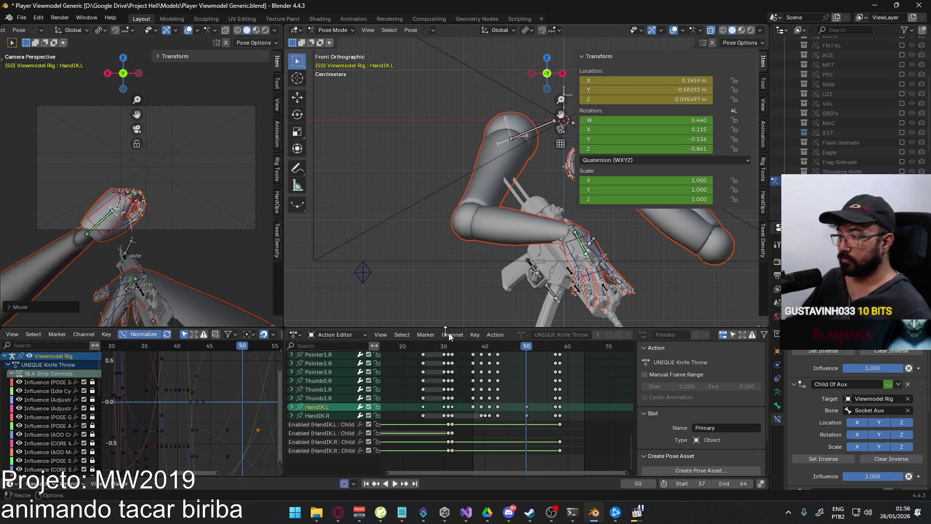
key("space")
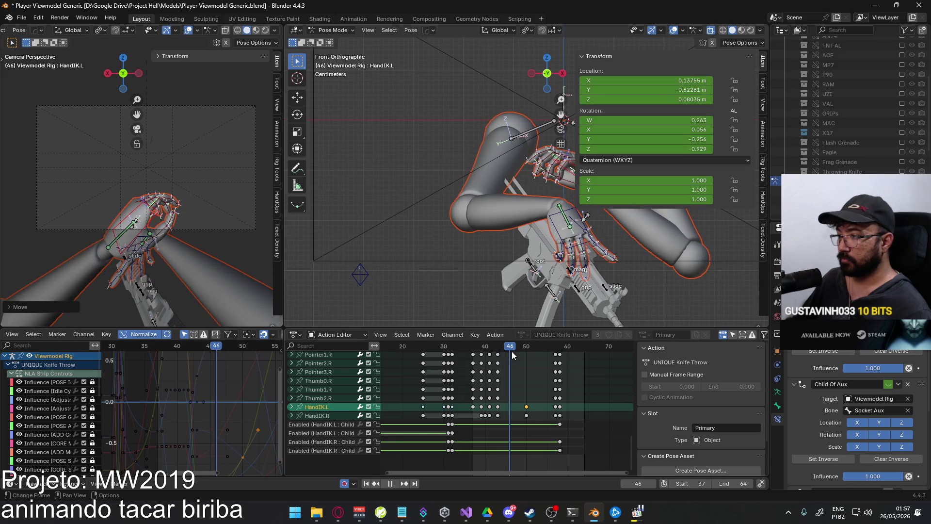
key("space")
scroll(546, 363, "up", 4)
scroll(543, 361, "down", 5)
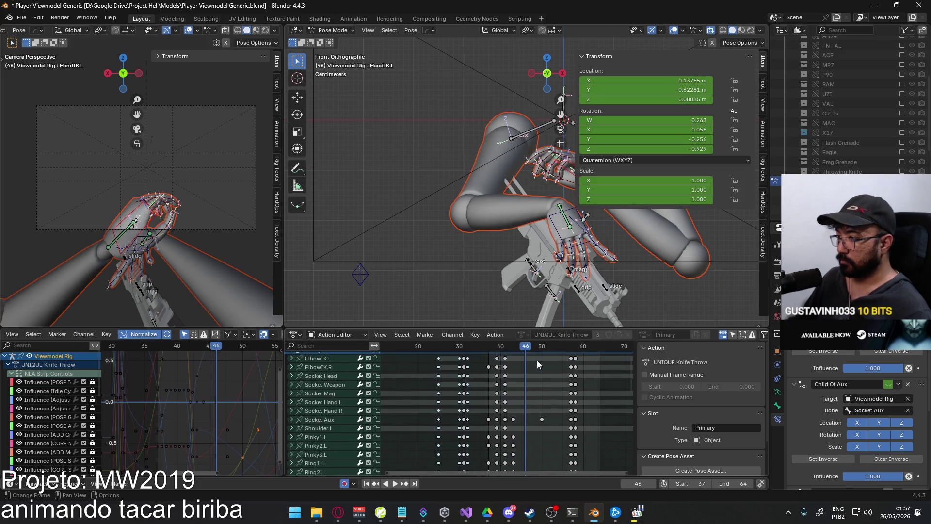
key("space")
left_click_drag(537, 353, 514, 351)
scroll(183, 261, "up", 2)
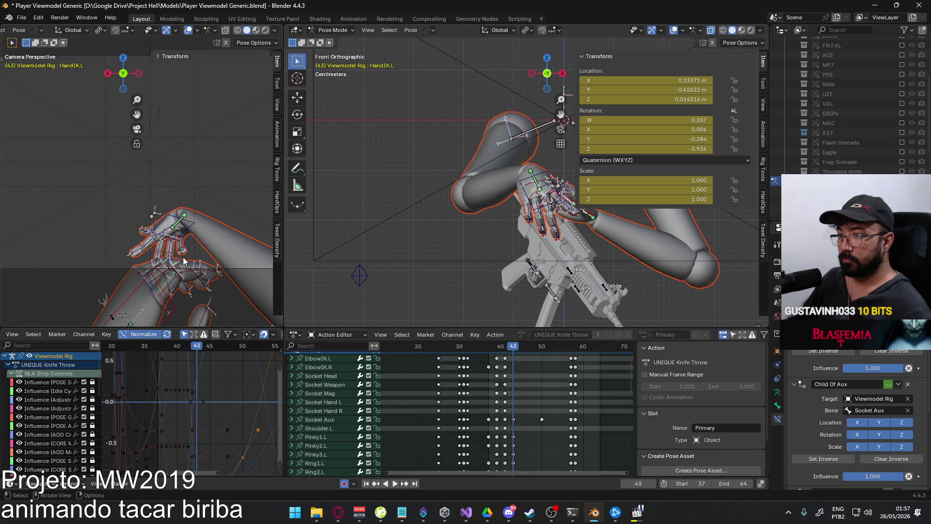
scroll(187, 281, "up", 2)
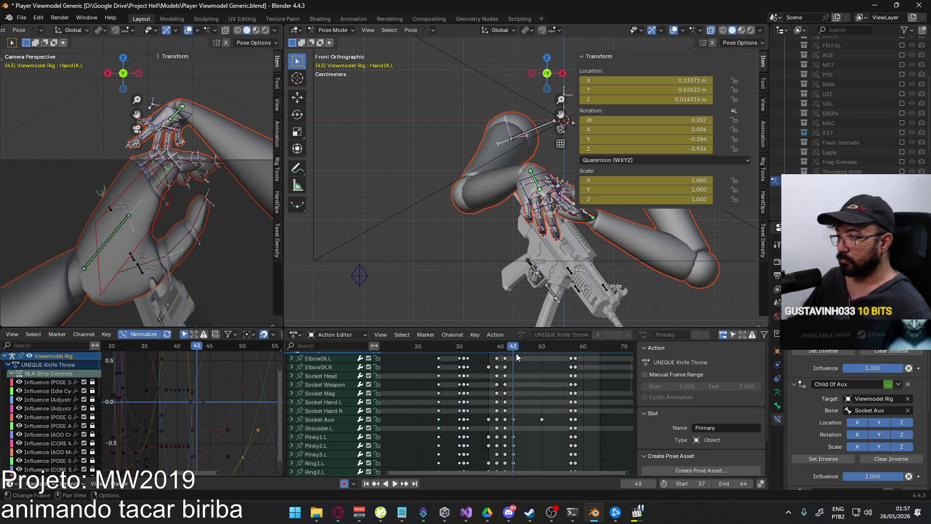
left_click(513, 354)
key("space")
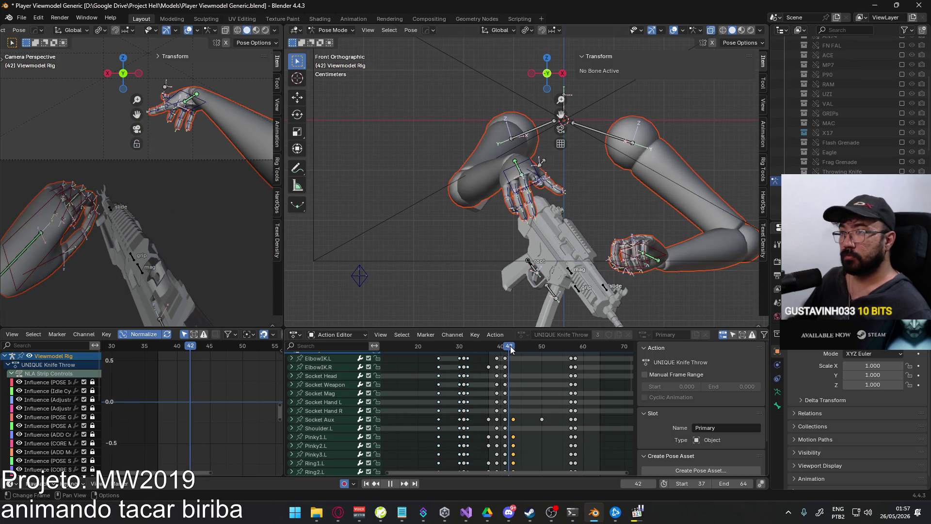
key("space")
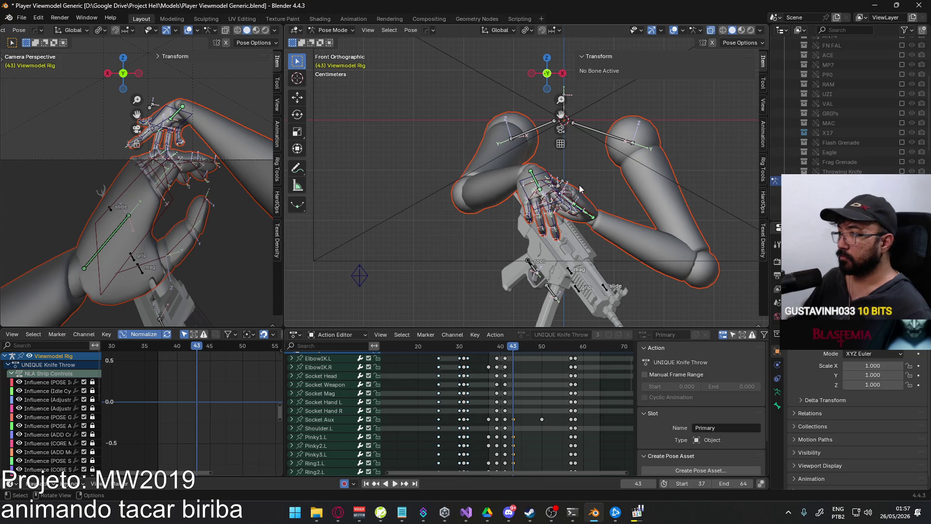
left_click(589, 210)
key("g")
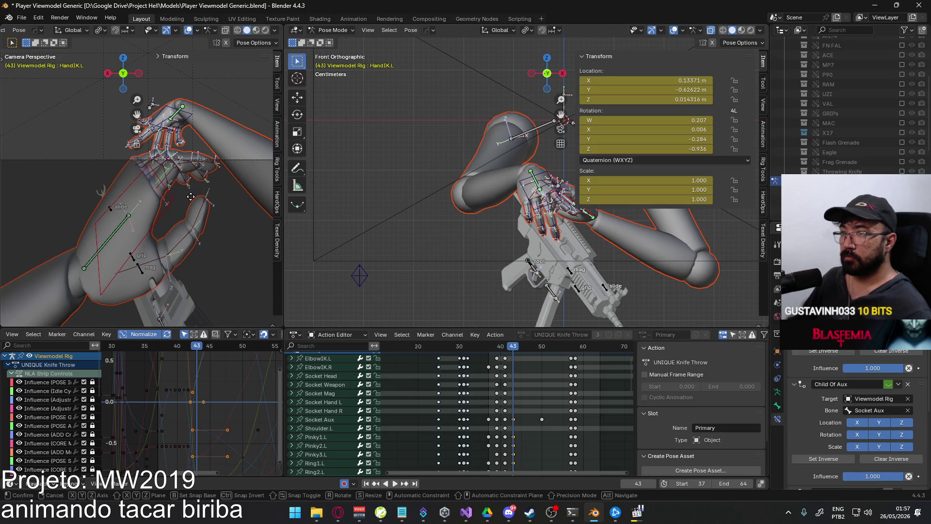
key("z")
right_click(188, 179)
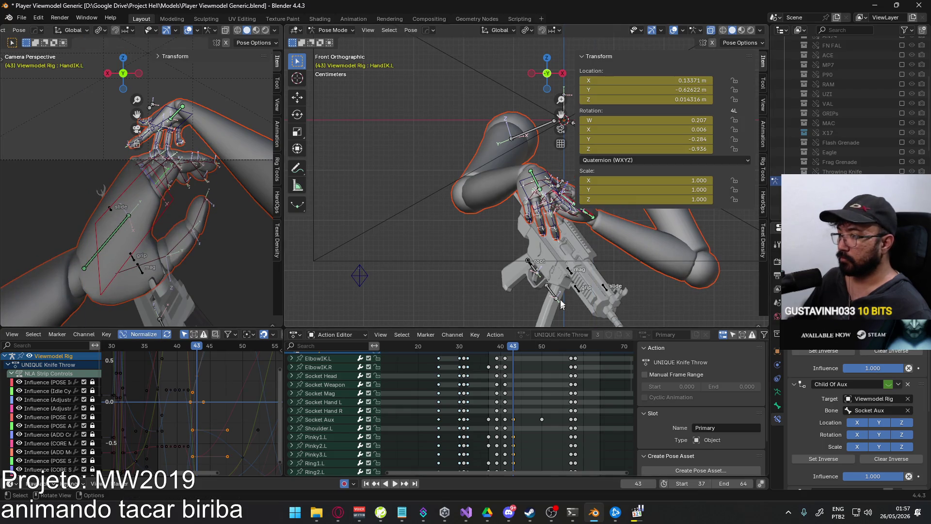
middle_click_drag(484, 425, 469, 376)
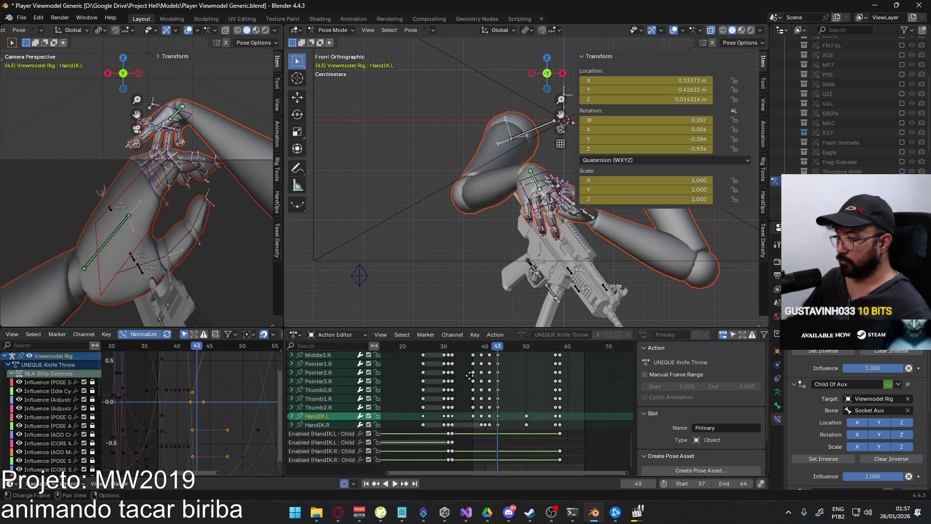
Paste HandIK.L's frame-43 keyframe at frame 50 so the hand holds that pose
left_click(496, 414)
right_click(499, 414)
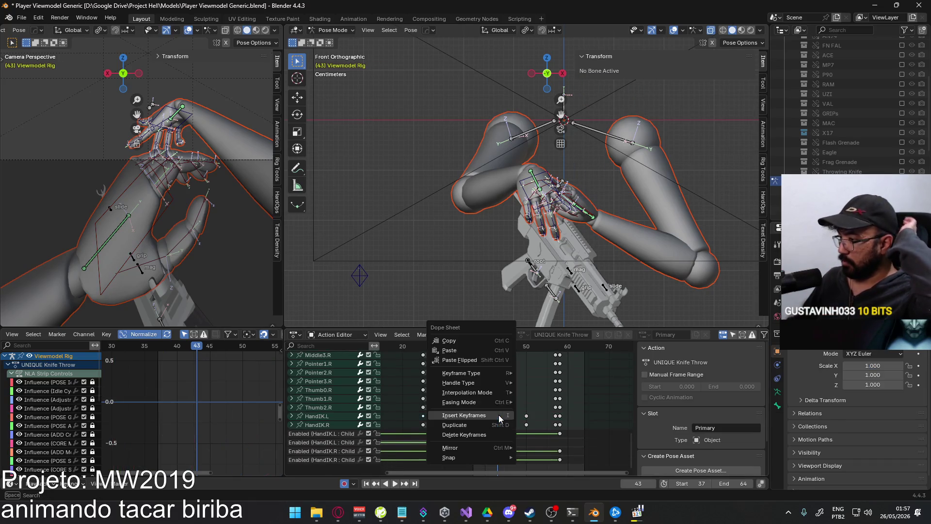
left_click(486, 359)
left_click(330, 418)
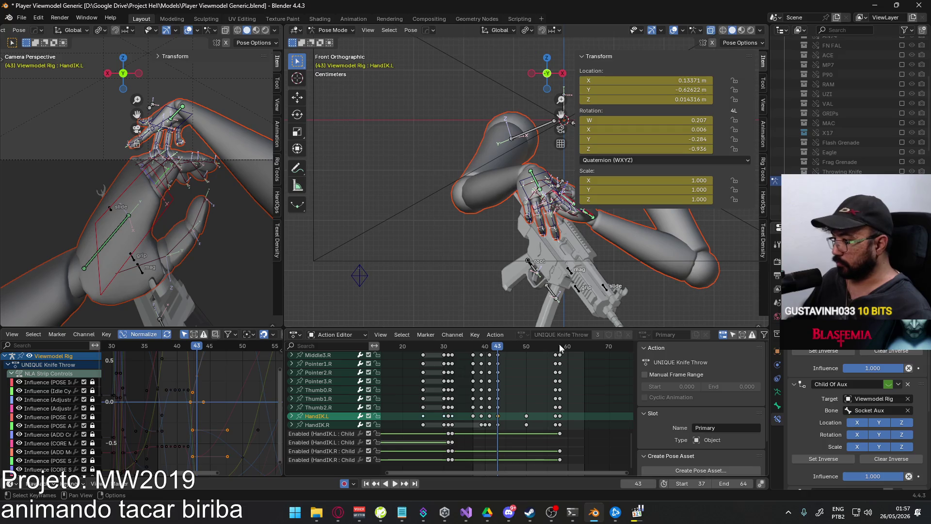
left_click_drag(497, 349, 526, 348)
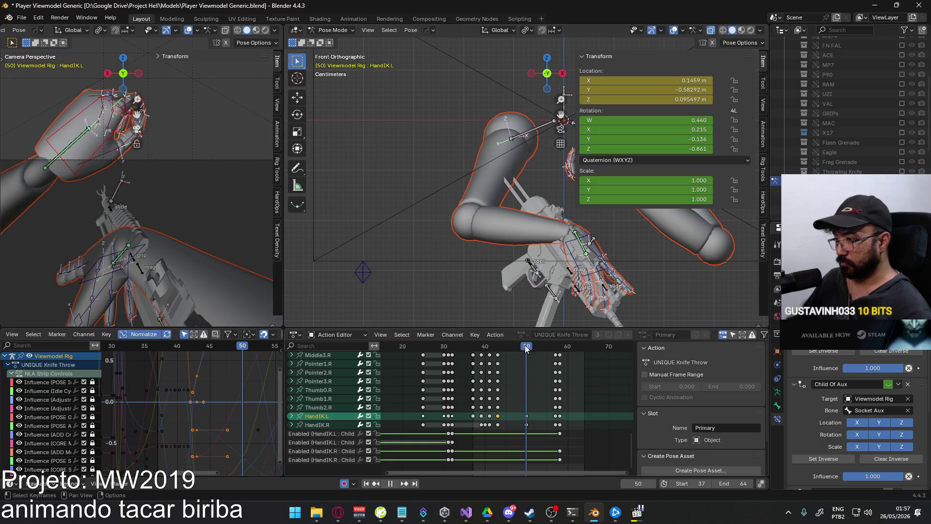
middle_click_drag(491, 388, 491, 410)
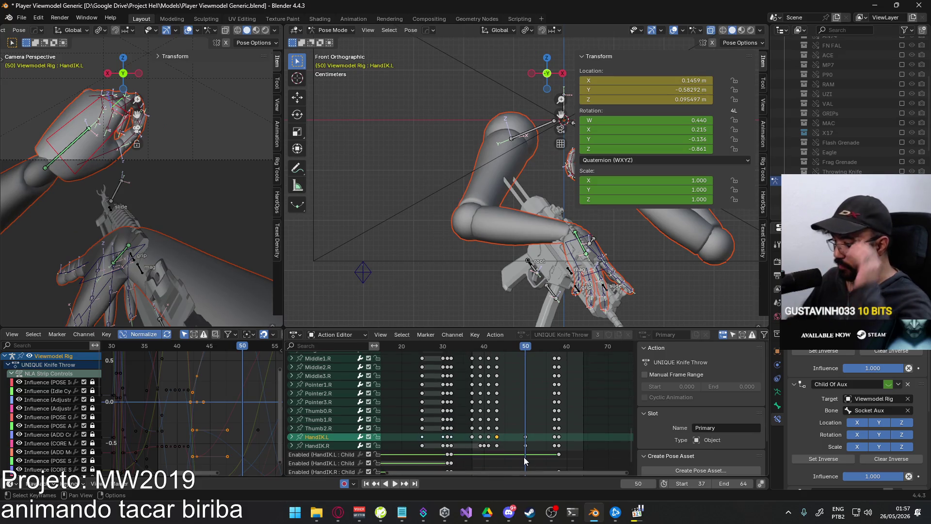
right_click(525, 438)
left_click(510, 382)
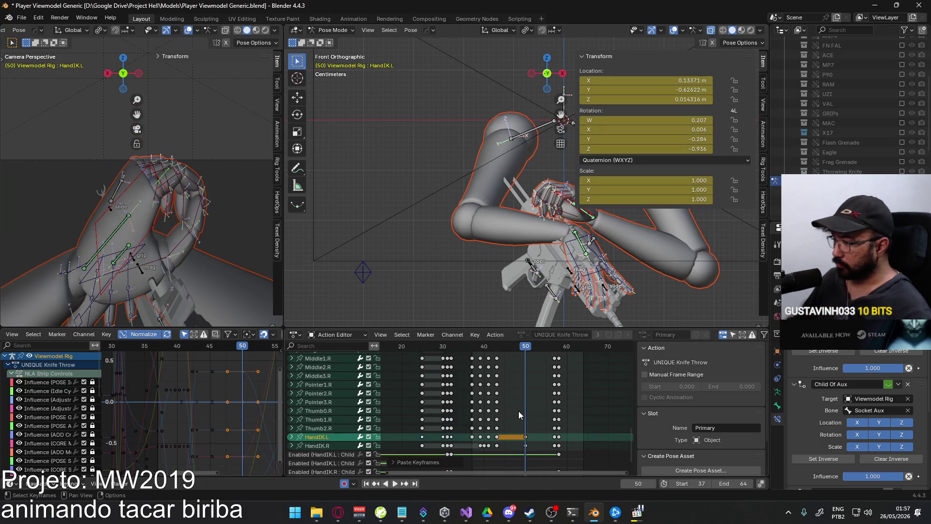
Scroll to the left finger channels and select their frame-42 keys
scroll(495, 399, "up", 10)
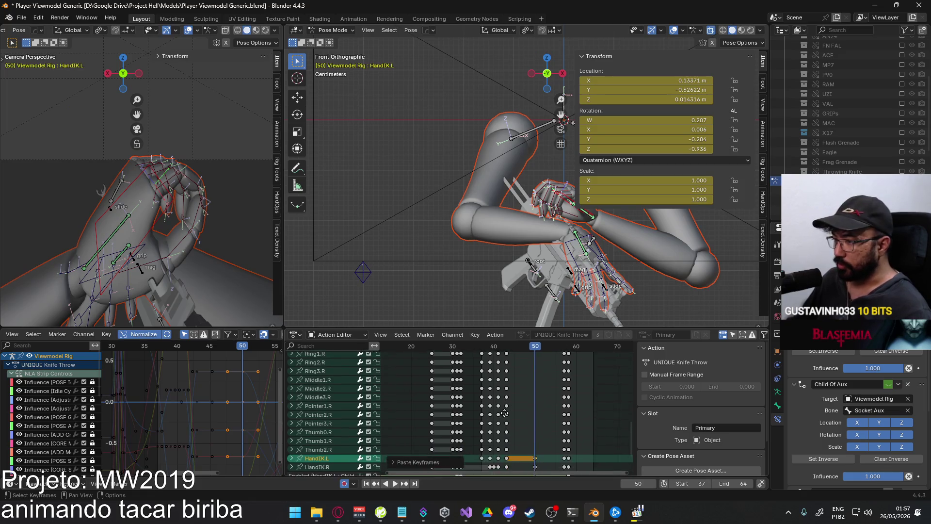
middle_click_drag(493, 375, 493, 402)
mouse_move(509, 432)
left_mouse_down()
mouse_move(485, 376)
mouse_move(491, 361)
left_mouse_up()
Box-select the frame-42 keys of the left middle, pointer, thumb, pinky and ring channels
key("b")
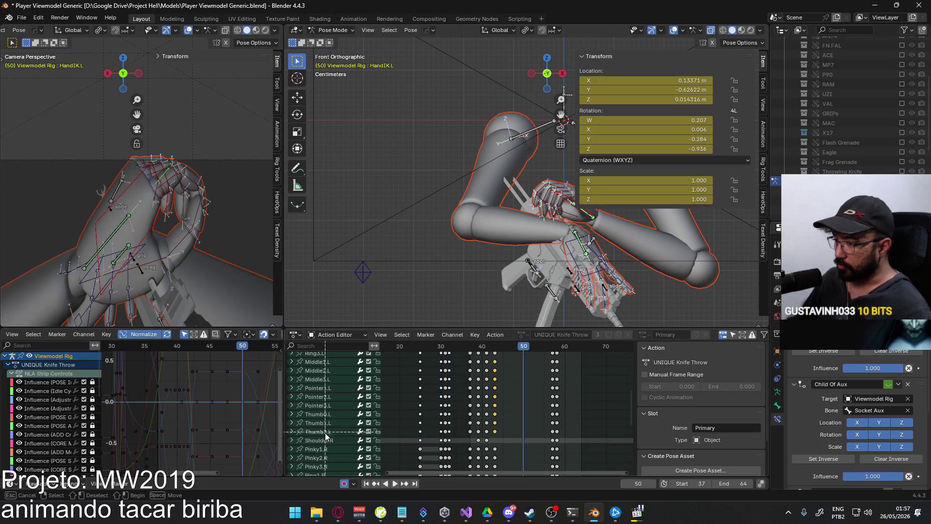
left_click_drag(329, 432, 312, 358)
middle_click_drag(537, 386, 547, 439)
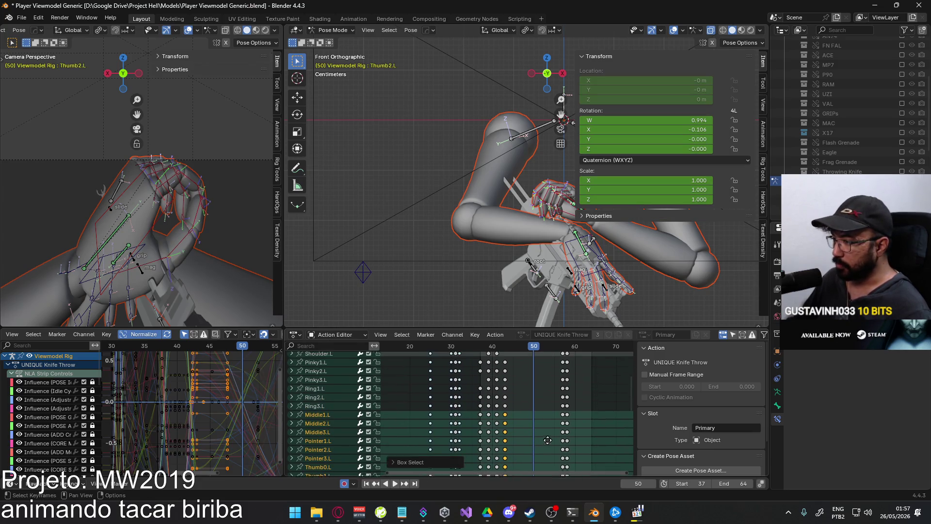
left_click_drag(327, 412, 327, 364, "shift")
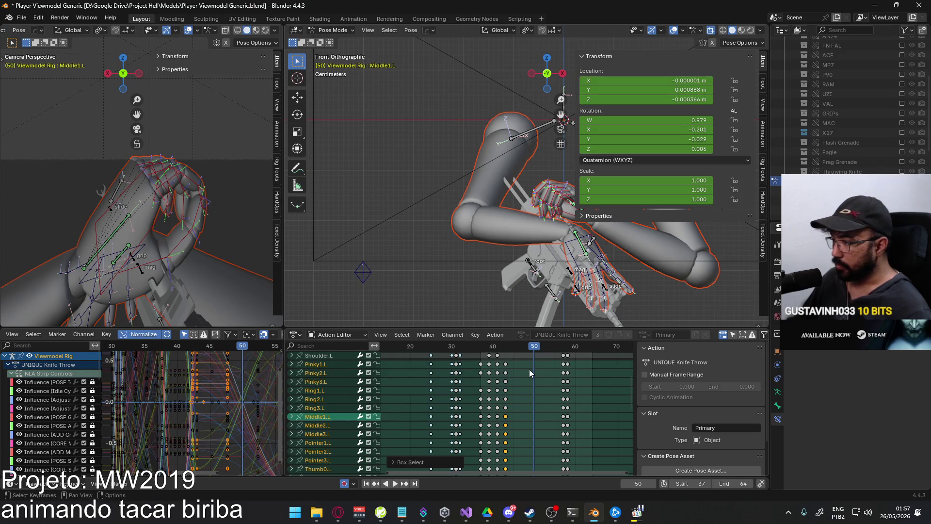
left_click_drag(516, 363, 502, 411, "shift")
Paste the copied left finger keys at frame 50 with Ctrl+V
left_click(507, 345)
key("space")
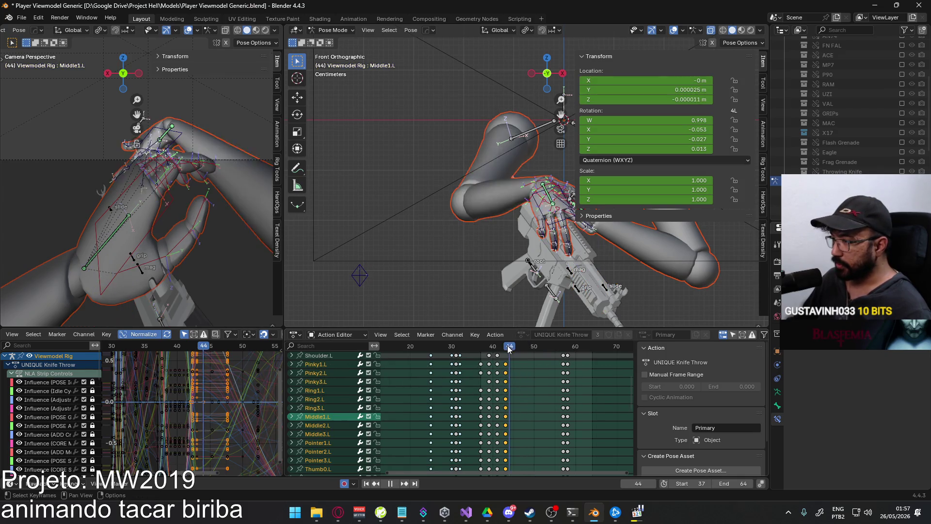
key("Escape")
mouse_move(525, 388)
middle_mouse_down()
mouse_move(527, 470)
mouse_move(525, 454)
middle_mouse_up()
left_click(519, 347)
key("ctrl+v")
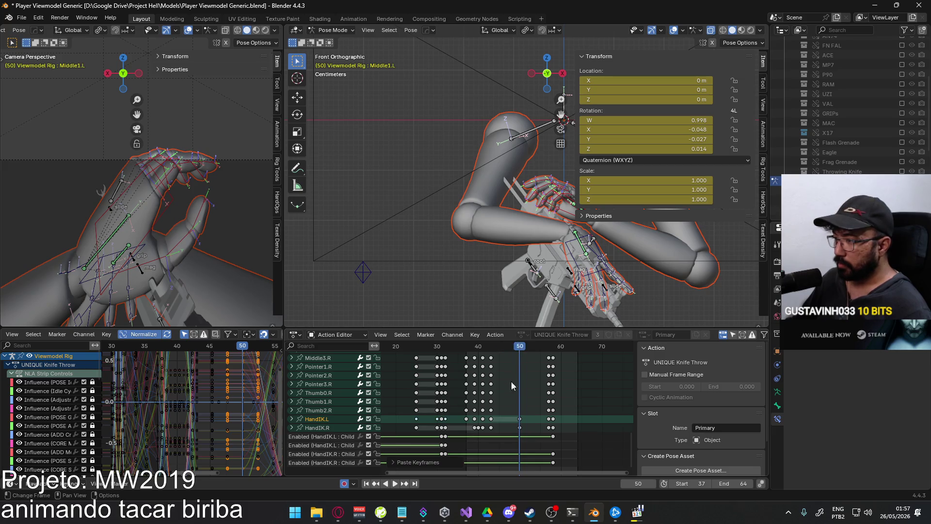
Play back and scrub around frame 46 to review the held finger pose
middle_click_drag(511, 380, 510, 454)
middle_click_drag(507, 408, 510, 473)
key("space")
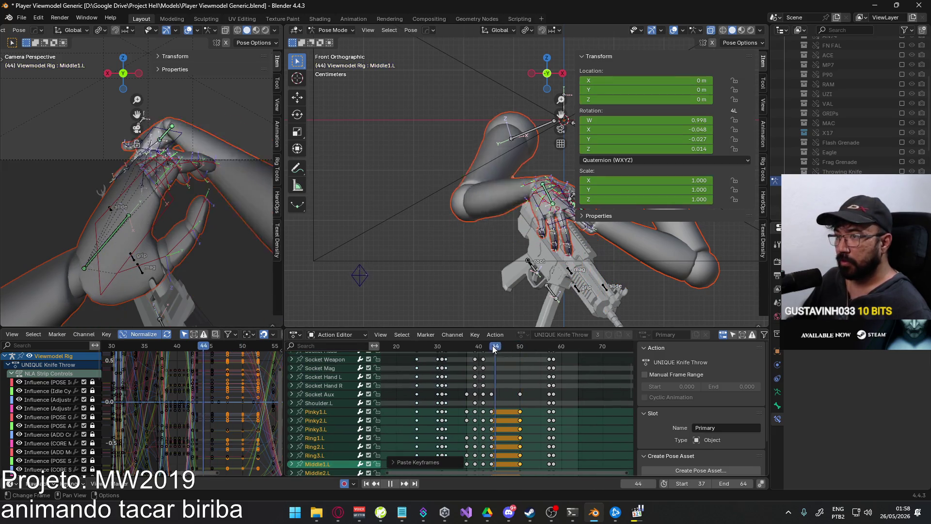
left_click_drag(476, 350, 504, 342)
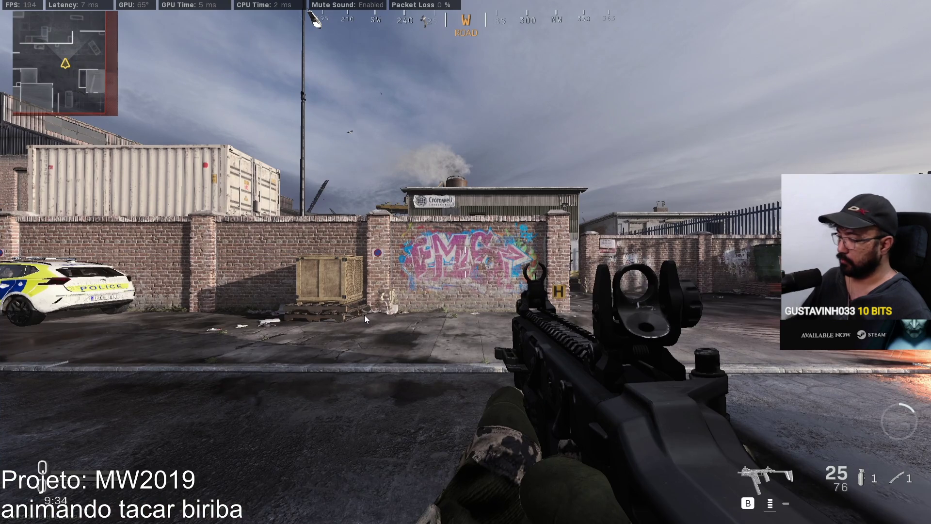
Play, pause and frame-step the knife swing in the gameplay reference video, then return to Blender
left_click(364, 318)
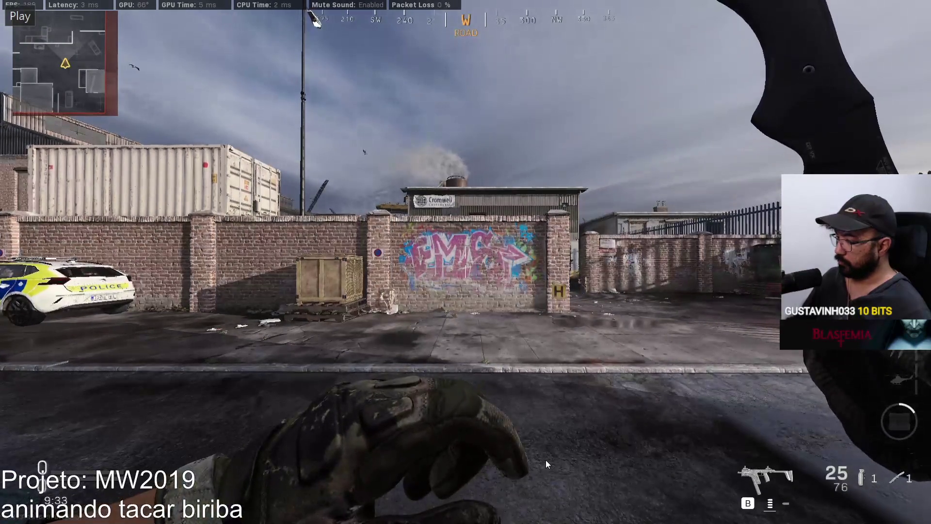
left_click(619, 457)
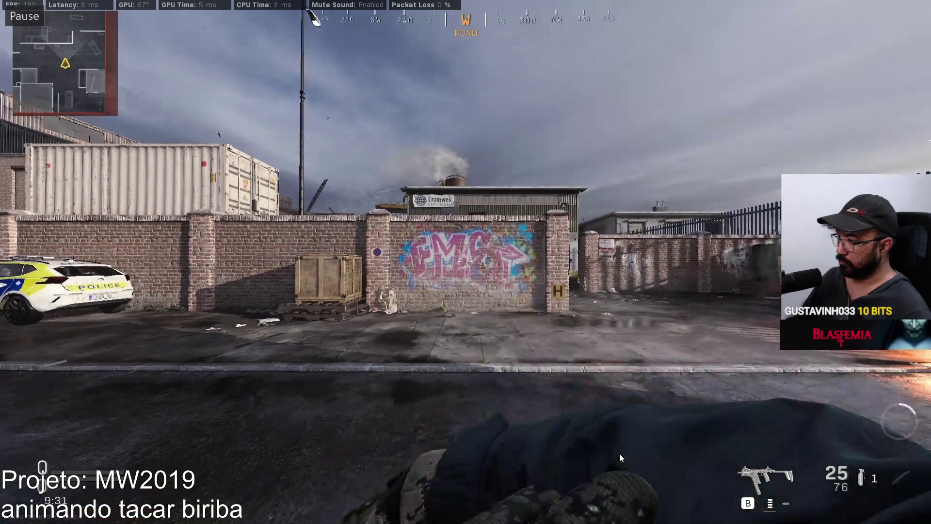
key("Left")
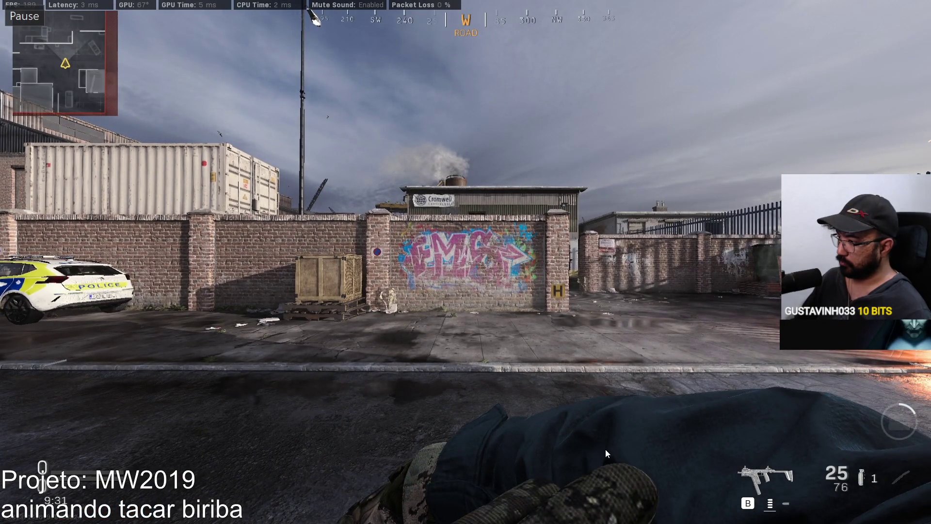
key("Left")
key("Right")
key("Right")
key("Right")
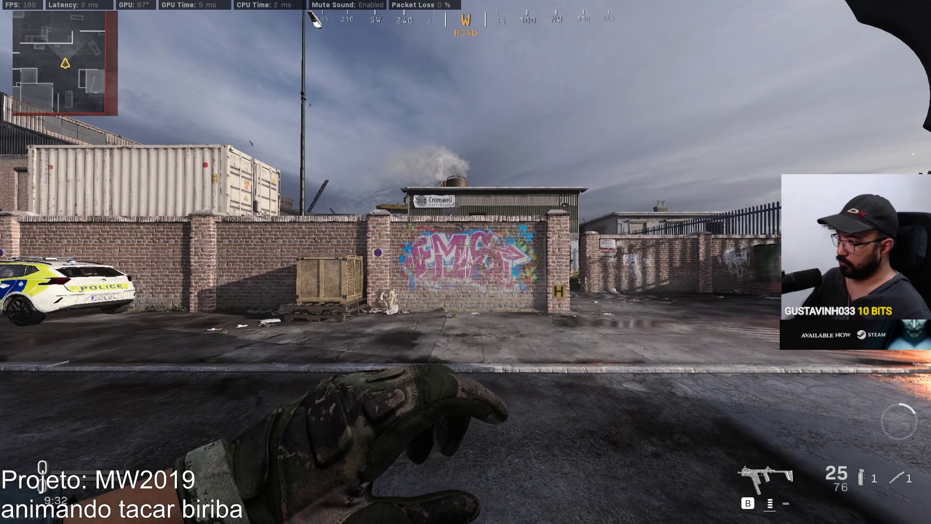
key("space")
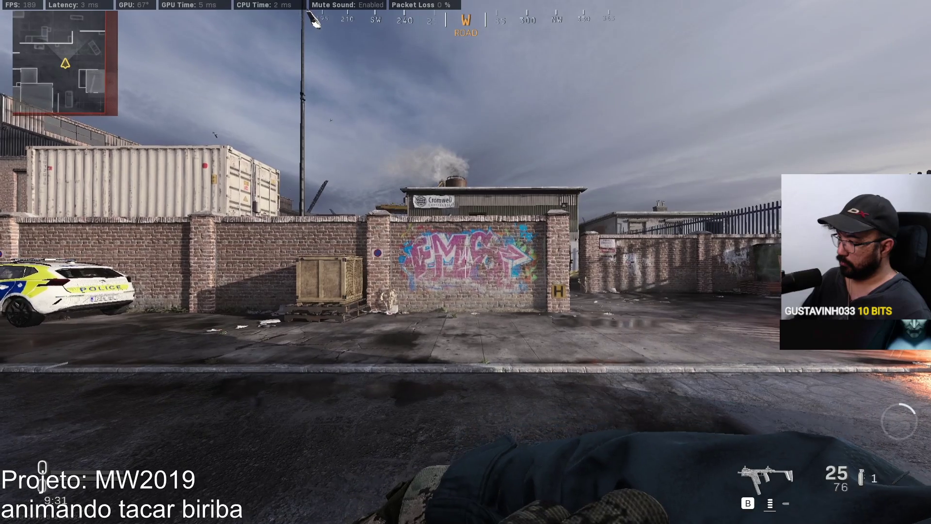
key("alt+Tab")
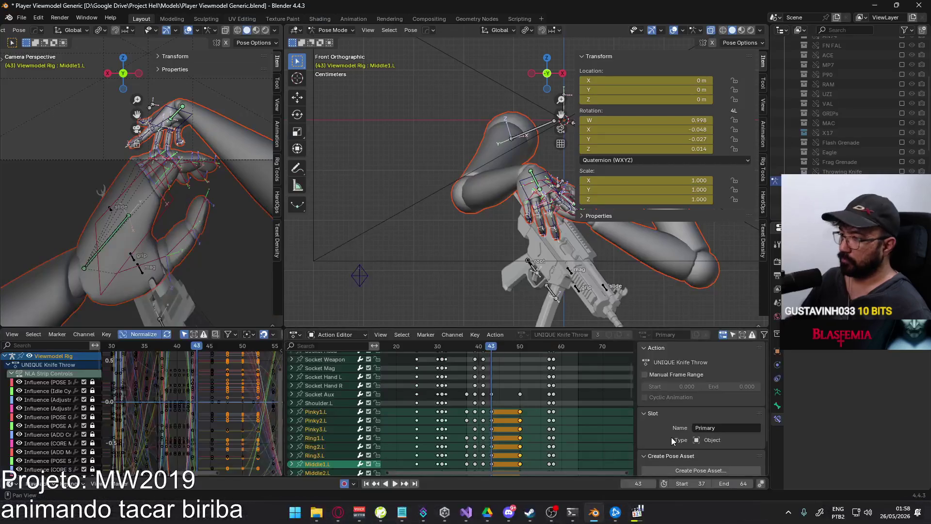
Play the animation and stop it at frame 43
key("space")
left_click_drag(488, 350, 490, 348)
key("space")
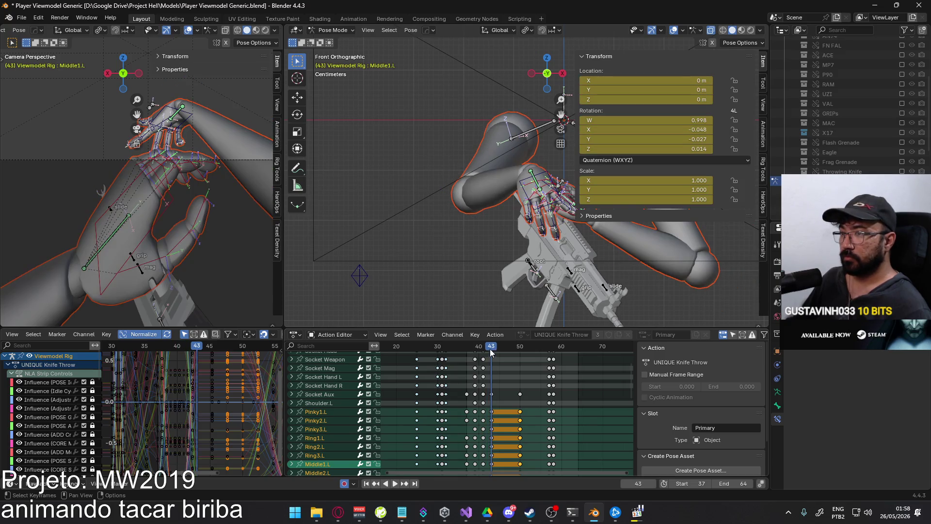
At frame 43, reposition HandIK.L with a vertical move, an X move, then another vertical move
left_click(175, 190)
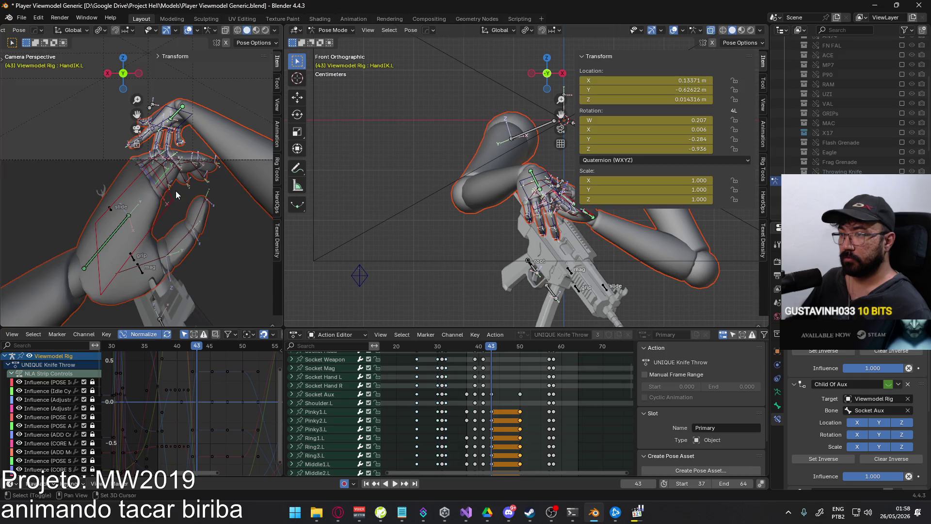
key("g")
key("z")
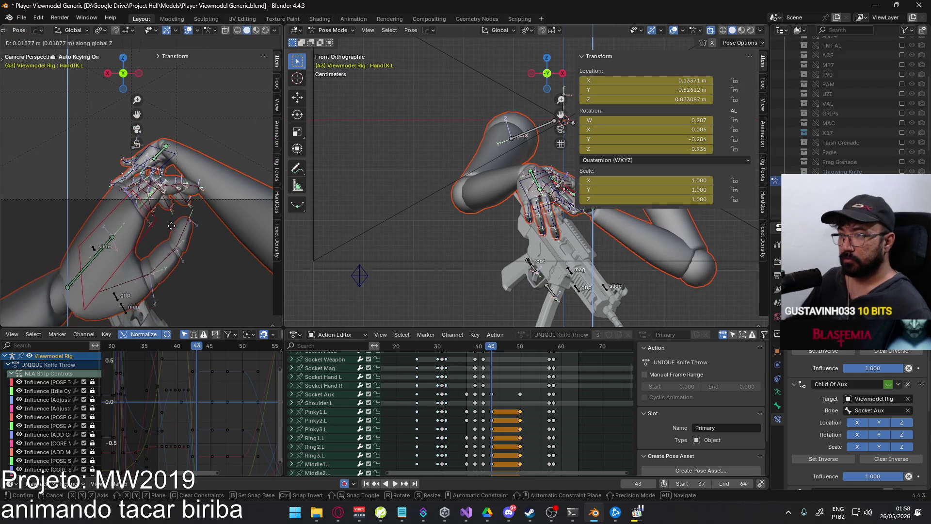
left_click(172, 224)
key("g")
key("x")
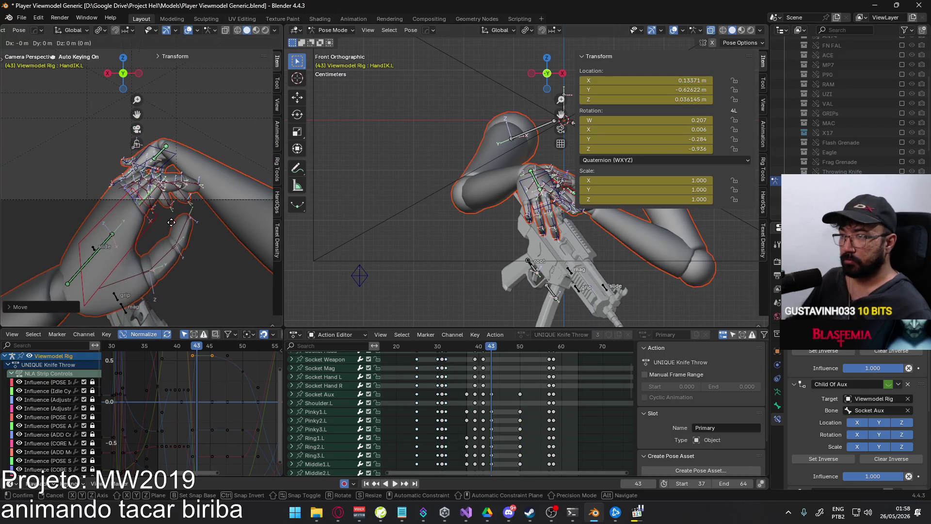
left_click(183, 221)
key("g")
key("z")
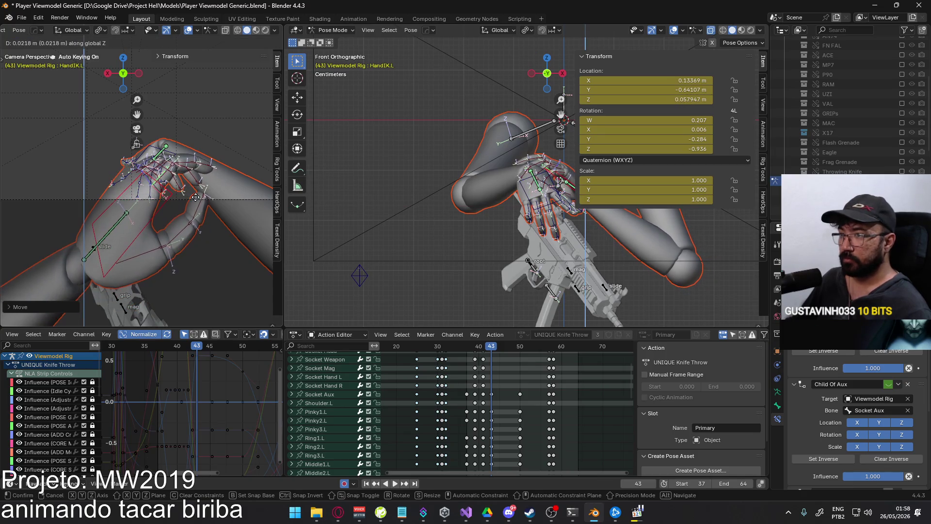
left_click(196, 196)
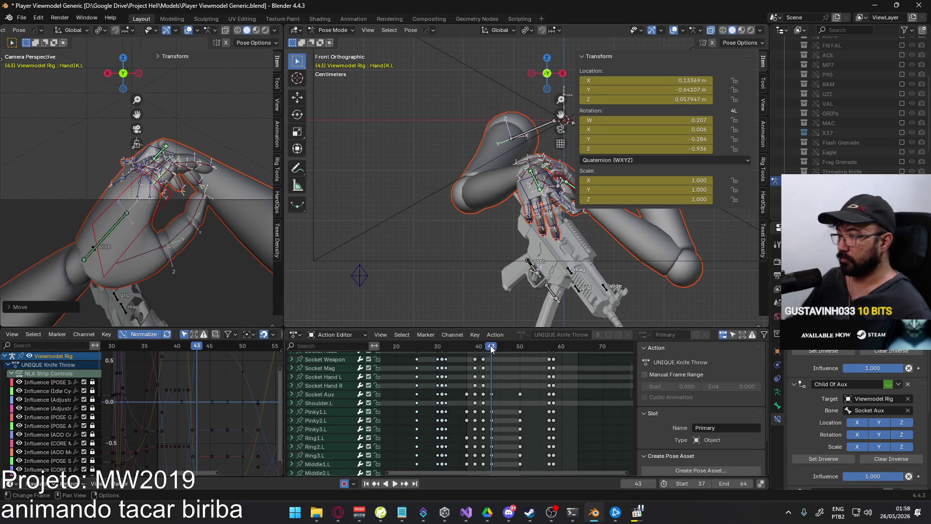
At frame 50, lower HandIK.L and adjust it along X and Y, then scrub back to frame 43
left_click_drag(492, 348, 519, 348)
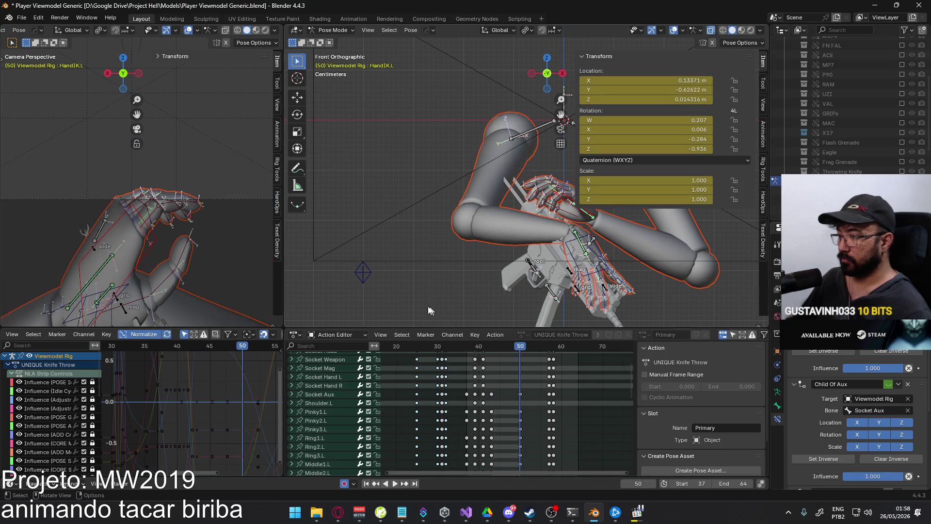
key("g")
key("z")
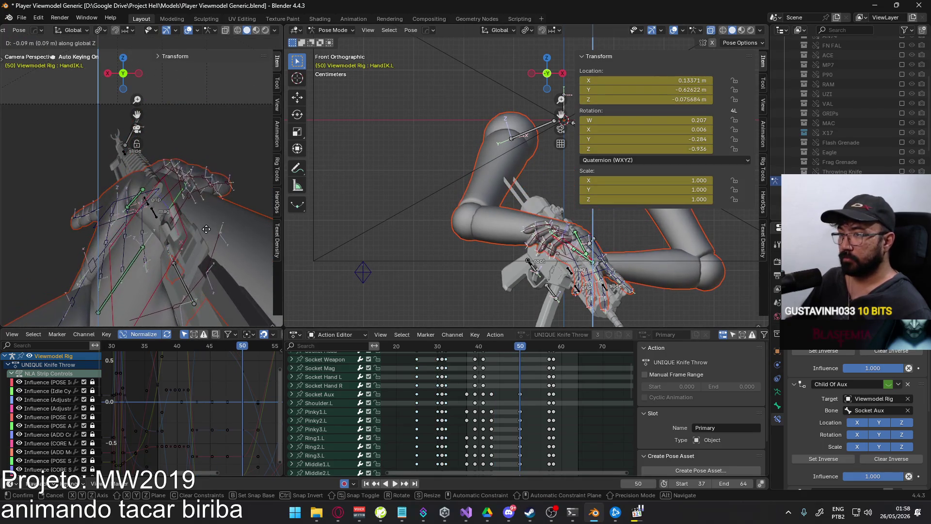
left_click(208, 196)
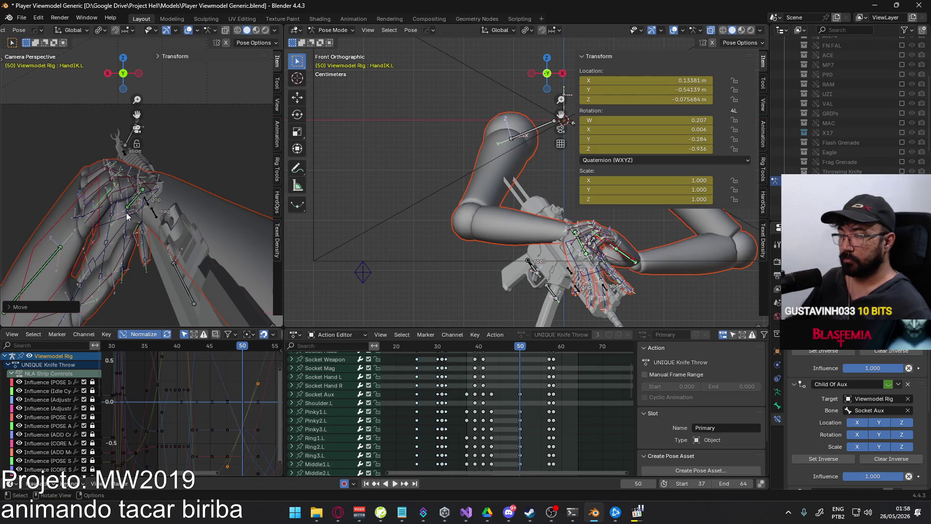
key("g")
key("x")
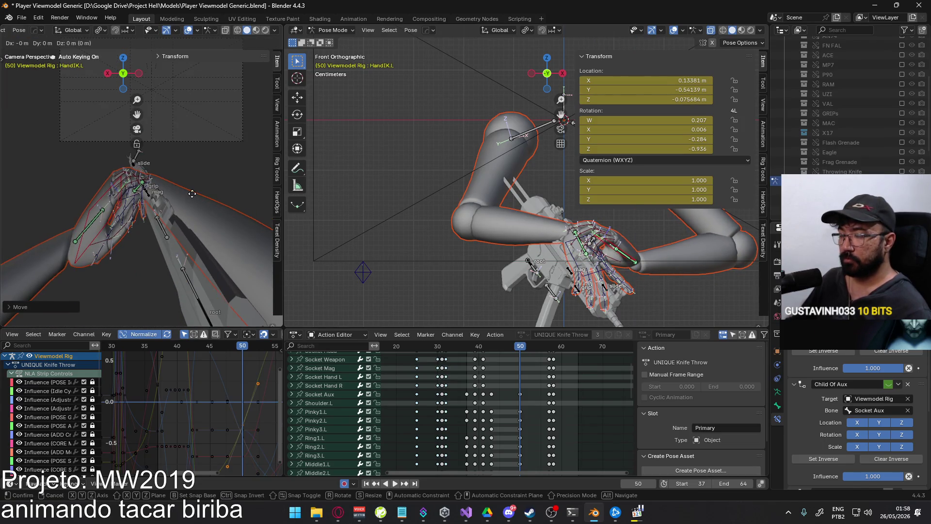
left_click(178, 201)
middle_click_drag(605, 256, 586, 225)
key("g")
key("y")
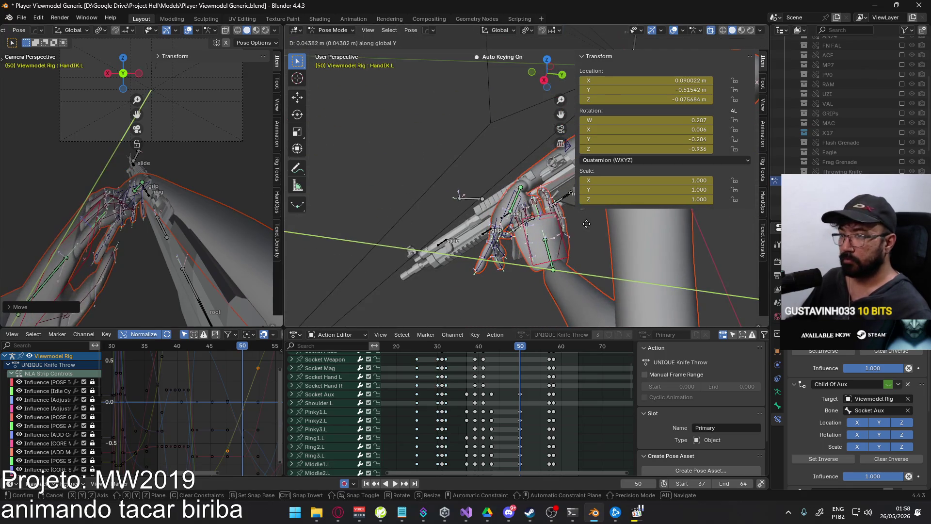
left_click(586, 223)
left_click_drag(520, 347, 491, 348)
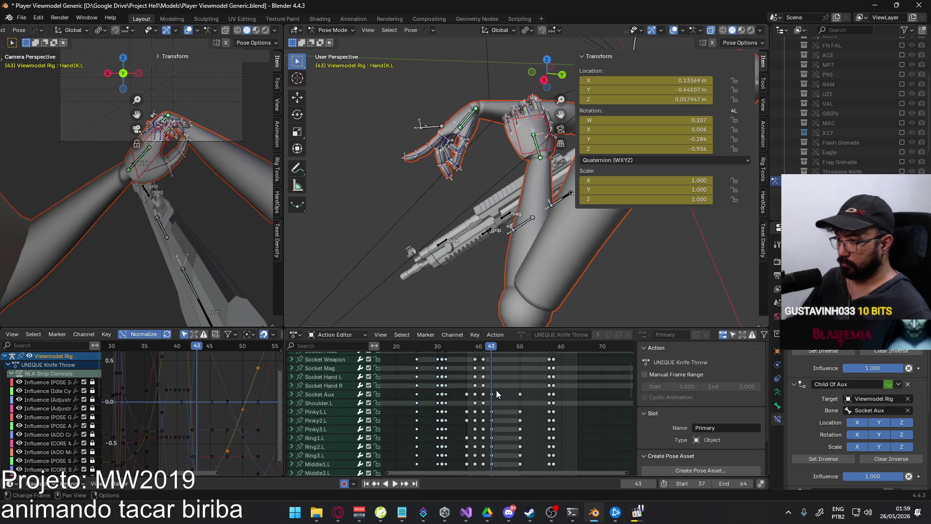
Box-select the left-hand finger channels' keyframes in the Action Editor
mouse_move(500, 404)
left_mouse_down()
mouse_move(485, 452)
mouse_move(508, 449)
left_mouse_up()
scroll(498, 451, "down", 5)
scroll(509, 399, "down", 4)
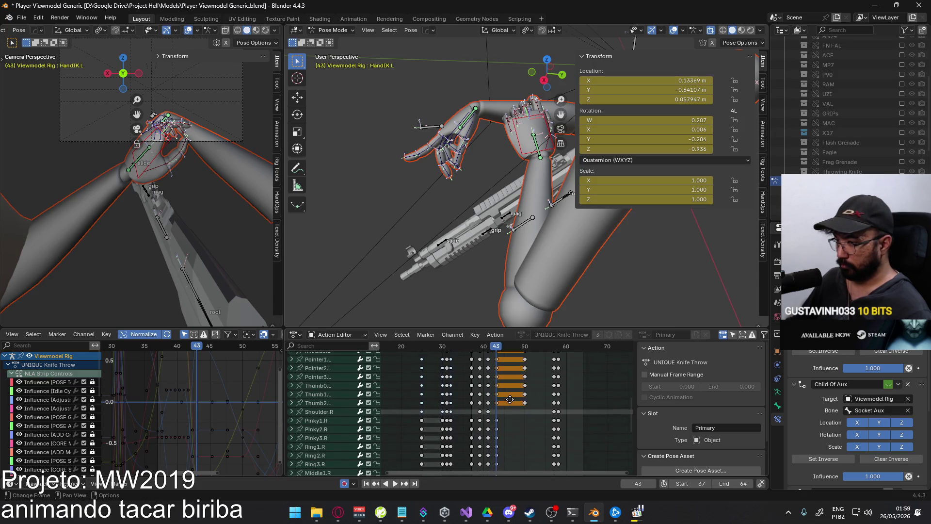
middle_click_drag(510, 399, 498, 454)
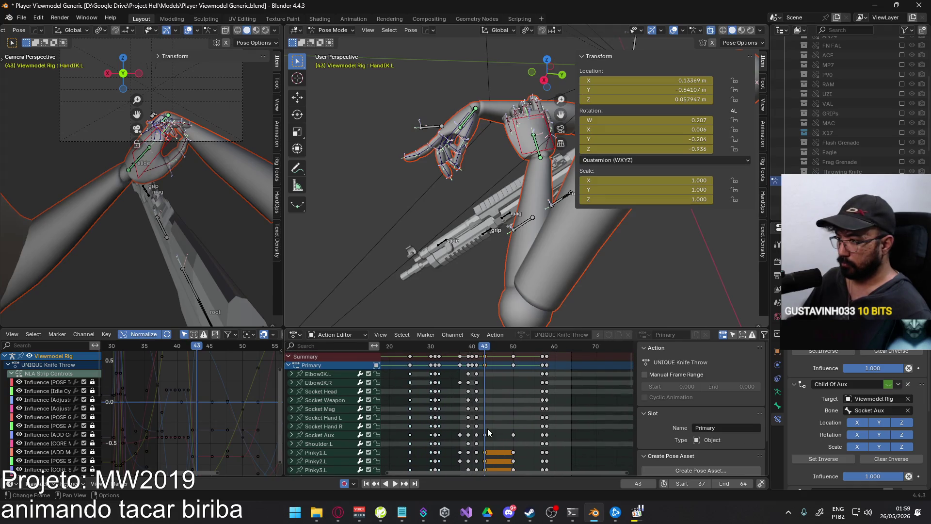
scroll(475, 418, "down", 10)
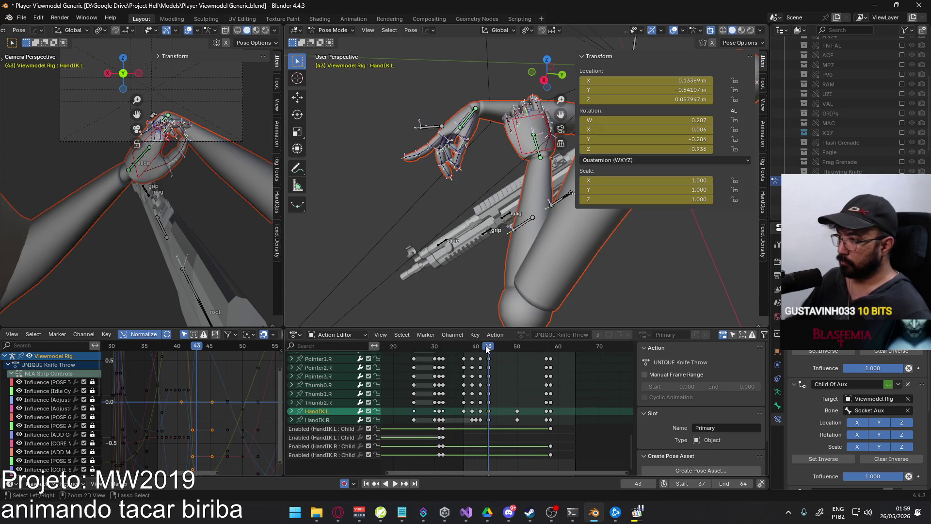
scroll(441, 436, "up", 8)
key("b")
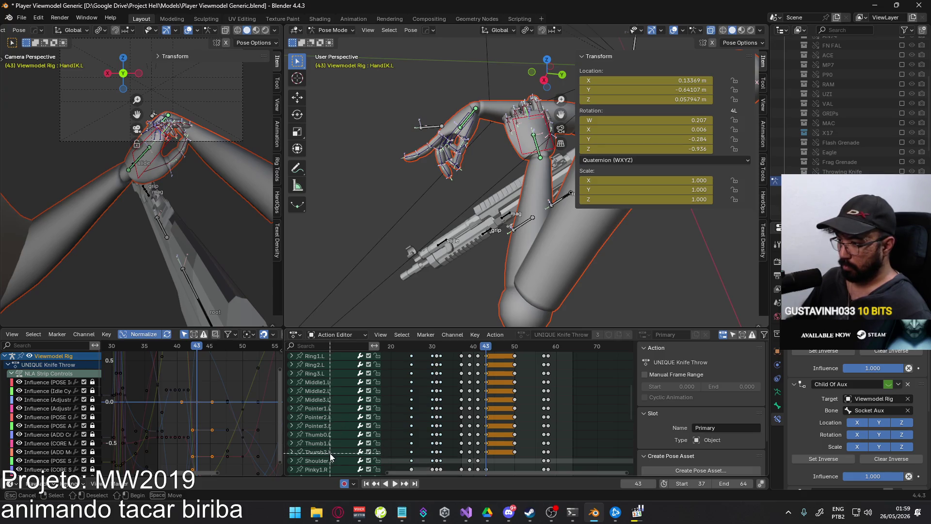
left_click_drag(332, 455, 315, 352)
scroll(326, 389, "up", 5)
scroll(325, 389, "up", 1)
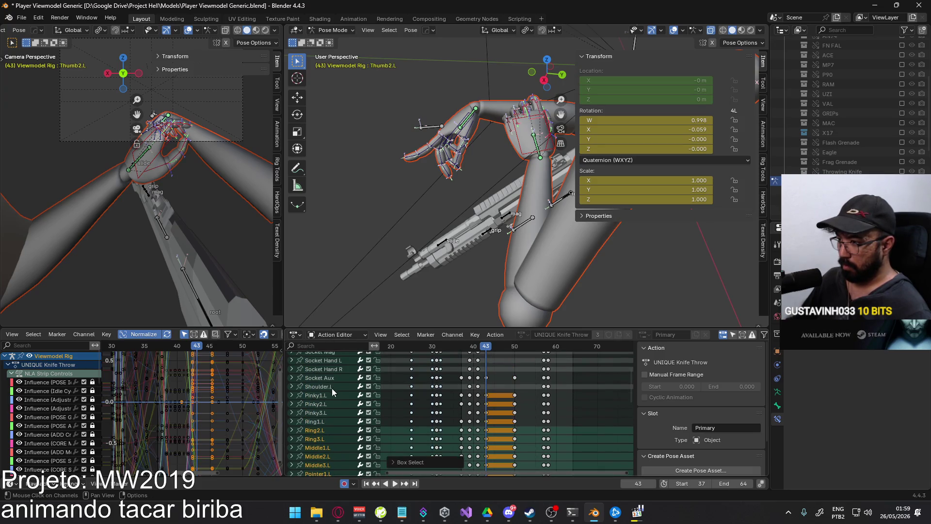
left_click_drag(325, 391, 318, 447, "shift")
Paste the copied finger keys at frame 41 and shift them two frames earlier
key("ctrl+v")
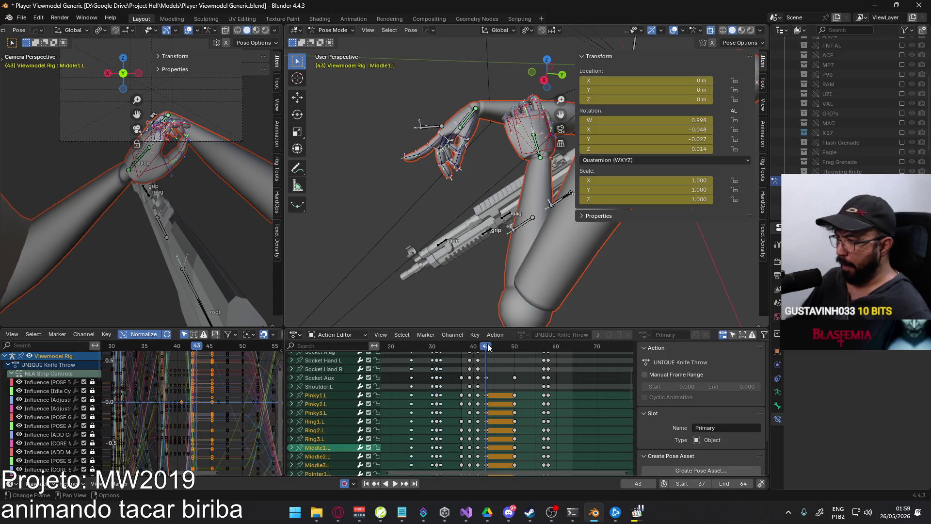
left_click(477, 347)
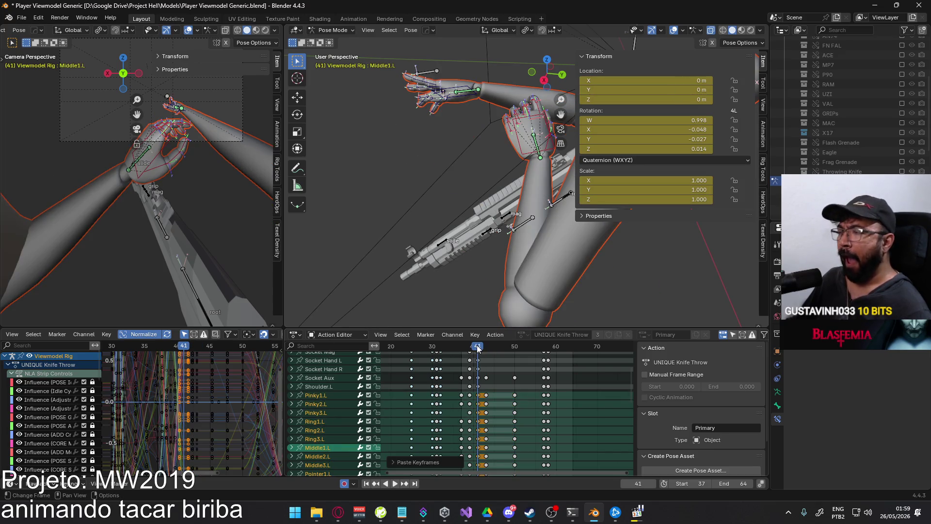
key("g")
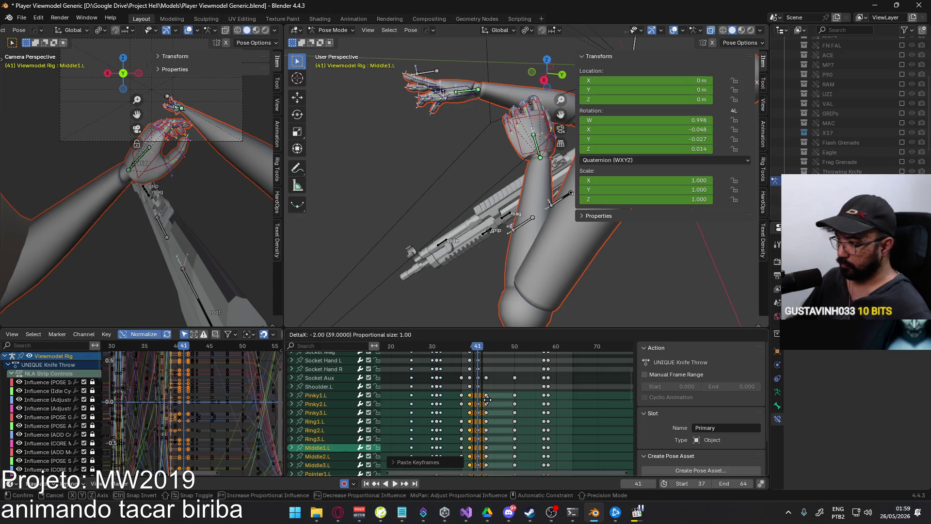
left_click(491, 403)
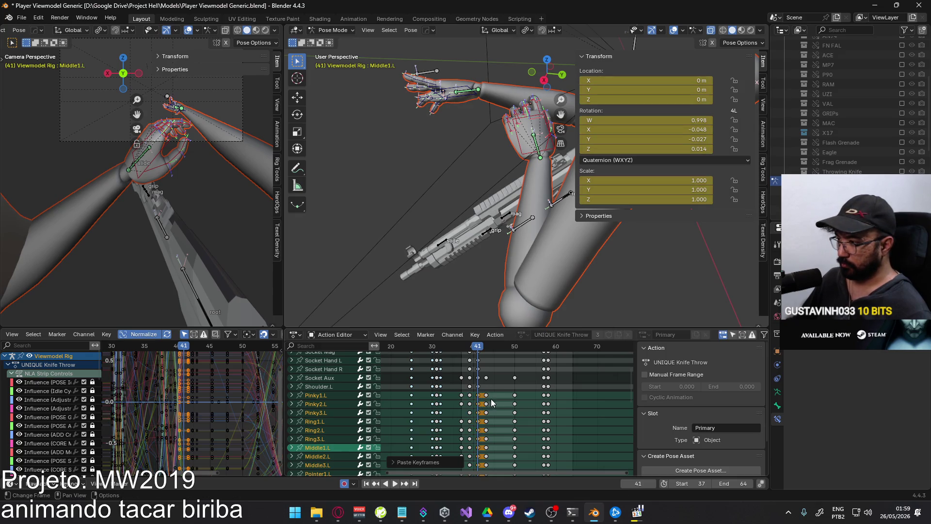
key("g")
left_click(474, 401)
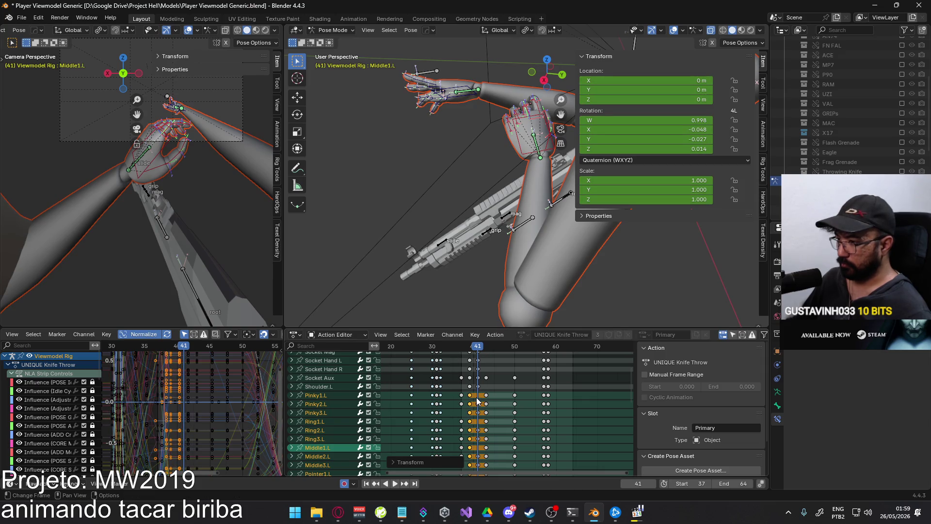
Delete the stray keys at frame 41 and select the HandIK.L control
left_click(497, 443)
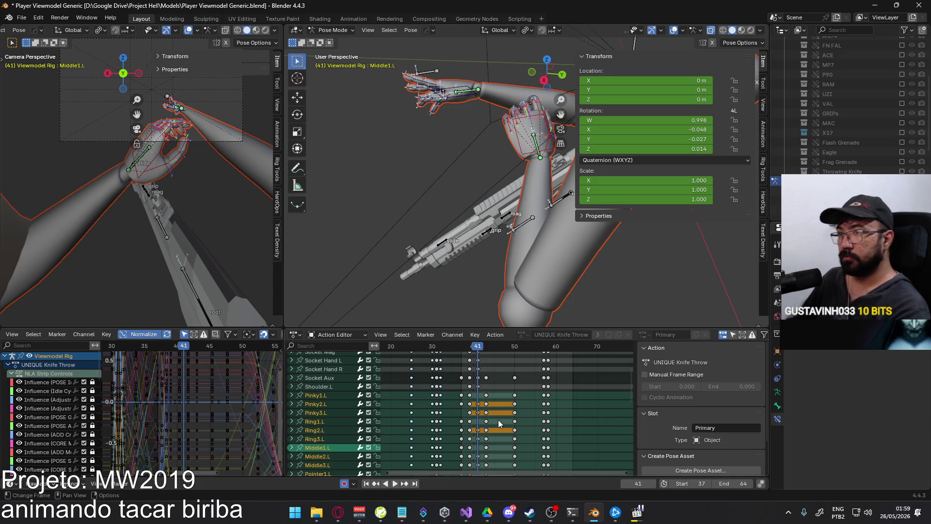
middle_click_drag(499, 421, 494, 365)
mouse_move(474, 374)
left_mouse_down()
mouse_move(479, 423)
mouse_move(466, 452)
left_mouse_up()
key("Delete")
mouse_move(478, 391)
middle_mouse_down()
mouse_move(478, 343)
mouse_move(478, 450)
middle_mouse_up()
left_click(152, 166)
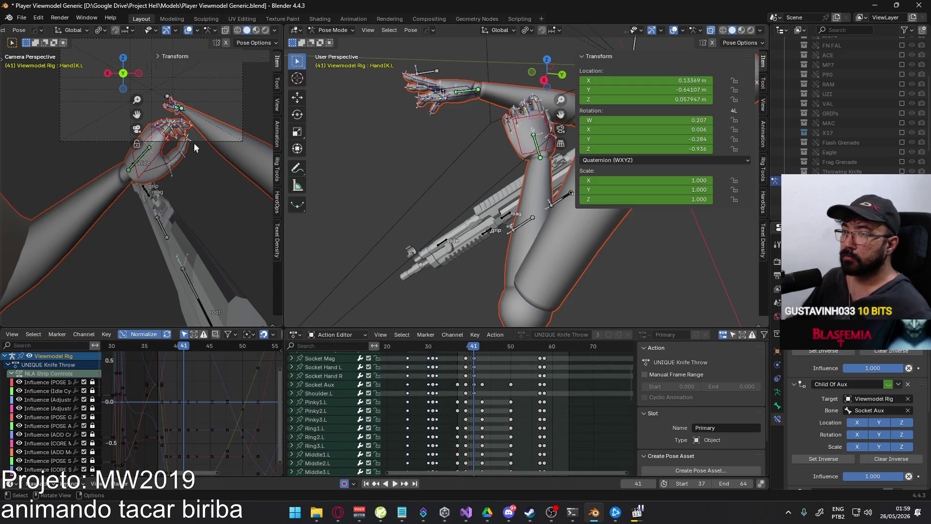
Rotate and lower HandIK.L at frame 41, then play back to review
key("r")
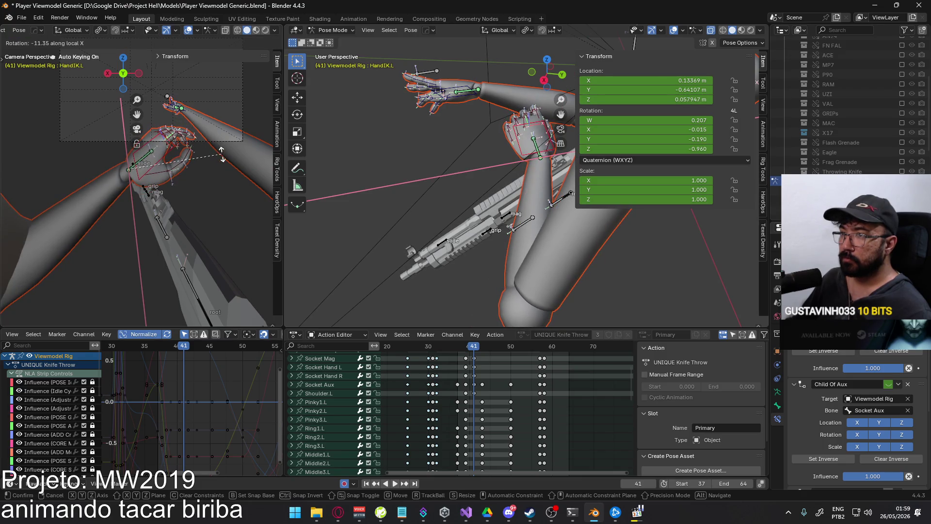
left_click(221, 154)
key("g")
left_click(223, 190)
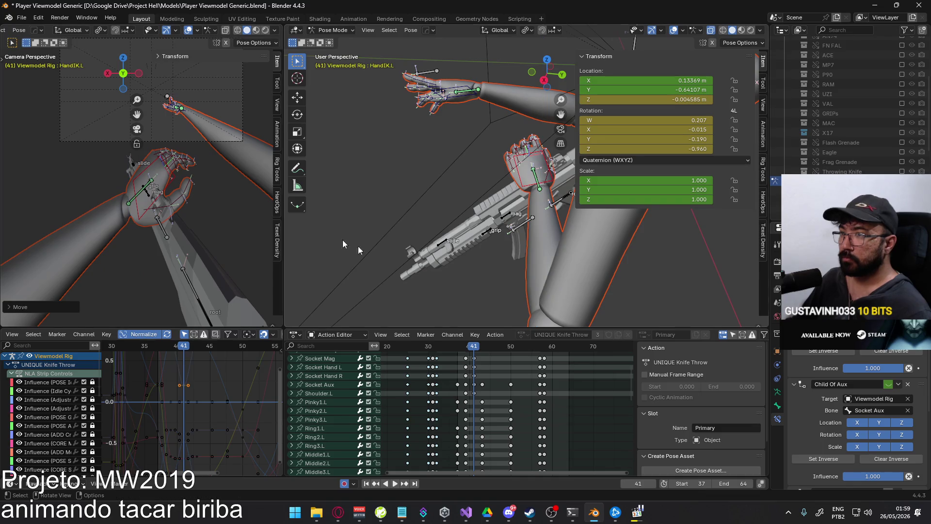
key("space")
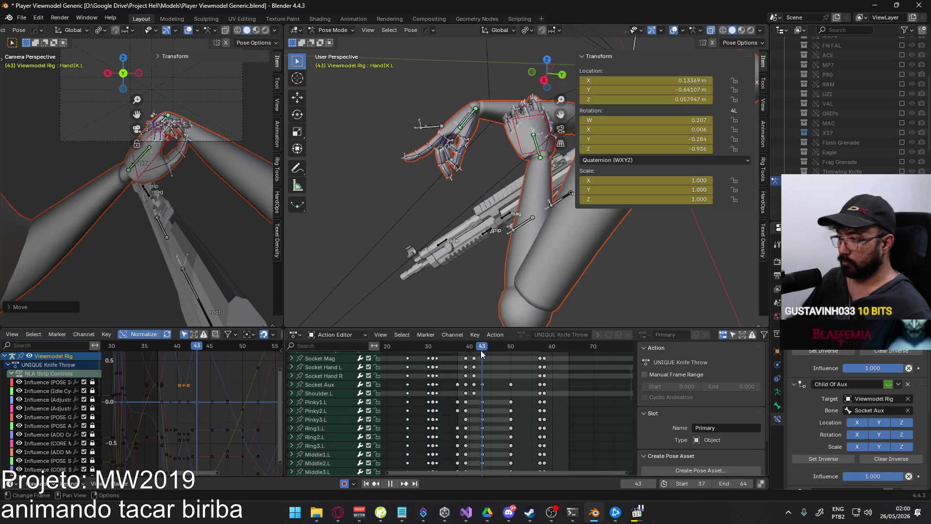
key("Escape")
Move the HandIK.L key from frame 39 to frame 37 and scrub back to frame 41
left_click_drag(471, 401, 462, 458)
scroll(480, 460, "down", 5)
left_click(465, 448)
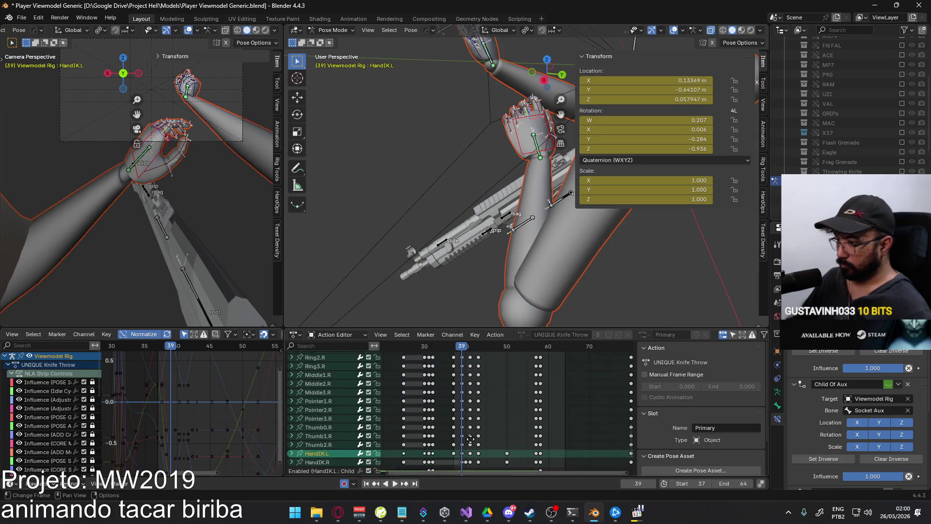
key("g")
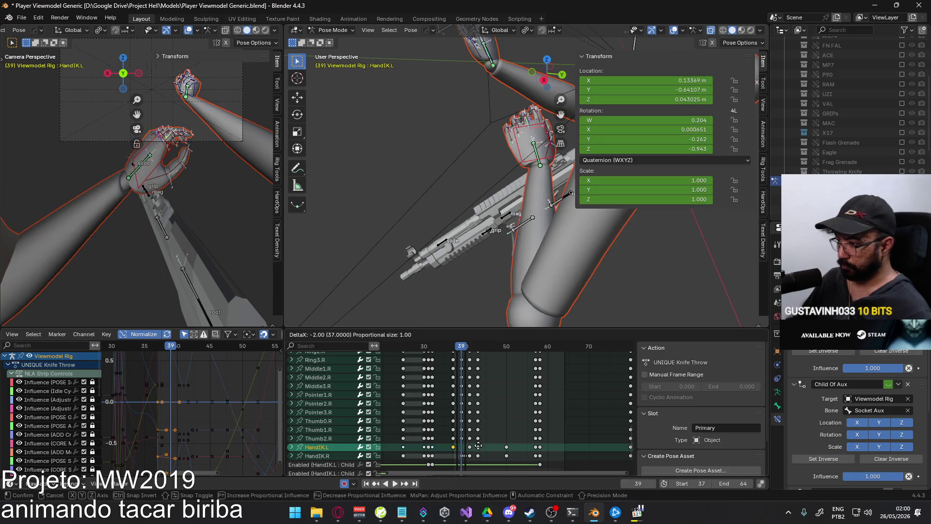
left_click(478, 448)
scroll(483, 410, "up", 8)
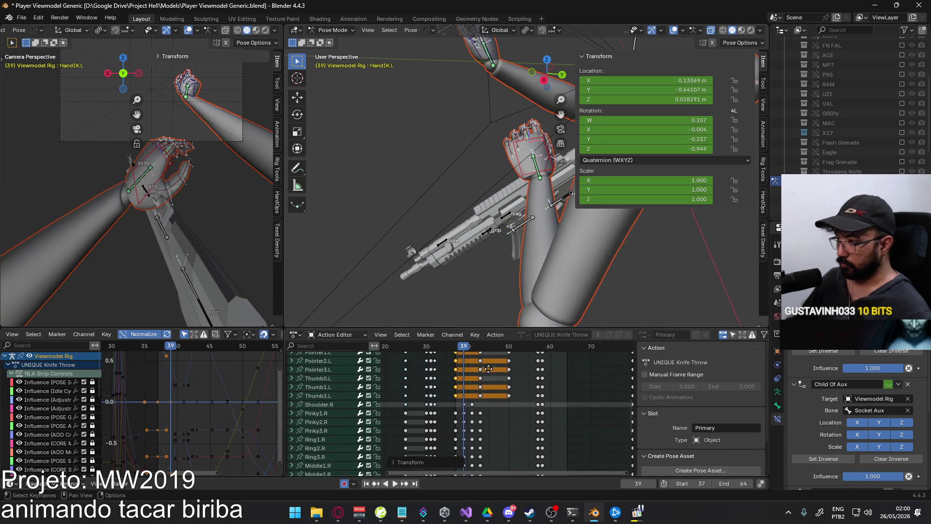
left_click_drag(468, 349, 458, 350)
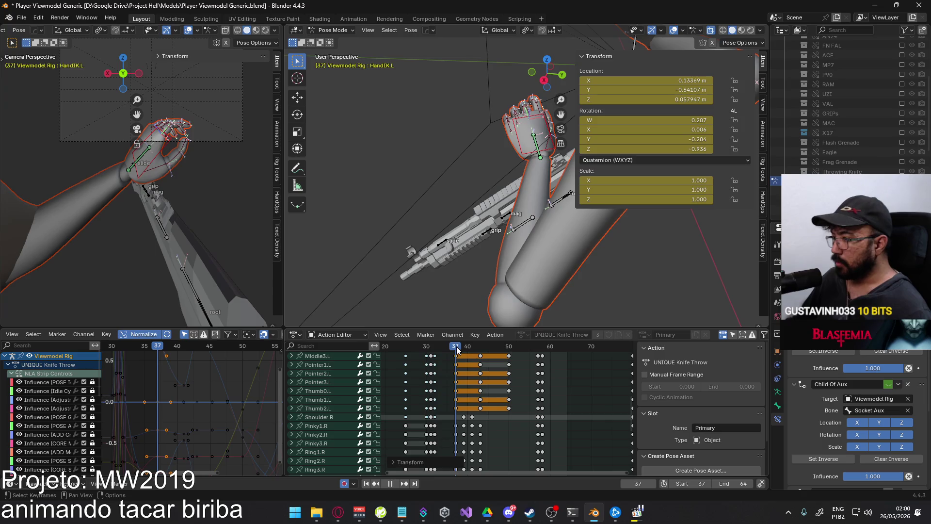
scroll(454, 370, "down", 8)
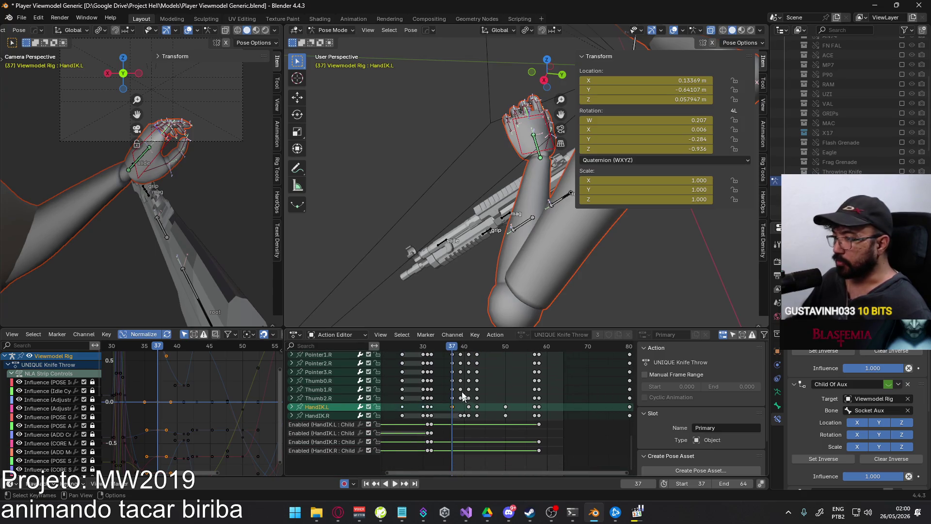
left_click_drag(462, 353, 468, 355)
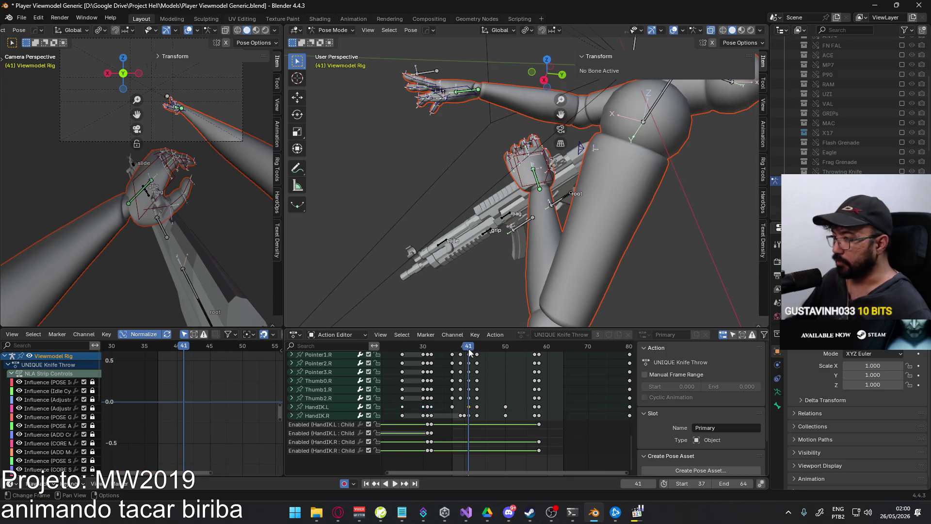
Paste the copied HandIK.L keyframes at frame 37, then box-select keys on the HandIK.R row
left_click(453, 353)
key("ctrl+v")
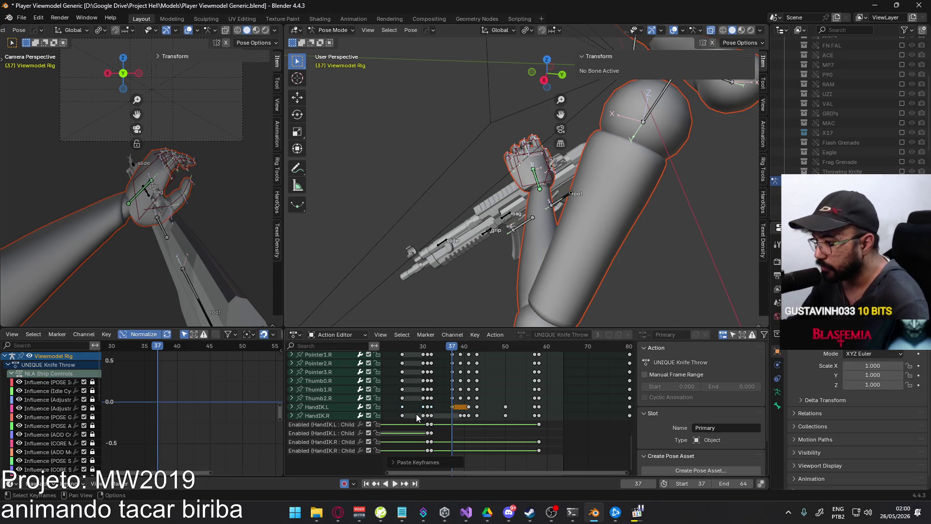
left_click_drag(416, 418, 461, 418)
scroll(473, 400, "up", 3)
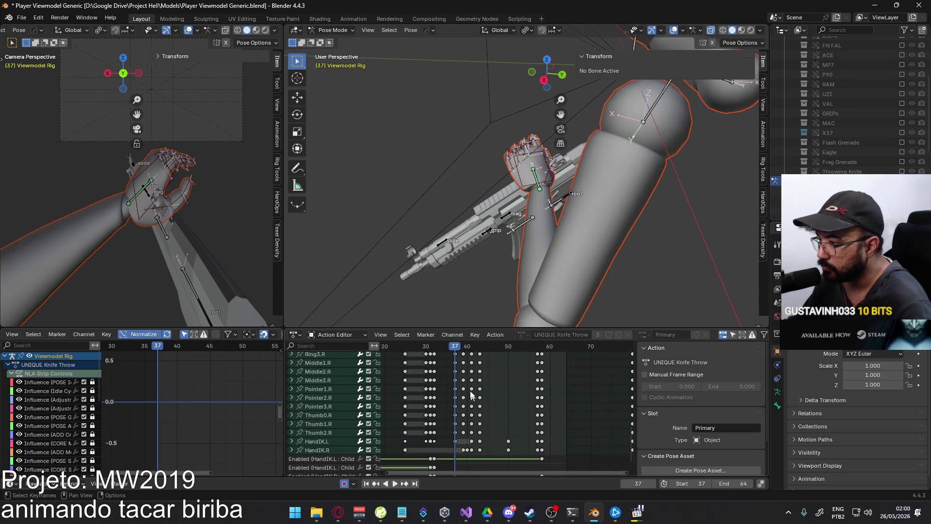
Play back and scrub to frame 41, orbiting to check the arm's motion
key("space")
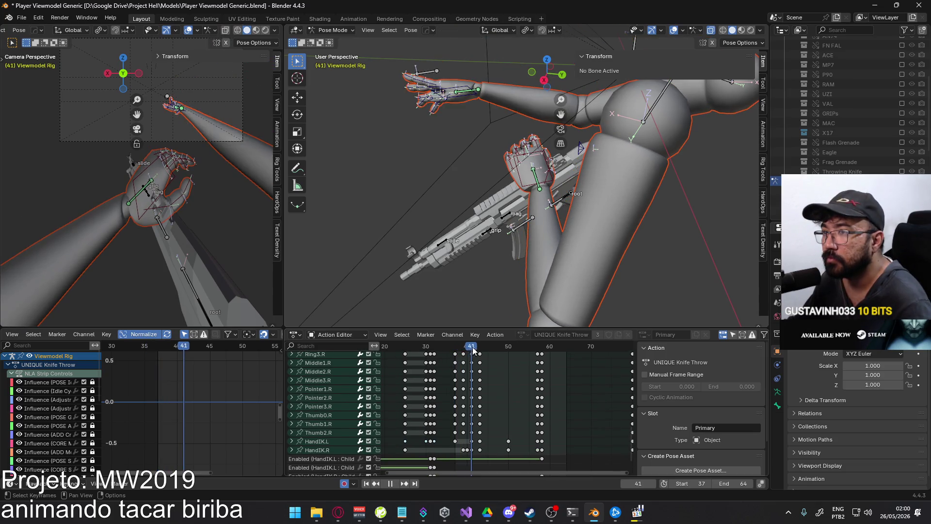
mouse_move(483, 345)
left_mouse_down()
mouse_move(514, 345)
mouse_move(459, 345)
left_mouse_up()
mouse_move(460, 323)
middle_mouse_down()
mouse_move(475, 33)
mouse_move(480, 58)
middle_mouse_up()
scroll(516, 389, "down", 3)
scroll(517, 386, "up", 5)
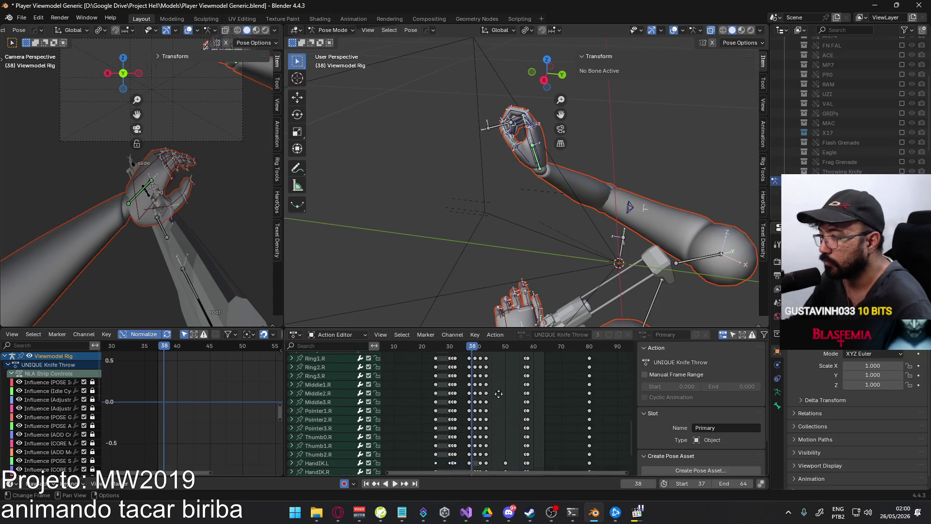
Review the motion from frame 37 through frame 43
left_click_drag(468, 349, 464, 347)
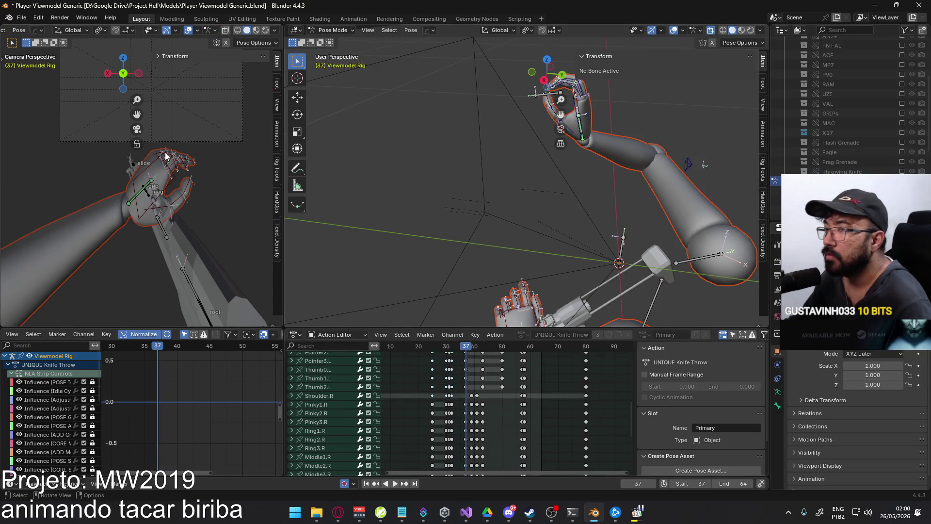
scroll(167, 220, "up", 5)
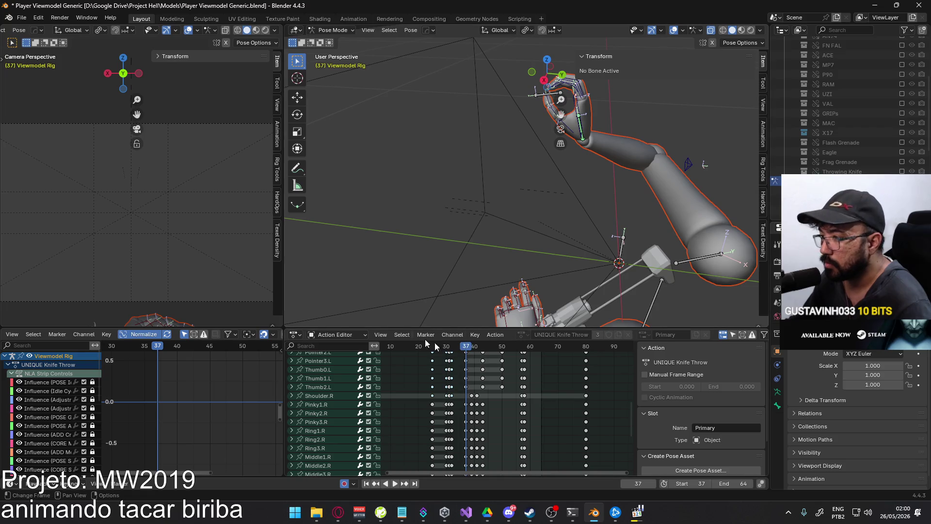
scroll(174, 261, "down", 5)
key("space")
mouse_move(473, 345)
left_mouse_down()
mouse_move(486, 346)
mouse_move(466, 345)
mouse_move(476, 348)
left_mouse_up()
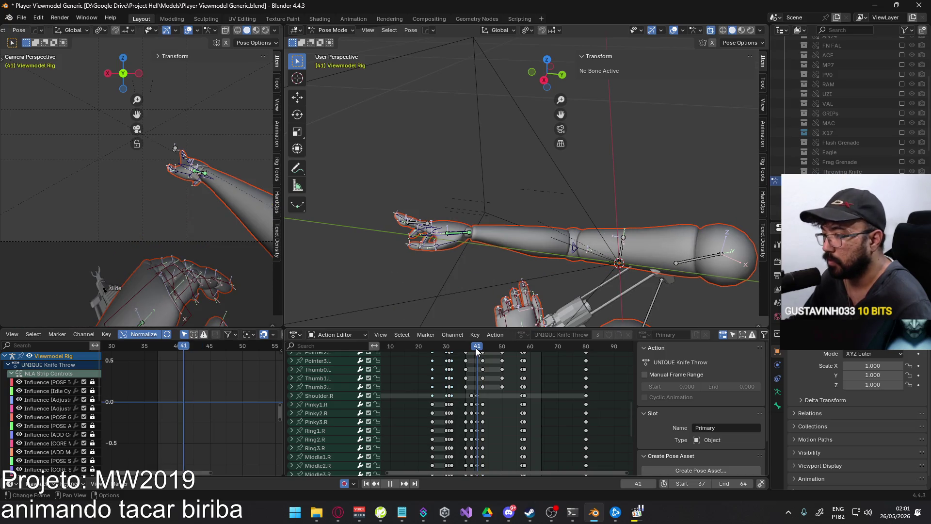
Shift two HandIK.L keyframes two frames earlier, the later one landing at frame 41, and replay
left_click(158, 290)
scroll(464, 397, "up", 2)
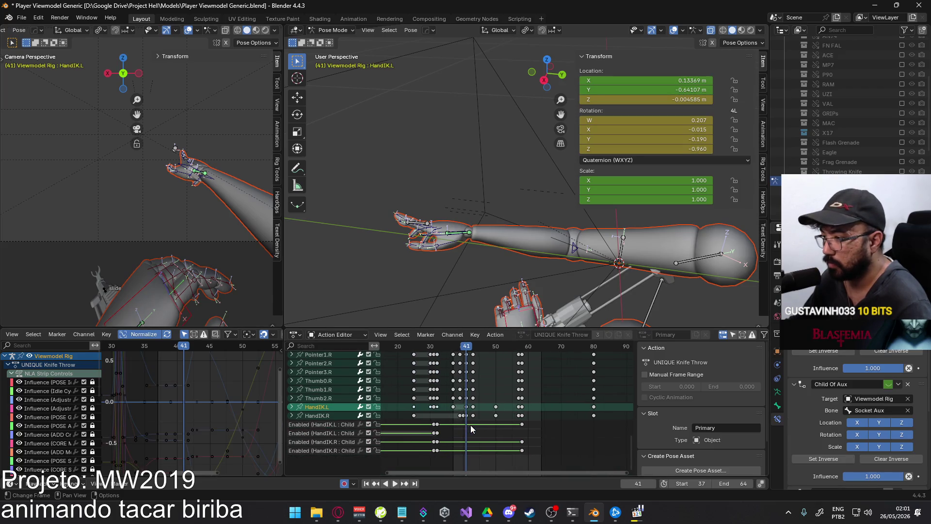
left_click_drag(454, 347, 450, 347)
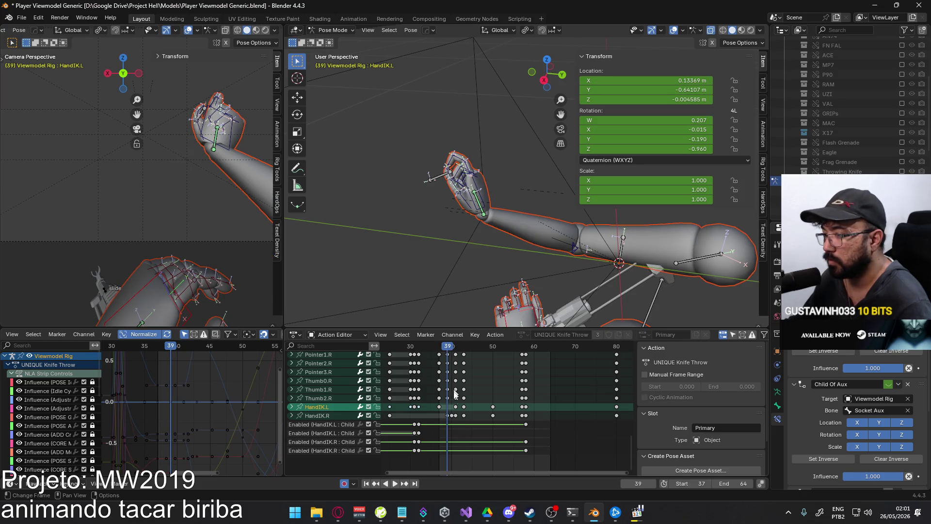
left_click(456, 406)
key("g")
left_click(462, 412)
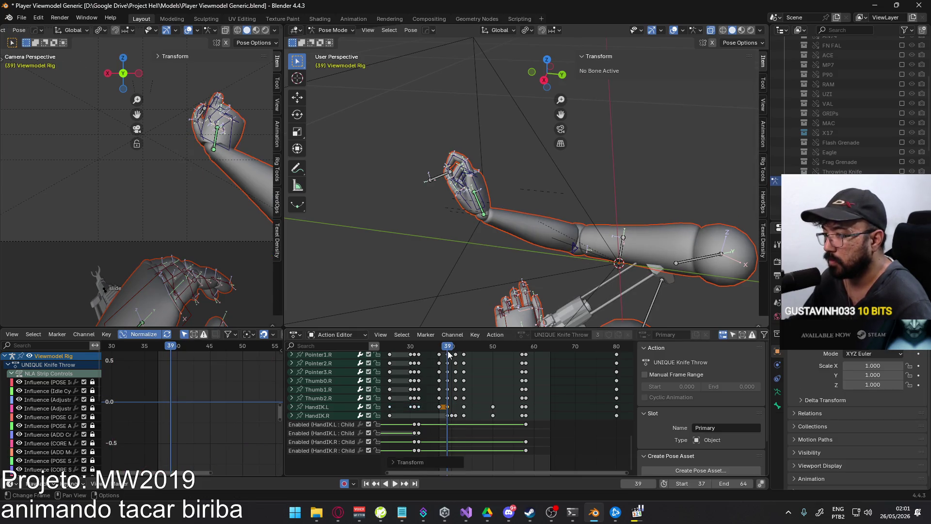
left_click(464, 407)
key("g")
left_click(465, 405)
key("space")
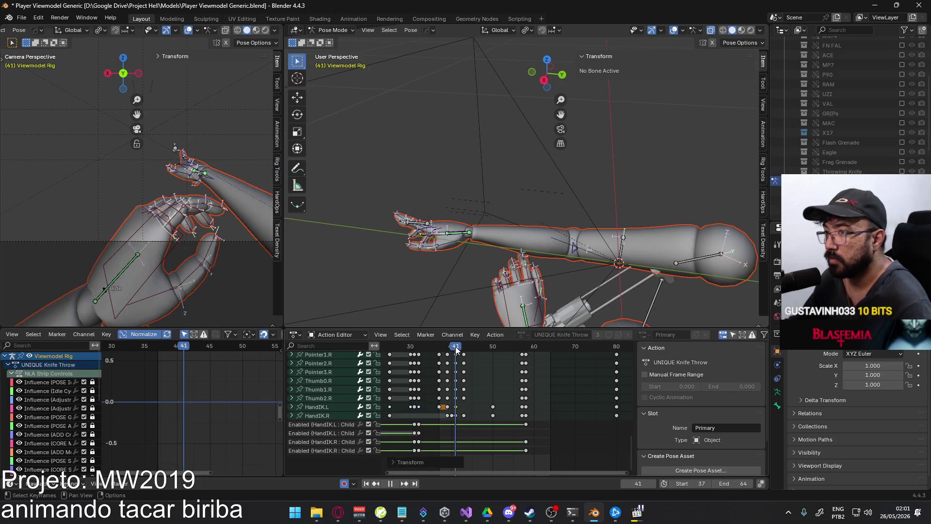
mouse_move(472, 350)
left_mouse_down()
mouse_move(496, 346)
mouse_move(450, 345)
left_mouse_up()
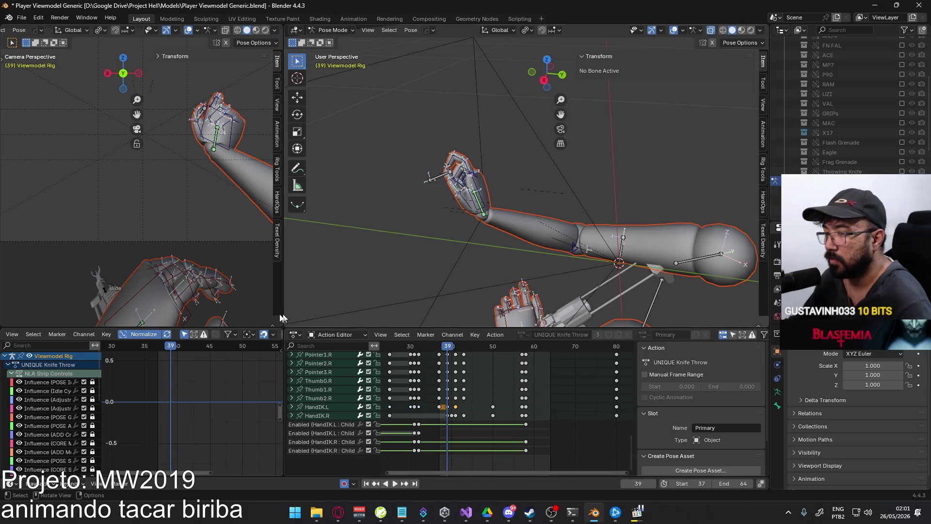
Paste the copied left-hand pose at frame 37 and move HandIK.L along X
left_click(188, 313)
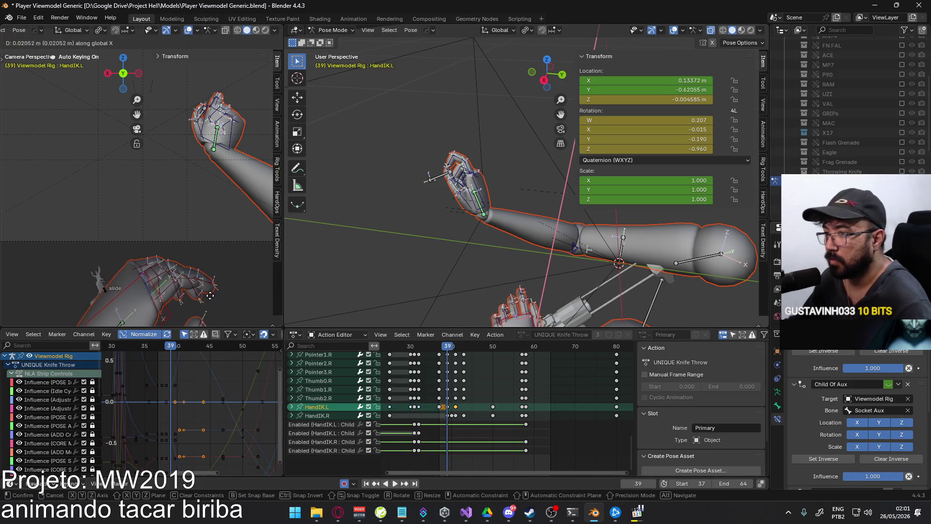
key("Left")
key("Left")
key("Left")
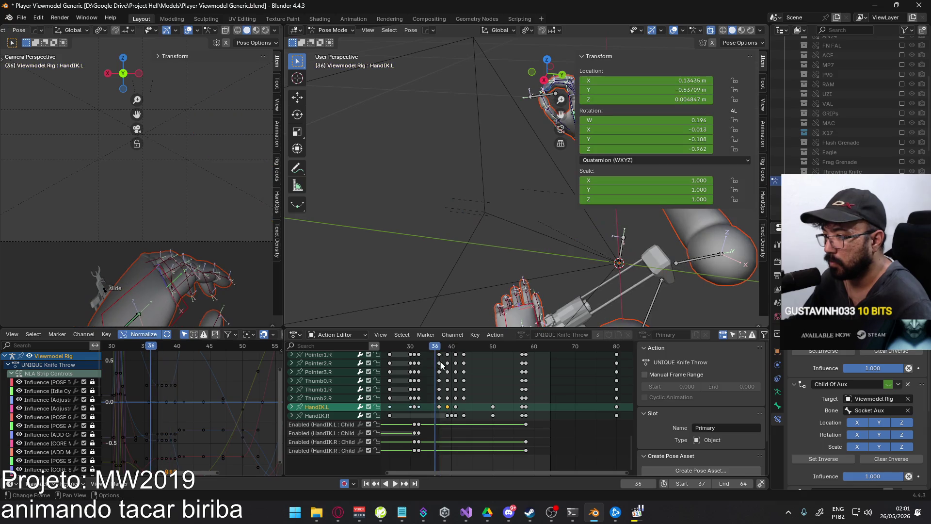
mouse_move(436, 348)
left_mouse_down()
mouse_move(412, 346)
mouse_move(439, 345)
left_mouse_up()
key("ctrl+v")
key("g")
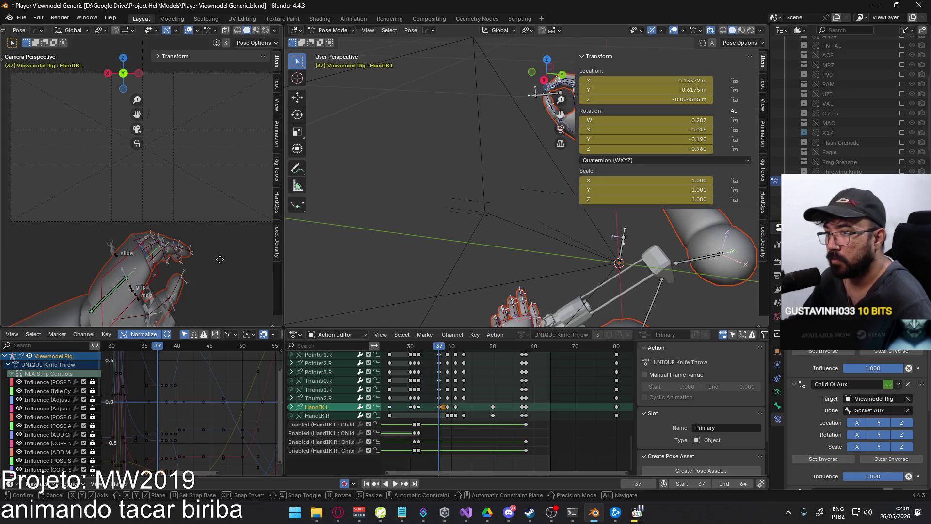
key("x")
left_click(155, 265)
Play back to frame 63, then set the scene start frame to 0
key("space")
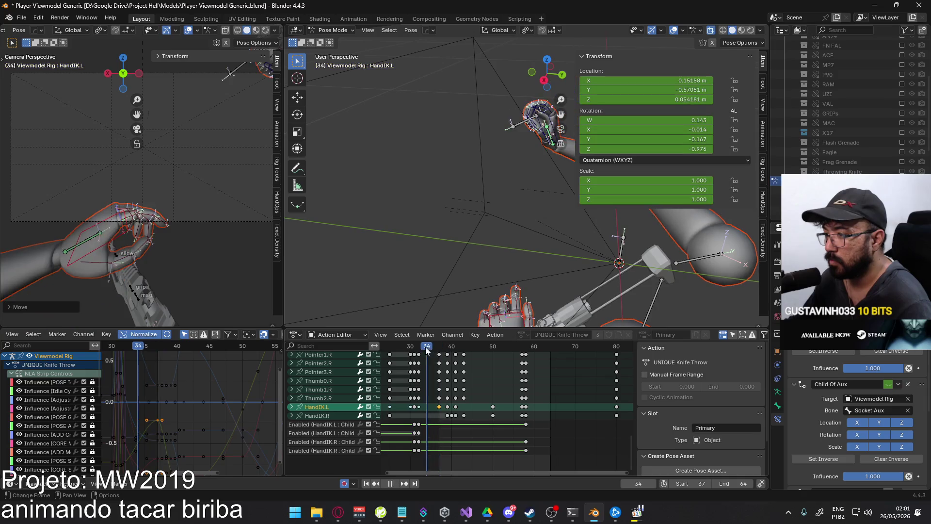
left_click(432, 348)
mouse_move(432, 348)
left_mouse_down()
mouse_move(492, 338)
mouse_move(439, 342)
mouse_move(476, 335)
left_mouse_up()
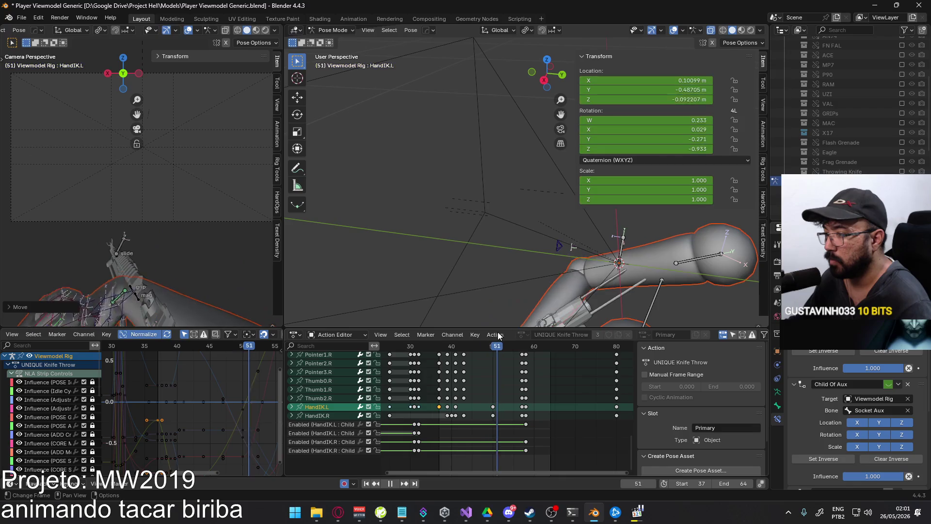
key("space")
scroll(572, 397, "down", 3)
mouse_move(572, 396)
middle_mouse_down()
mouse_move(579, 437)
mouse_move(522, 383)
middle_mouse_up()
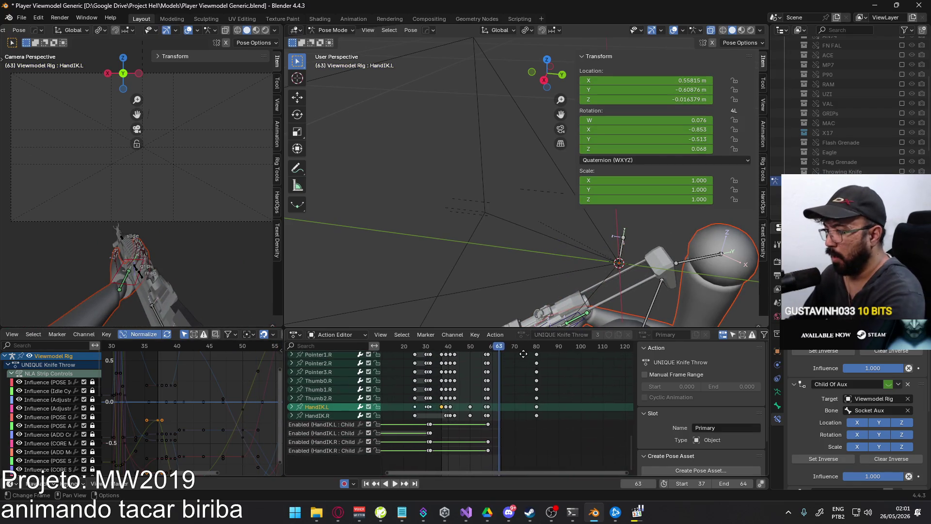
key("BackSpace")
type("0")
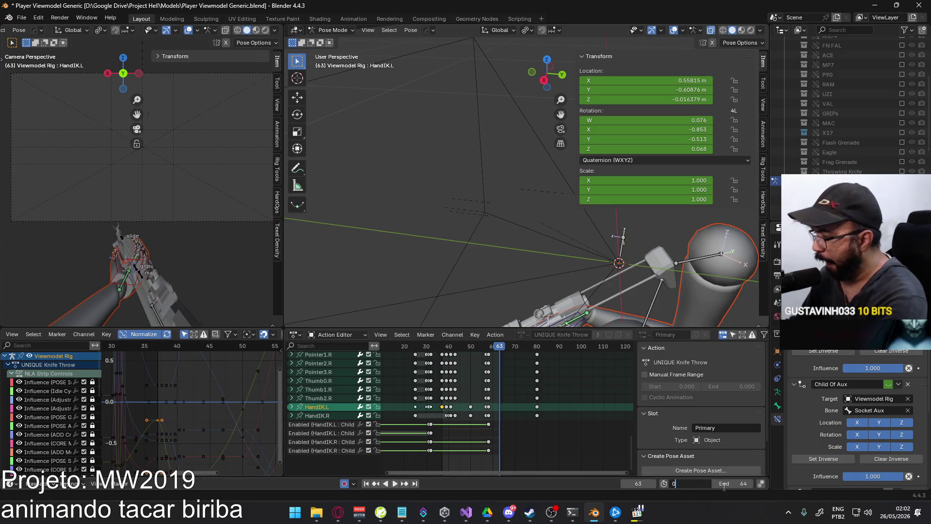
Set the scene end frame to 80 and play the animation over the new range
double_click(737, 483)
type("80")
key("Return")
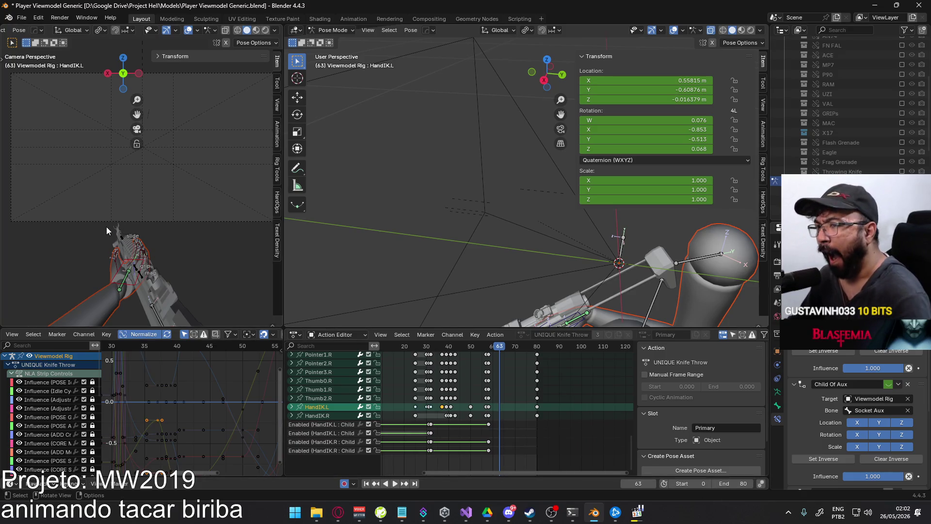
key("space")
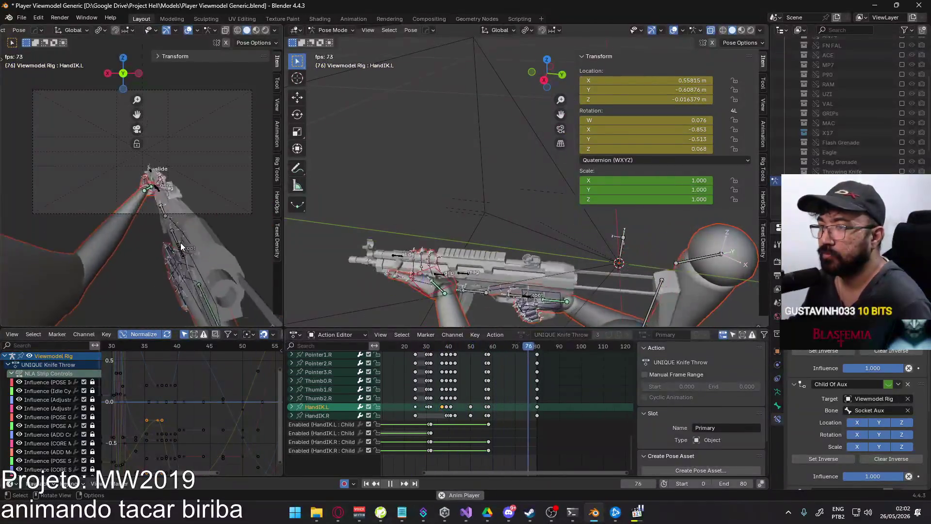
Scrub between frames 25 and 32 to compare poses, stopping at frame 32
middle_click_drag(450, 382, 474, 355)
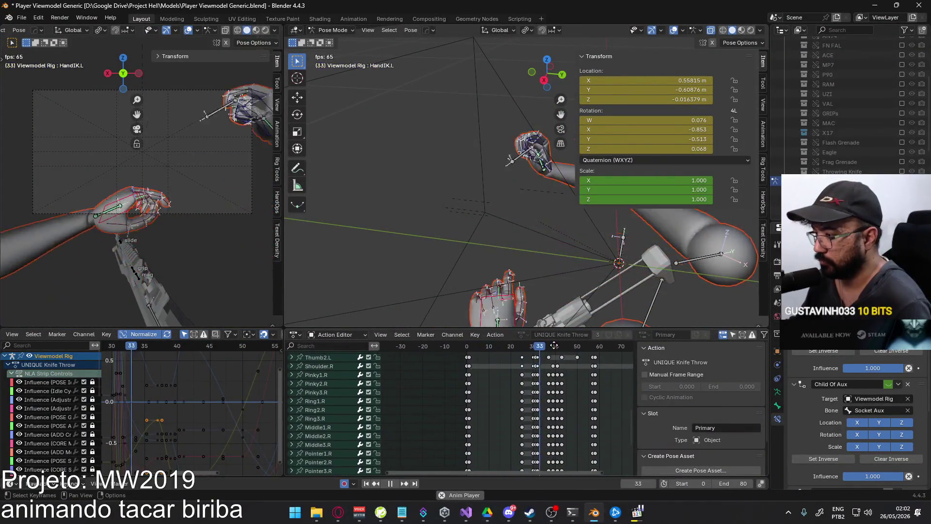
left_click(453, 349)
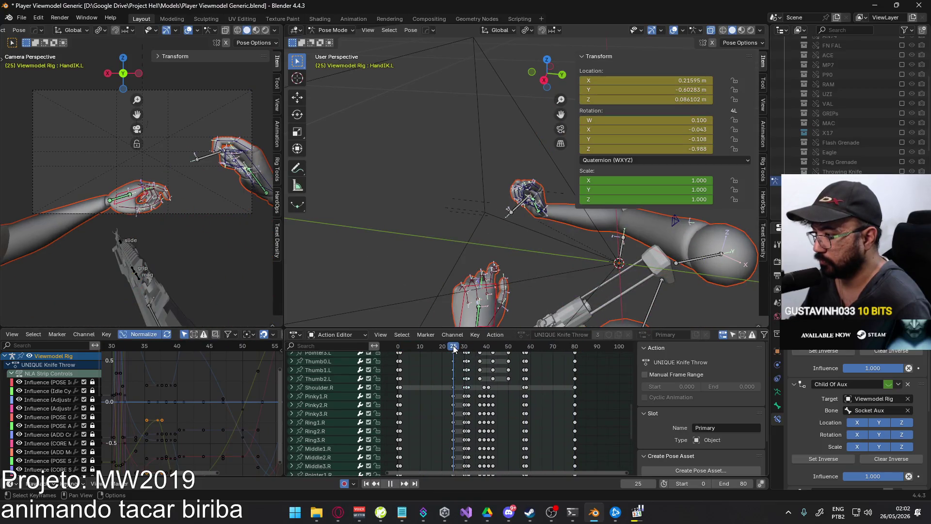
left_click_drag(454, 348, 467, 348)
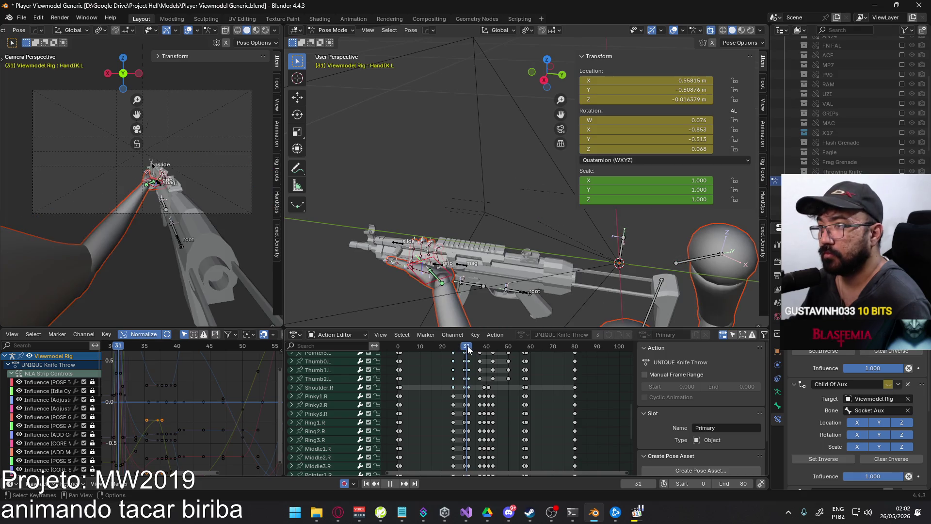
mouse_move(467, 348)
left_mouse_down()
mouse_move(402, 354)
mouse_move(456, 354)
left_mouse_up()
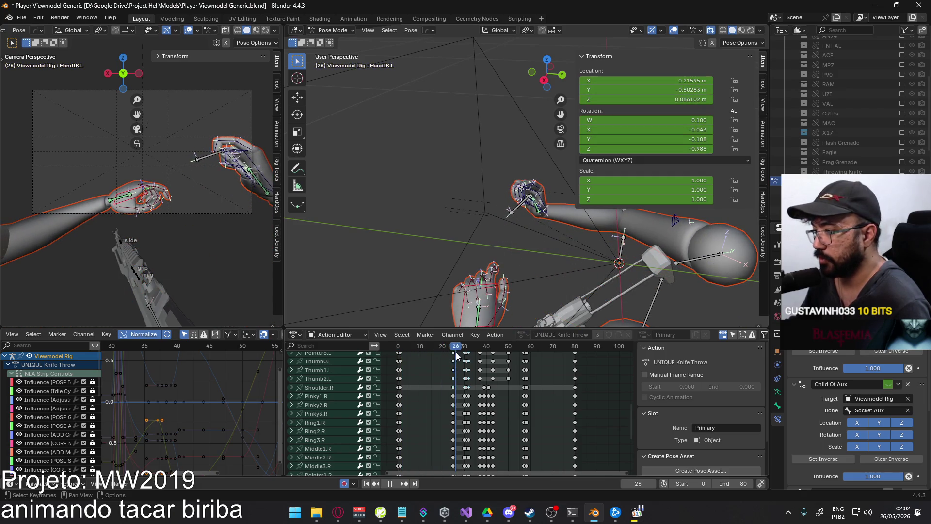
left_click(467, 351)
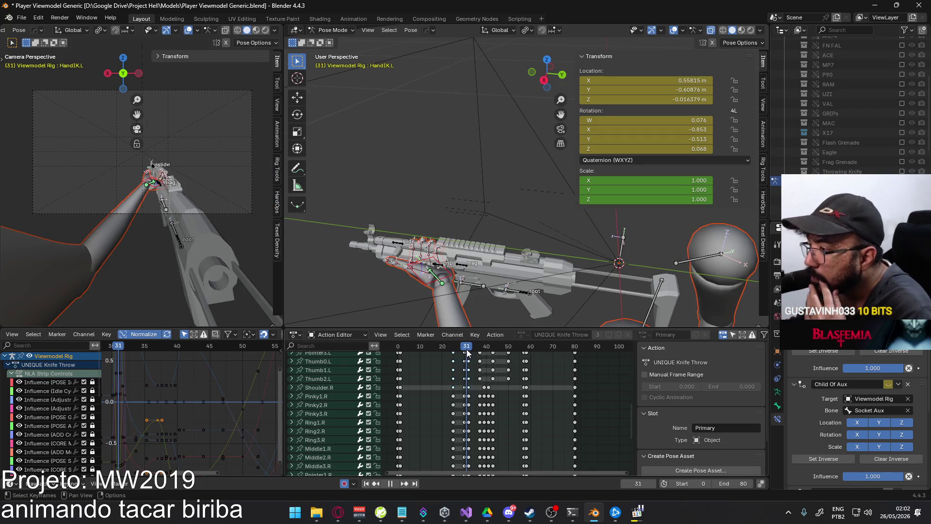
left_click_drag(467, 353, 469, 353)
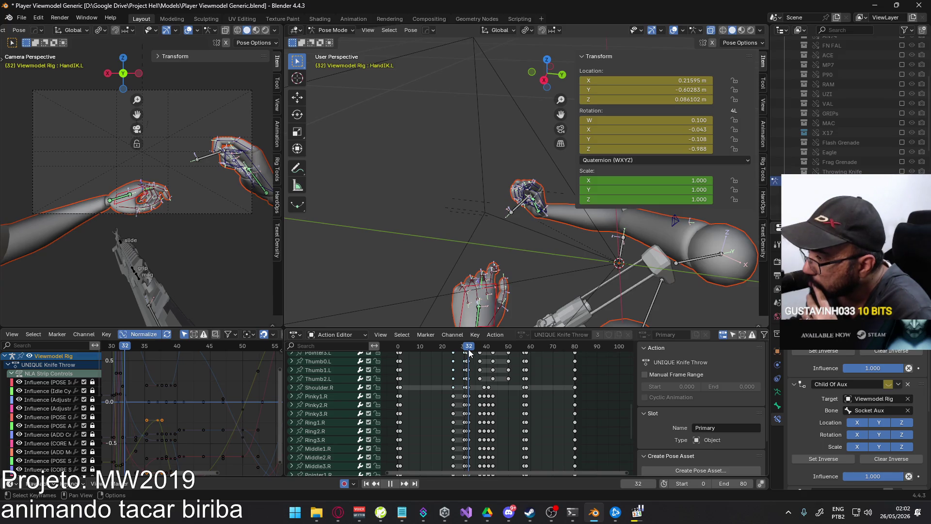
middle_click_drag(491, 378, 510, 433)
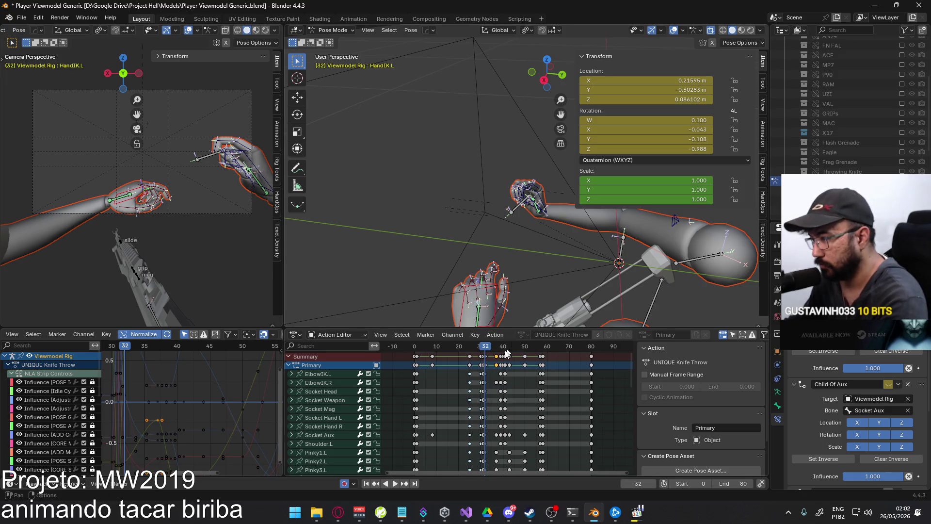
Delete all keyframes before frame 32 in the Action Editor
left_click_drag(405, 356, 470, 373)
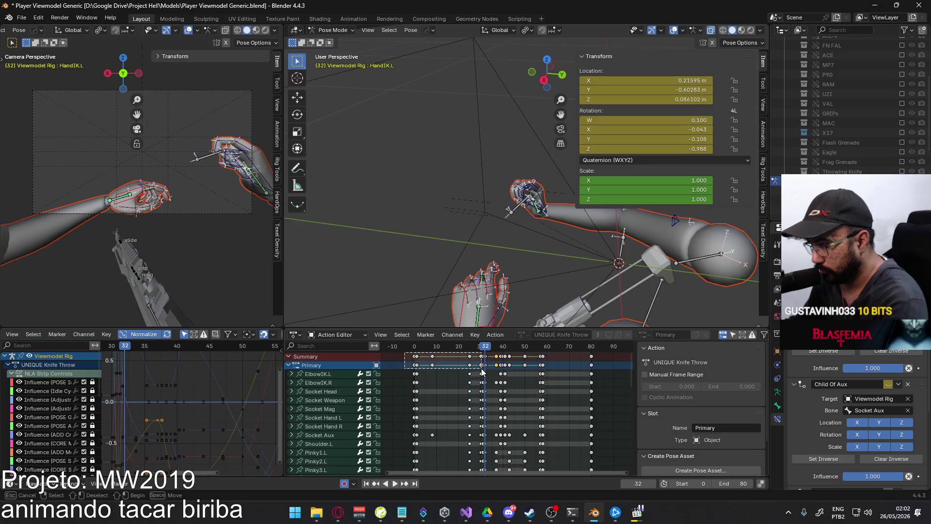
left_click_drag(481, 371, 483, 372)
key("Delete")
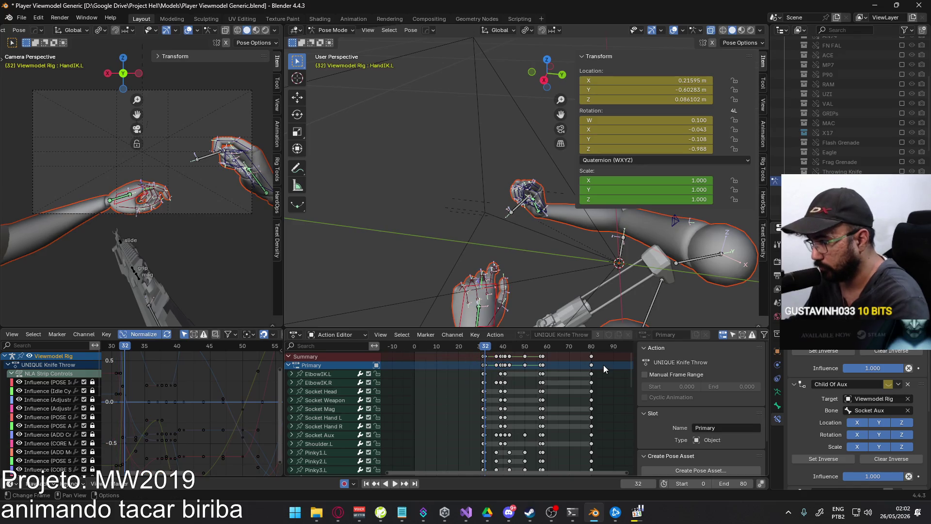
Select all remaining keys and shift them 33 frames earlier
key("a")
key("g")
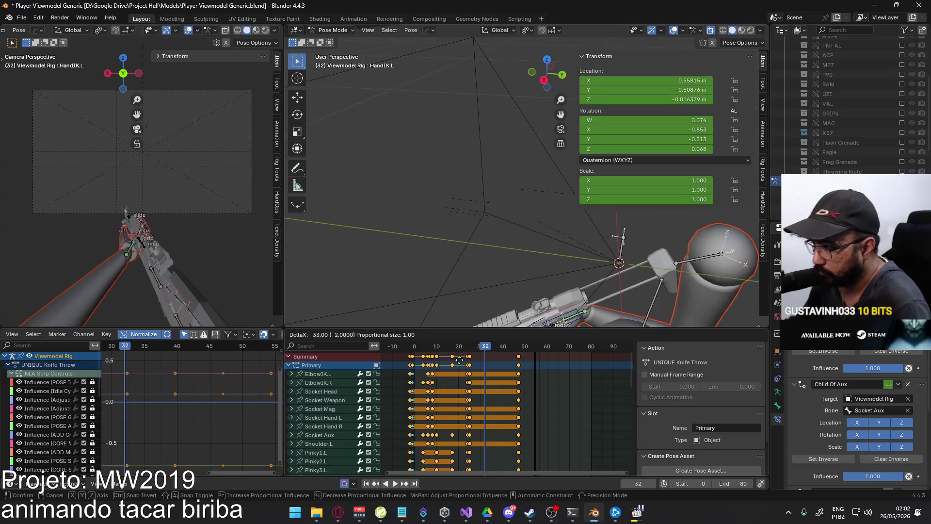
left_click(461, 361)
Play the retimed animation from frame 0 and scrub frames 6 to 28 to check it
left_click(415, 348)
key("space")
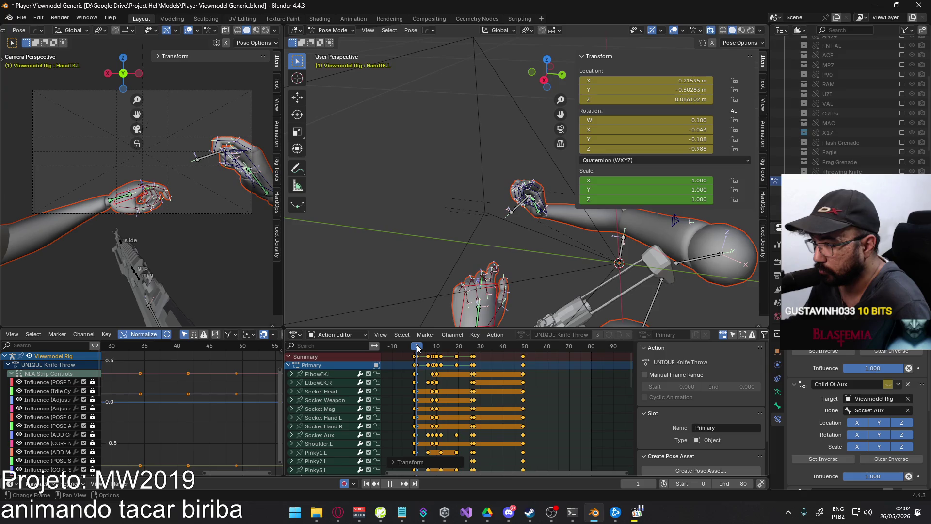
left_click_drag(418, 347, 479, 350)
key("space")
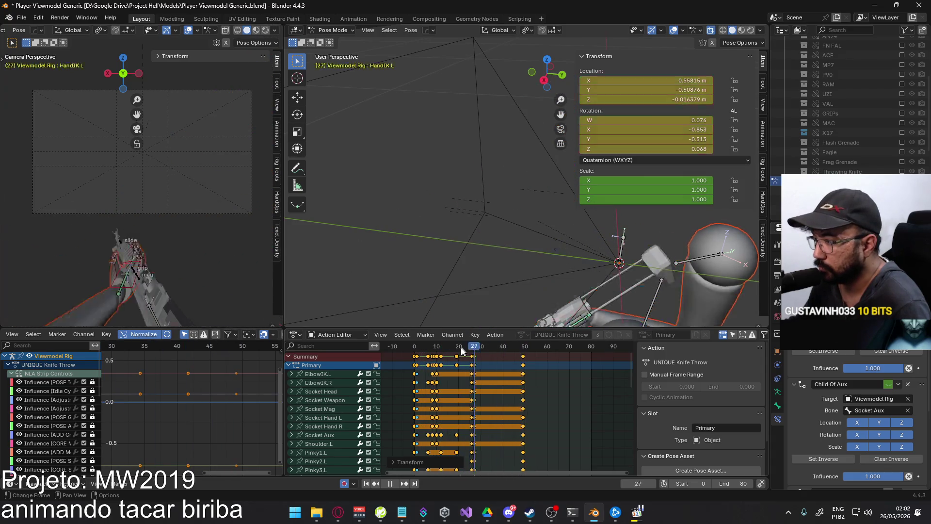
left_click(414, 349)
key("space")
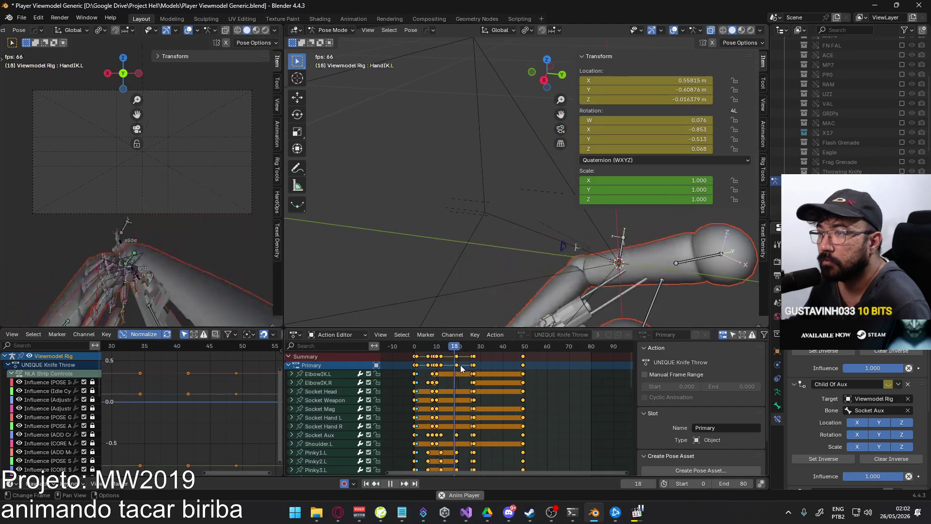
key("space")
key("space")
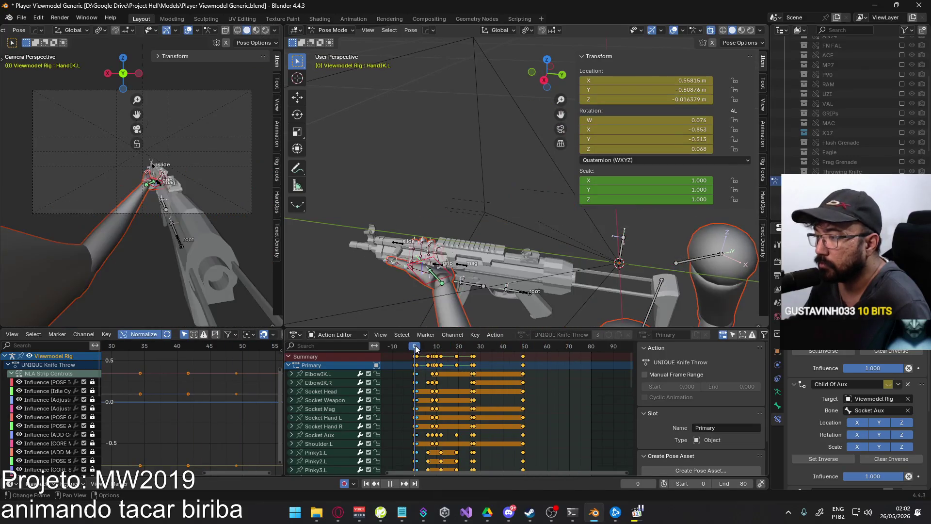
mouse_move(428, 348)
left_mouse_down()
mouse_move(470, 350)
mouse_move(416, 349)
mouse_move(438, 350)
left_mouse_up()
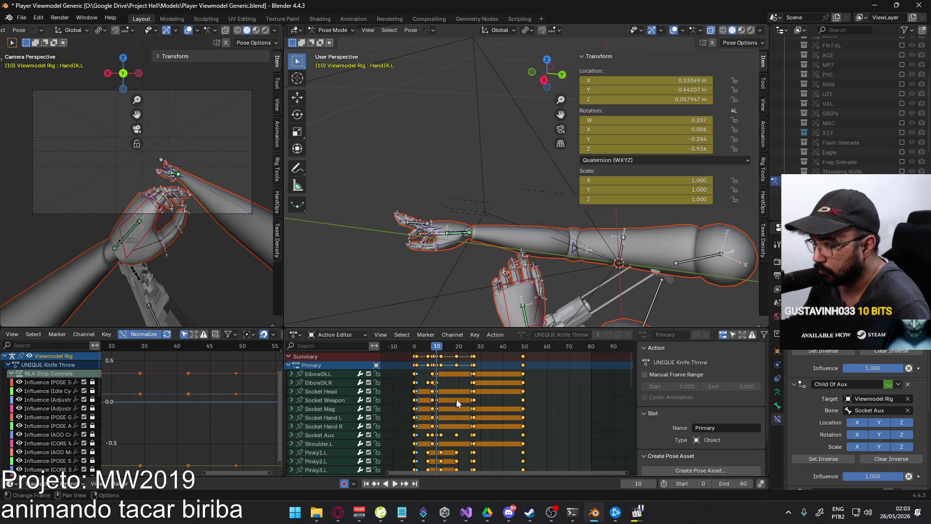
scroll(422, 352, "down", 10)
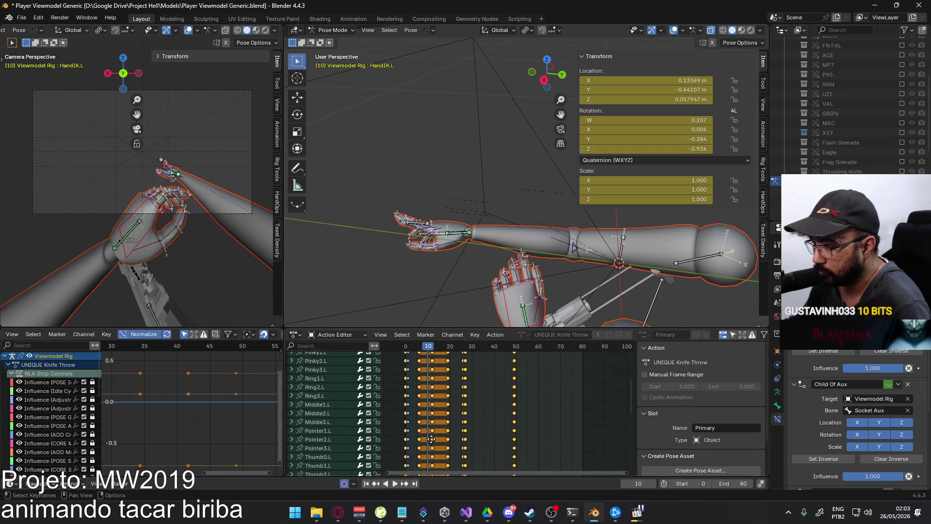
scroll(410, 402, "down", 5)
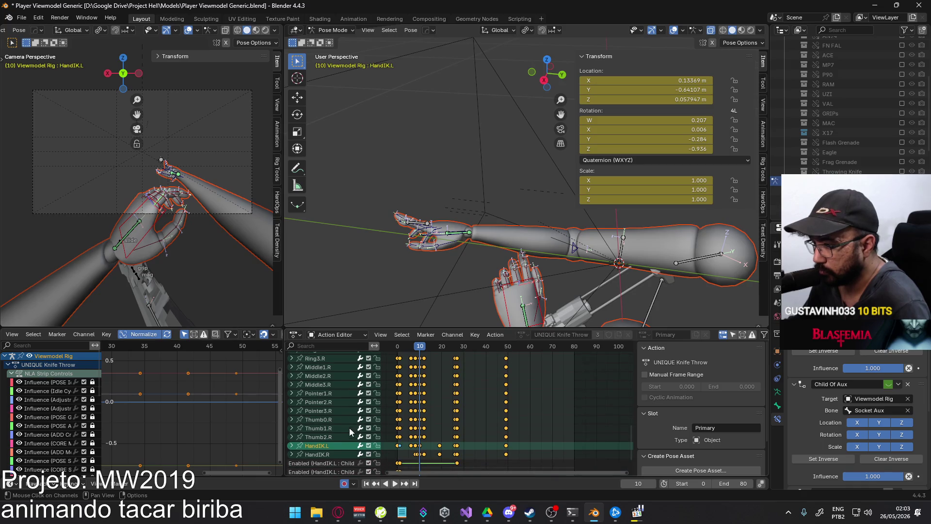
key("alt+a")
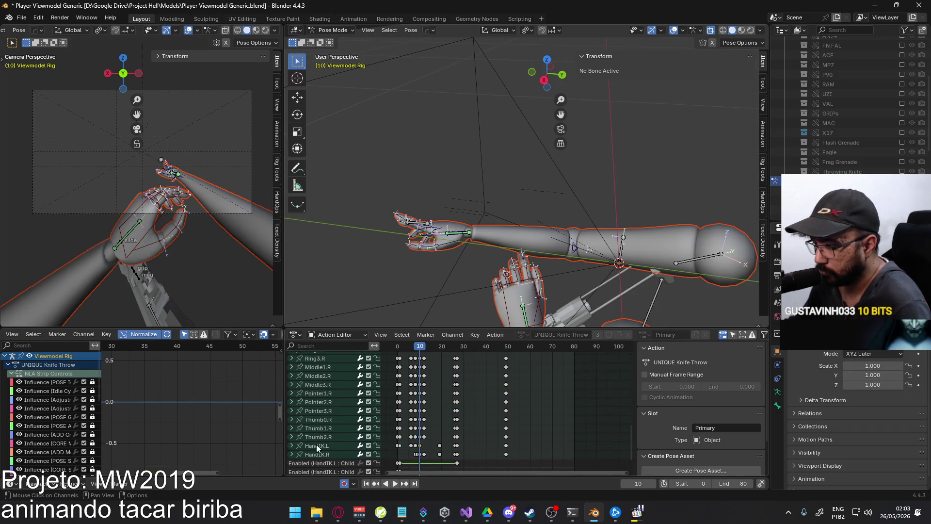
left_click_drag(426, 349, 415, 346)
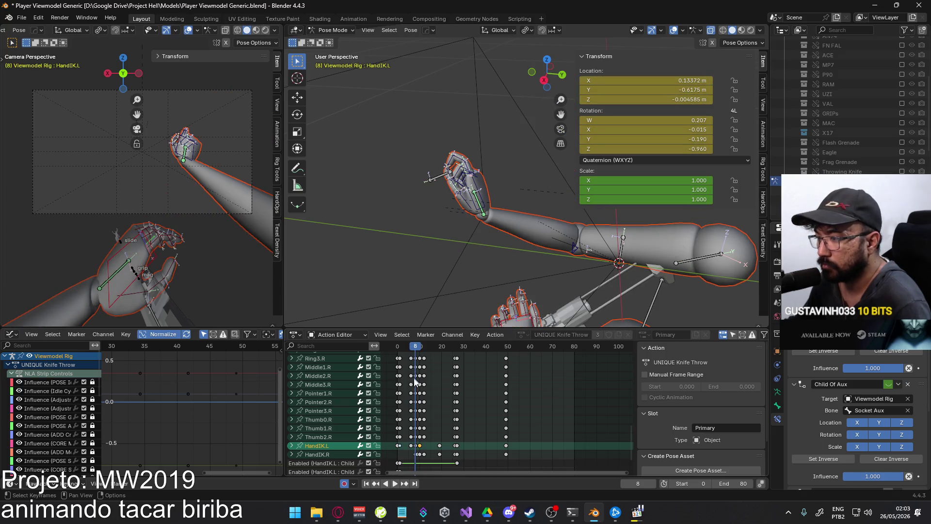
left_click(415, 446)
mouse_move(415, 346)
left_mouse_down()
mouse_move(407, 346)
mouse_move(440, 345)
left_mouse_up()
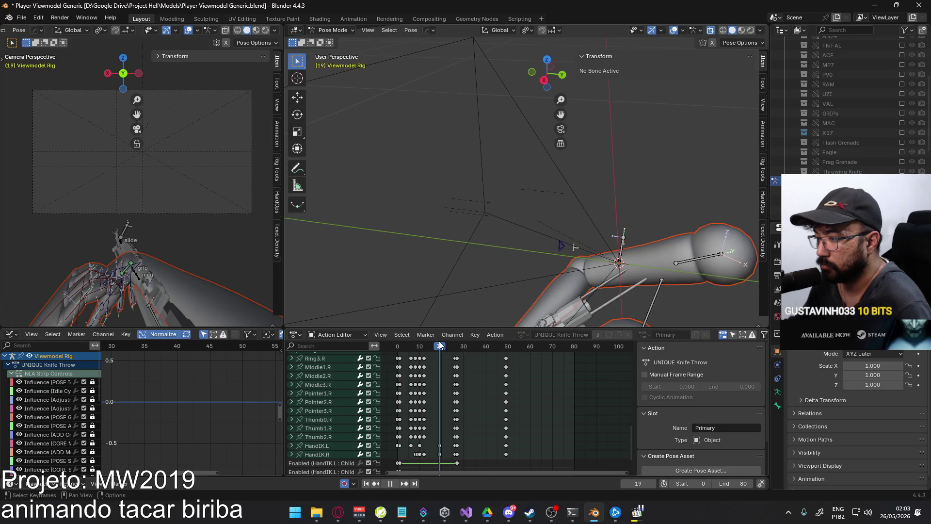
left_click_drag(439, 345, 424, 346)
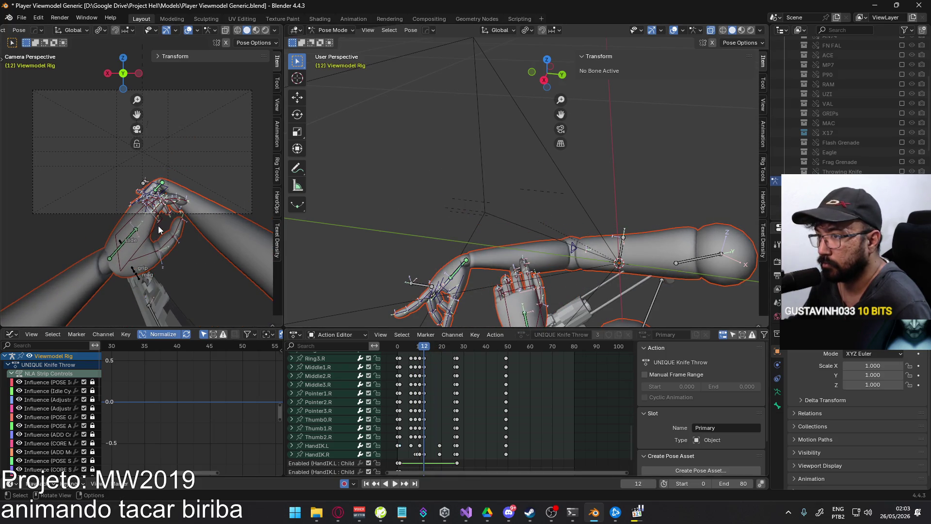
At frame 12, move HandIK.L along global Z and fine-tune its position, checking around frame 15
left_click(200, 255)
key("g")
key("z")
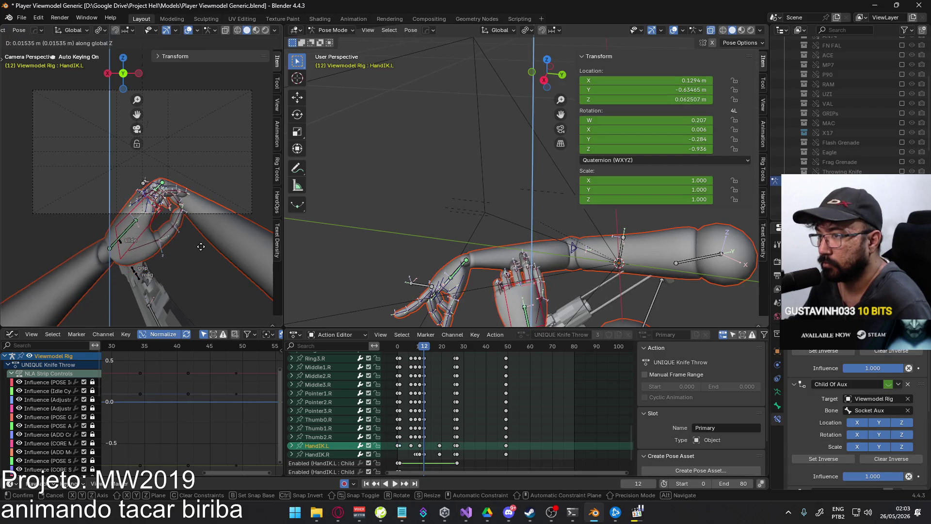
left_click(201, 247)
key("g")
key("g")
left_click(203, 246)
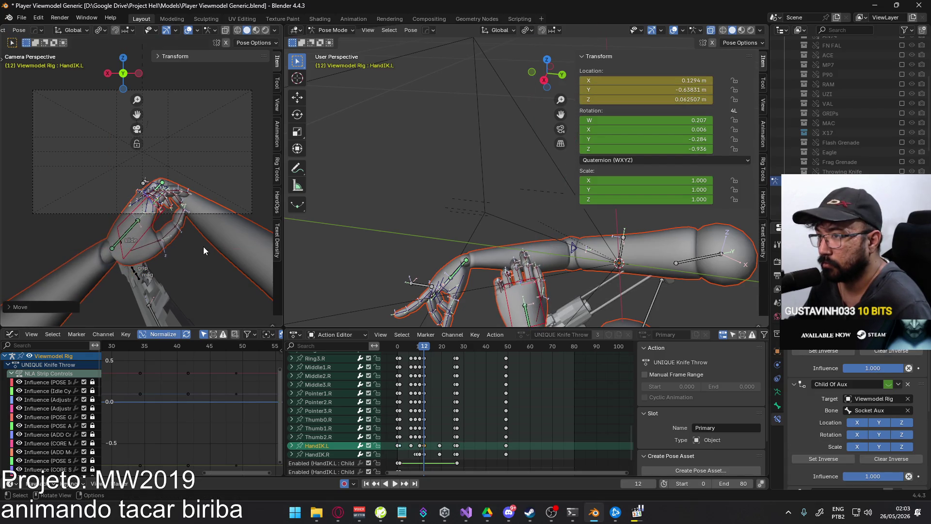
mouse_move(424, 346)
left_mouse_down()
mouse_move(485, 346)
mouse_move(424, 338)
left_mouse_up()
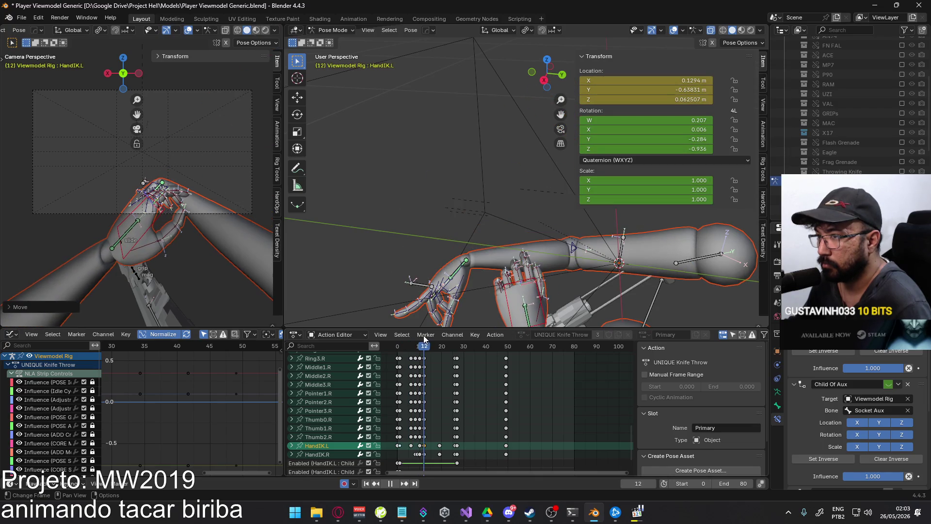
left_click(202, 226)
Nudge HandIK.L along Y and X to X 0.13714, Y -0.64854, Z 0.062507 m
key("g")
key("y")
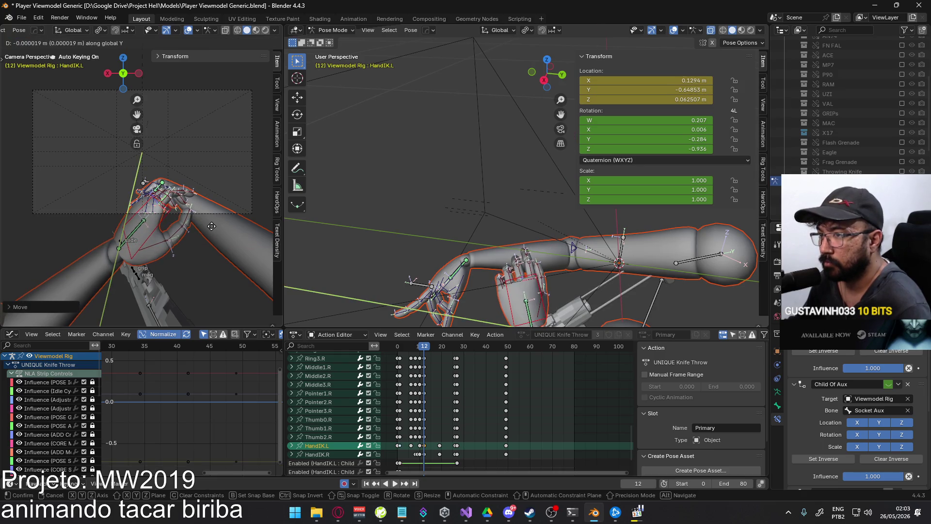
left_click(210, 222)
key("g")
key("x")
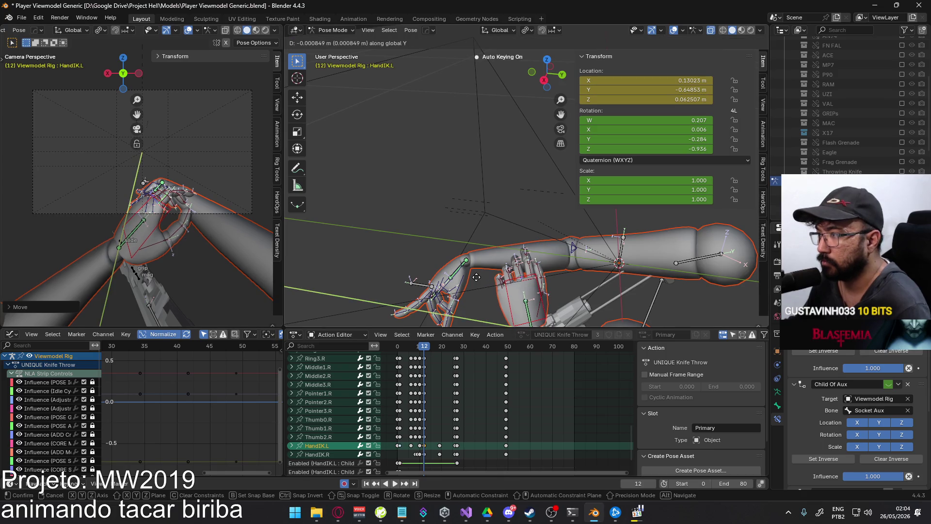
left_click(504, 296)
mouse_move(420, 347)
left_mouse_down()
mouse_move(409, 348)
mouse_move(440, 339)
left_mouse_up()
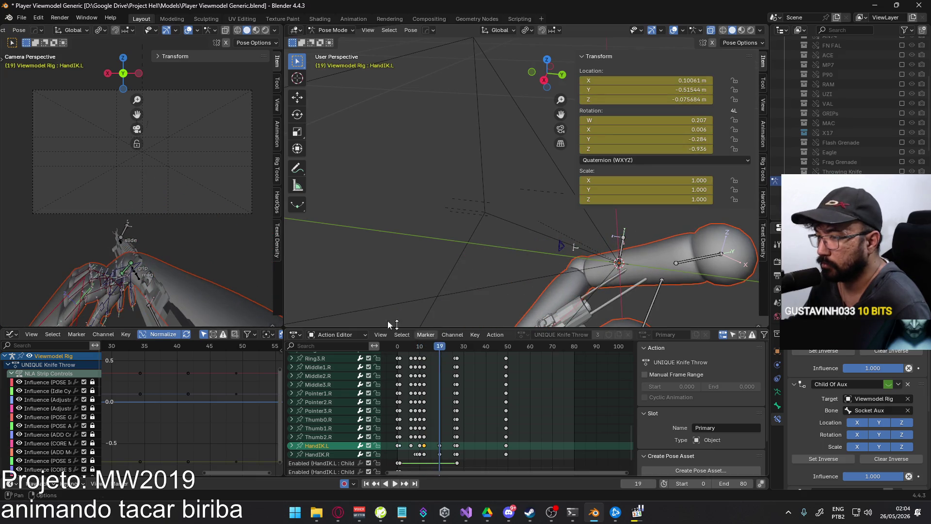
Move HandIK.L at frame 19, discard a trial local-X rotation, and preview the animation
scroll(133, 263, "down", 2)
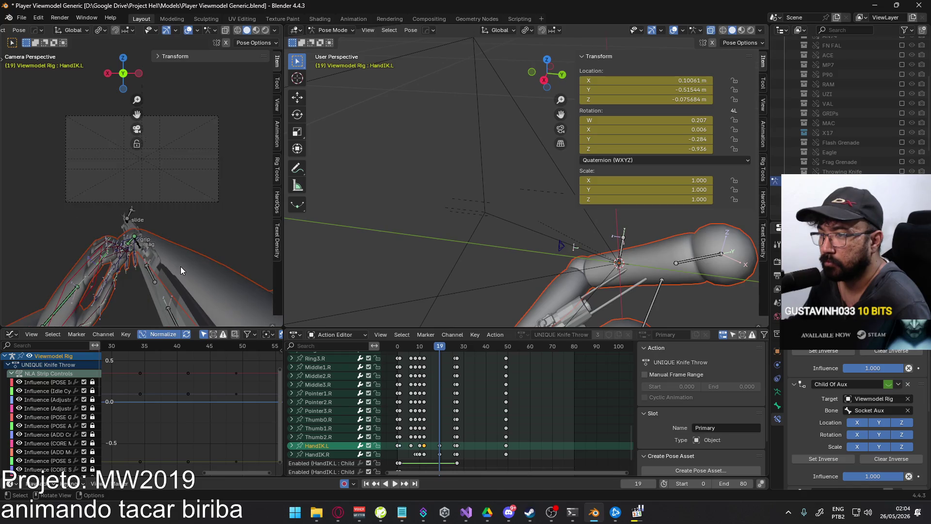
key("g")
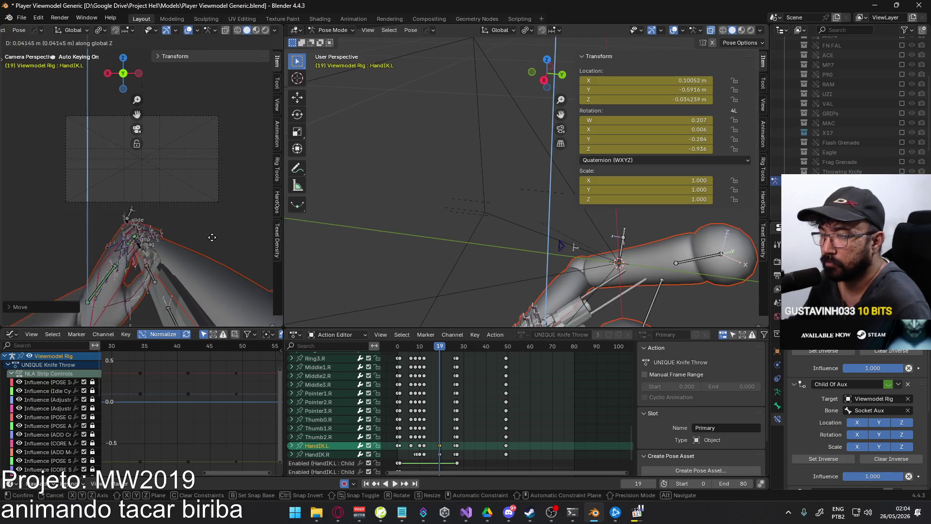
key("r")
key("x")
key("x")
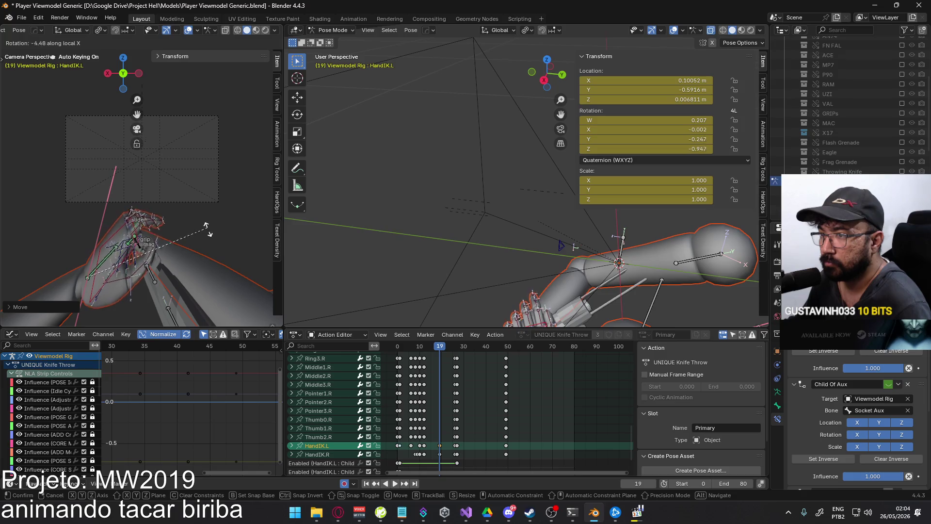
key("Escape")
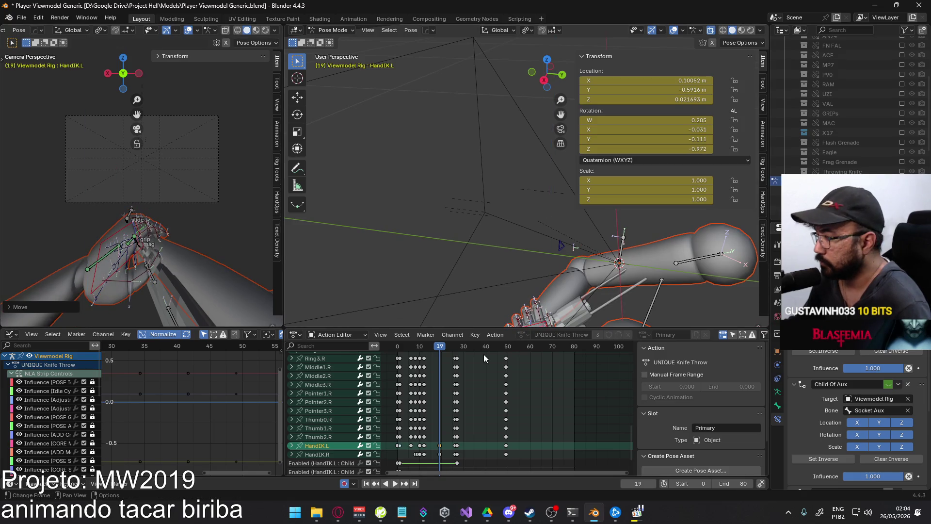
key("space")
mouse_move(438, 345)
left_mouse_down()
mouse_move(426, 345)
mouse_move(442, 347)
left_mouse_up()
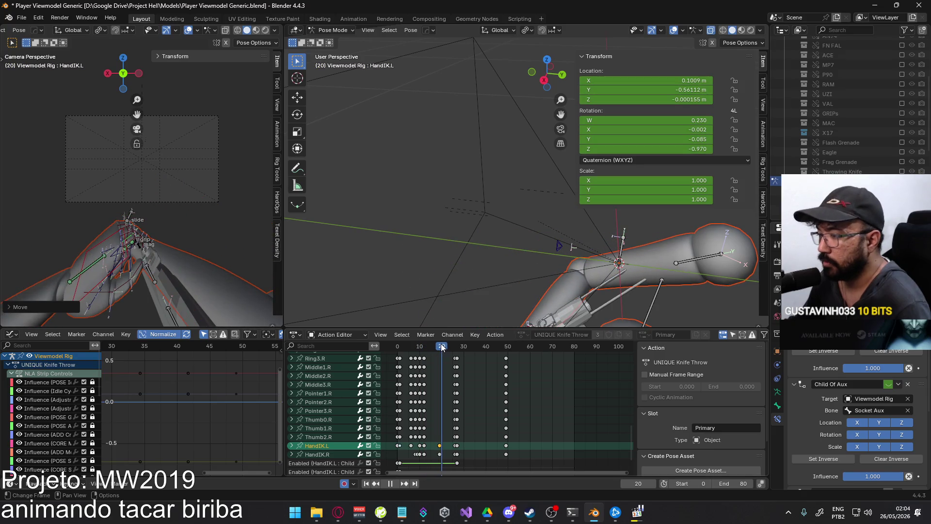
key("Escape")
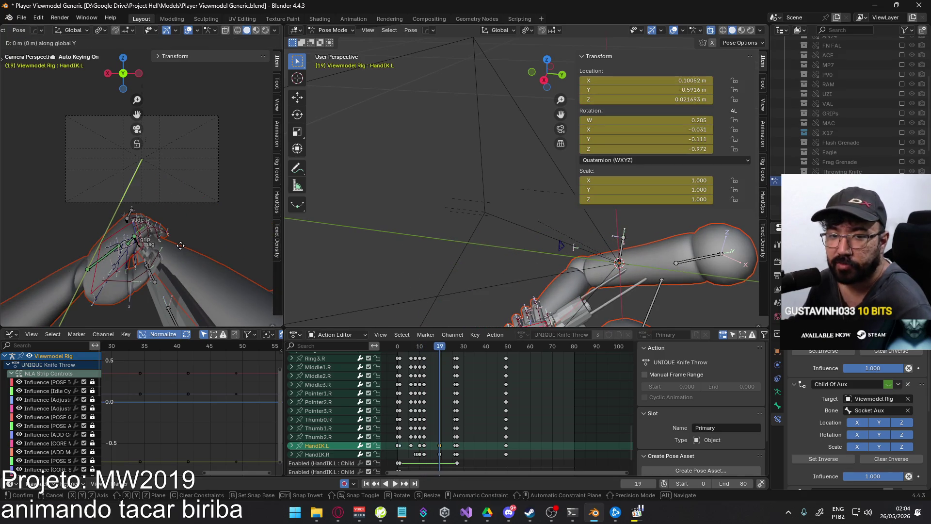
Lower HandIK.L along Z to X 0.13669, Y -0.59164, Z 0.021693 m and play back
left_click(185, 211)
key("g")
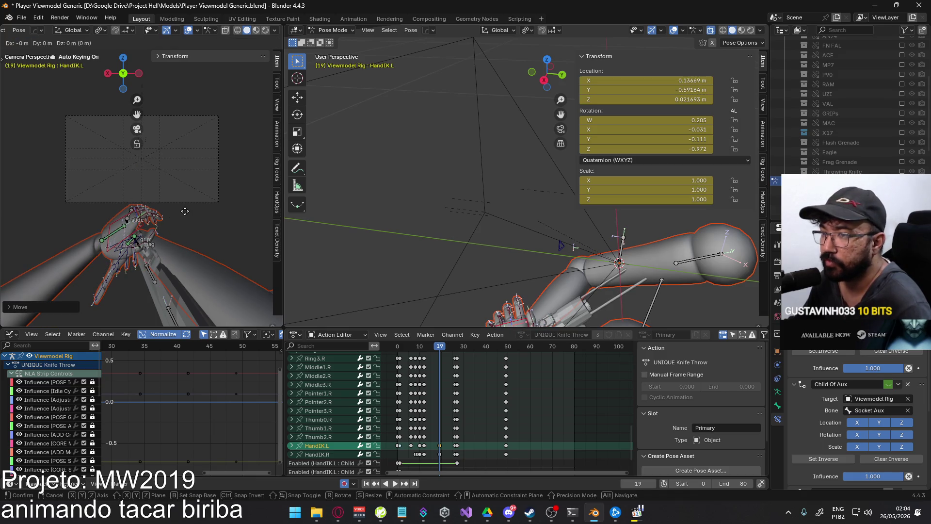
key("z")
left_click(455, 338)
key("space")
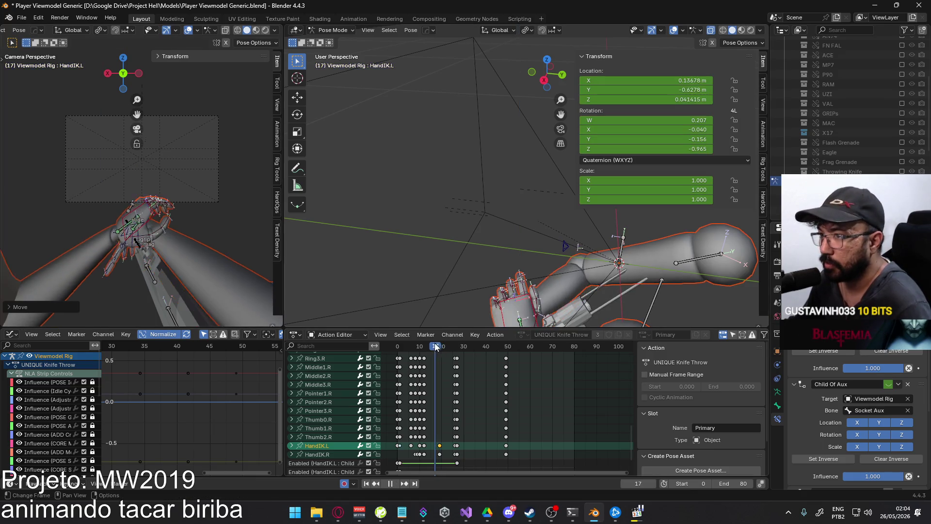
mouse_move(428, 345)
left_mouse_down()
mouse_move(455, 340)
mouse_move(398, 329)
left_mouse_up()
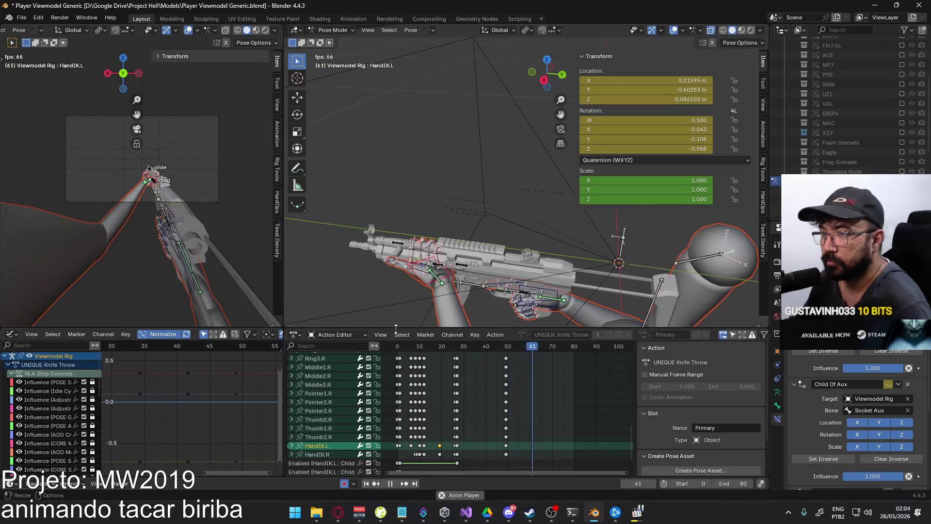
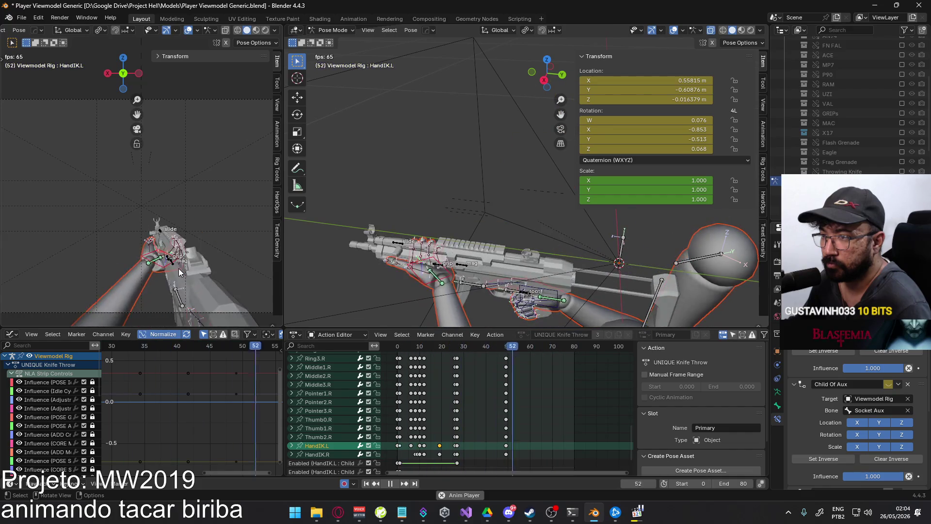
Move the left IK hand (HandIK.L) further left at frame 6 of the throw
mouse_move(402, 345)
left_mouse_down()
mouse_move(429, 347)
mouse_move(410, 346)
left_mouse_up()
scroll(237, 271, "down", 5)
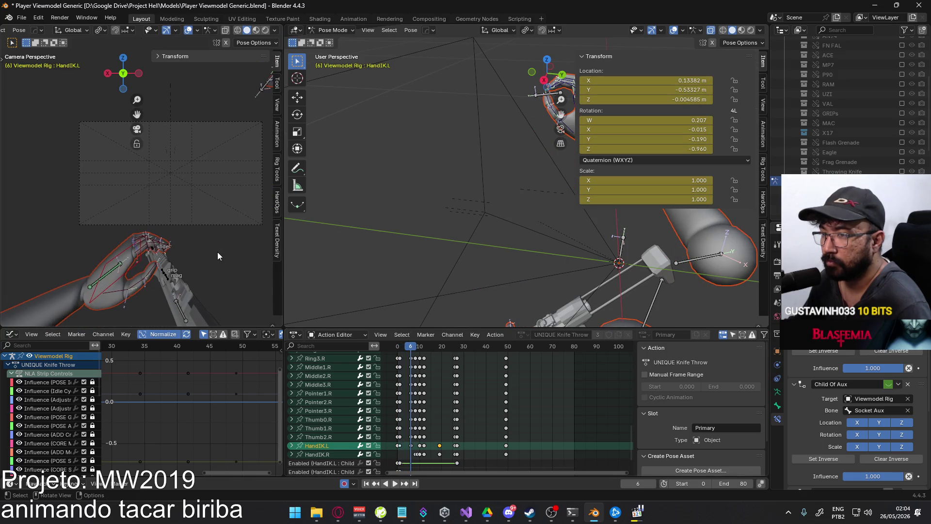
left_click(189, 254)
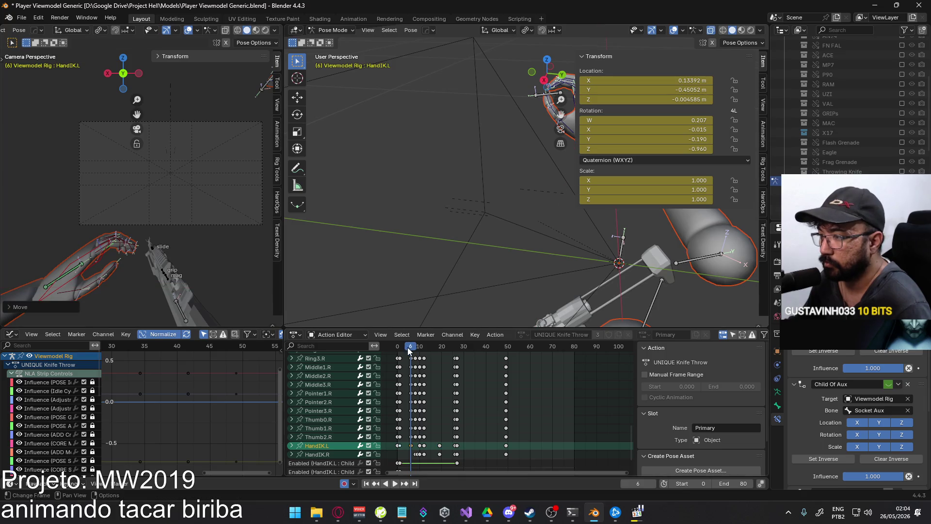
Play back the throw to review the left-hand motion, then frame the whole action
key("space")
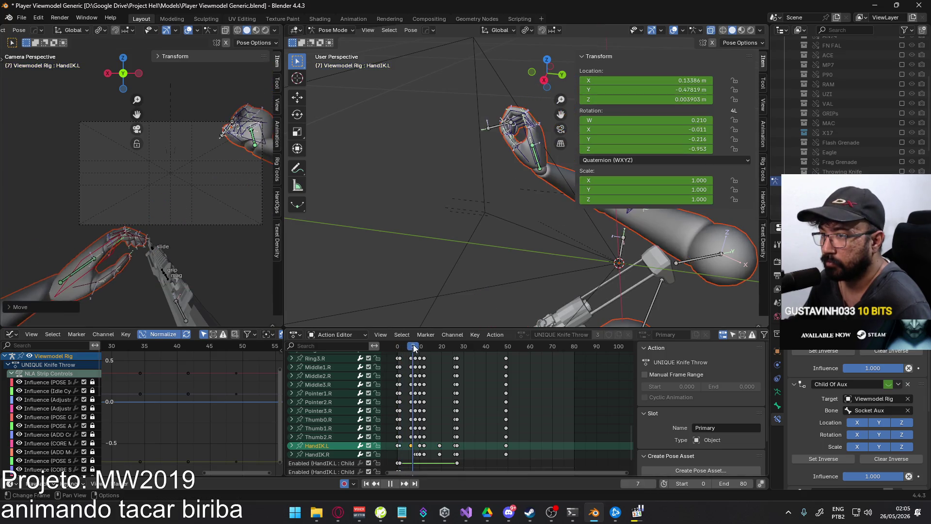
left_click_drag(470, 336, 401, 335)
middle_click_drag(168, 239, 286, 299, "shift")
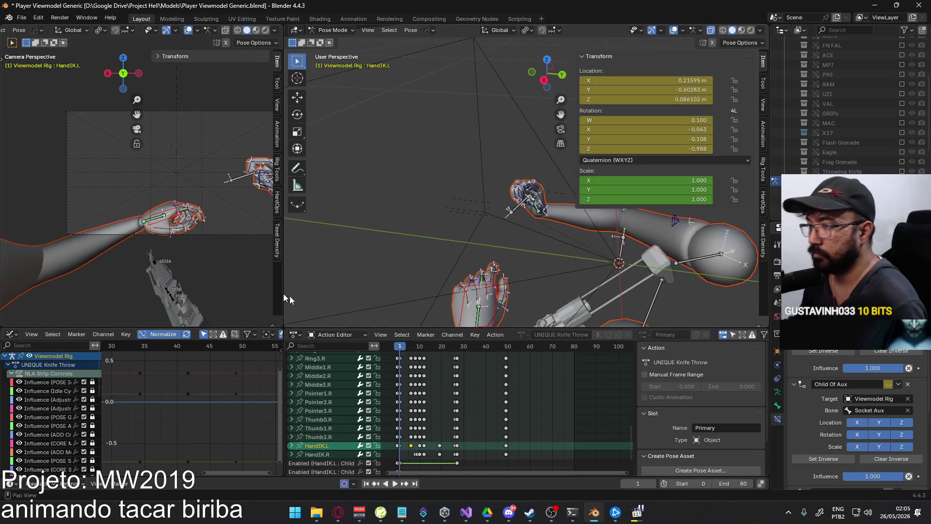
key("space")
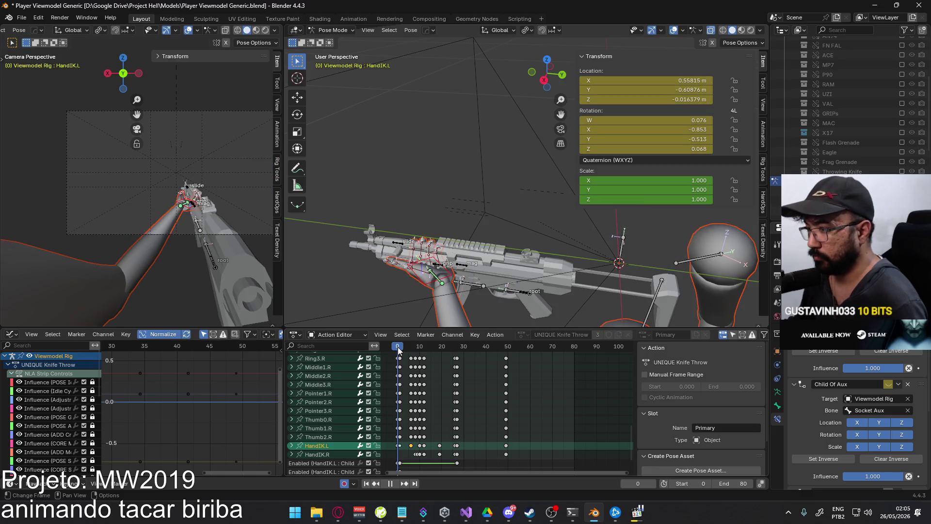
key("space")
key("Home")
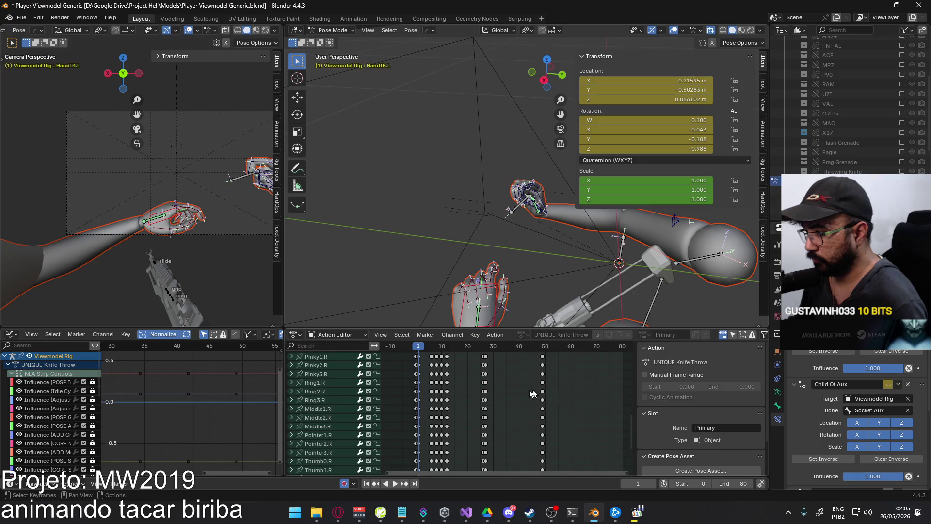
Shift all knife-throw keyframes about nine frames later
scroll(519, 433, "up", 10)
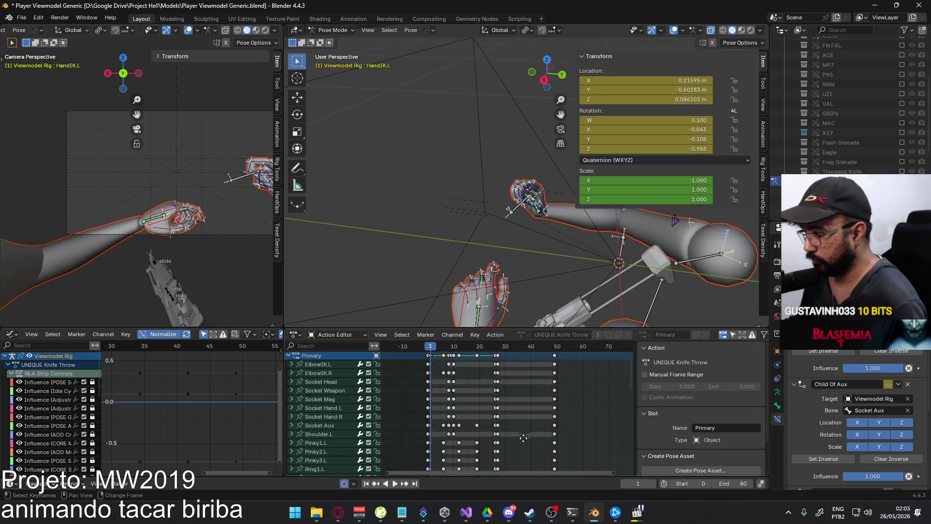
left_click_drag(431, 348, 430, 348)
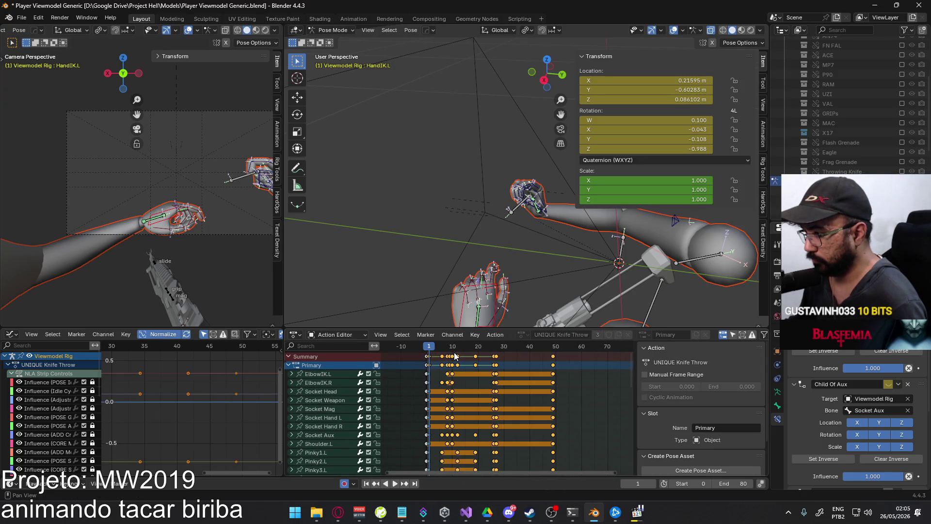
key("g")
left_click(494, 358)
Copy the full-rig pose keys and paste them at frame 1
left_click_drag(436, 347, 451, 347)
key("a")
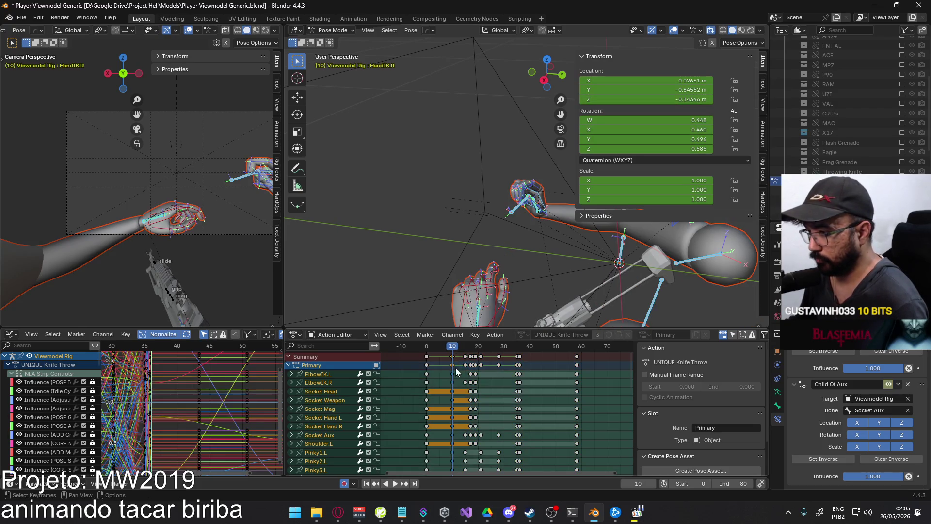
key("ctrl+c")
left_click(430, 347)
key("ctrl+v")
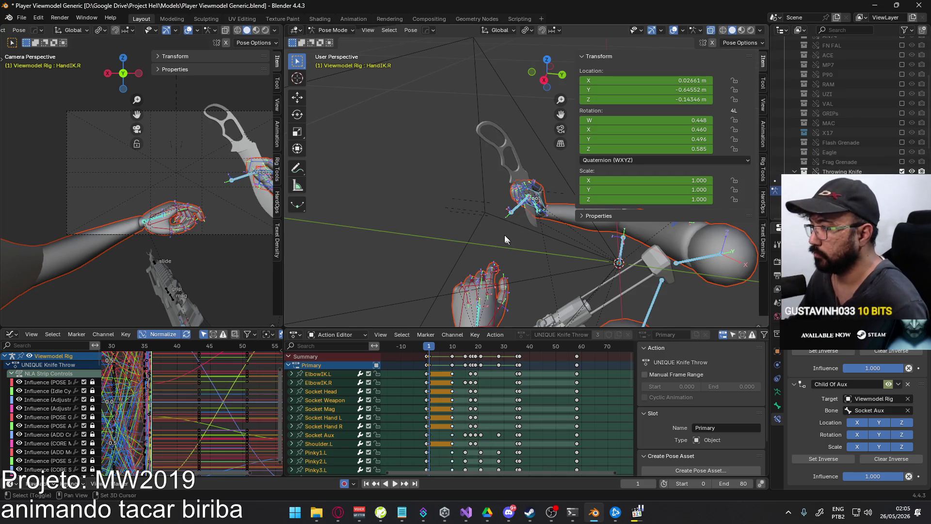
At frame 1, move, rotate on local Y, and lower the left IK hand
key("KP_3")
left_click(435, 193)
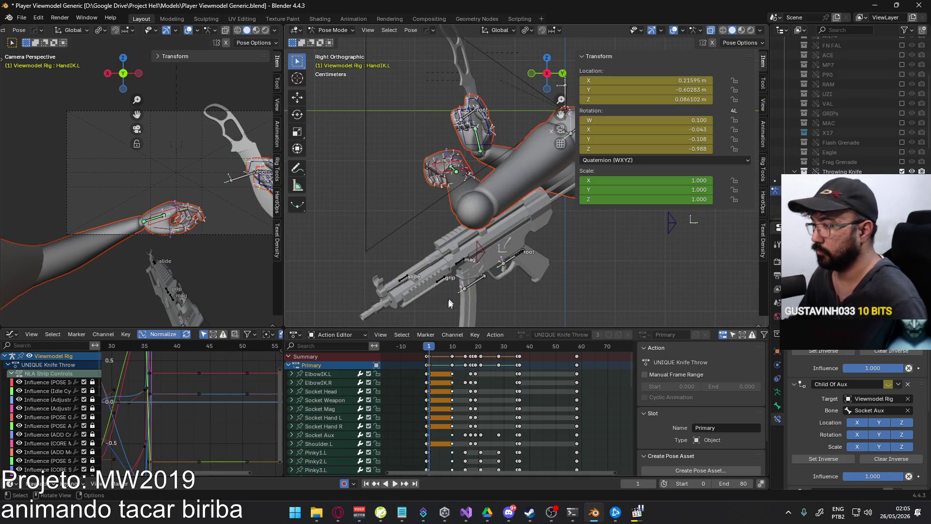
mouse_move(405, 263)
middle_mouse_down()
mouse_move(377, 202)
mouse_move(459, 169)
middle_mouse_up()
key("g")
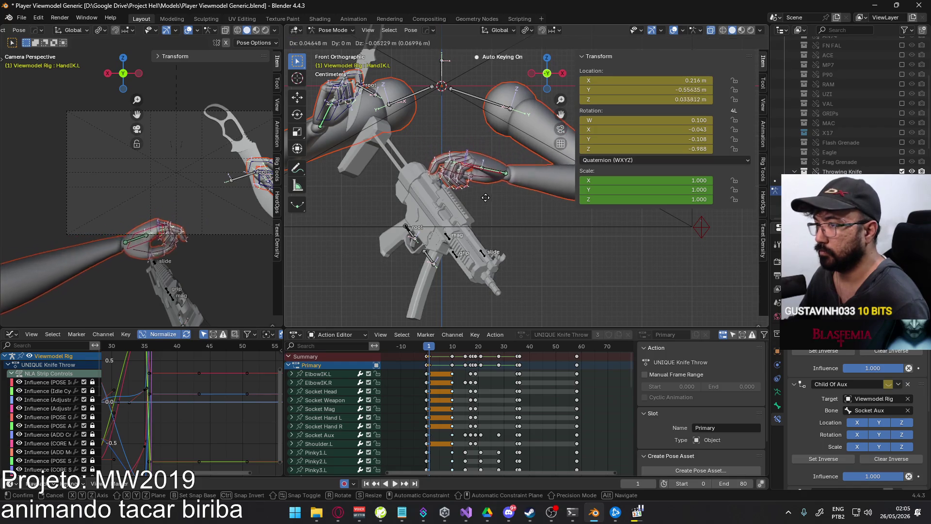
left_click(508, 211)
key("r")
key("y")
key("y")
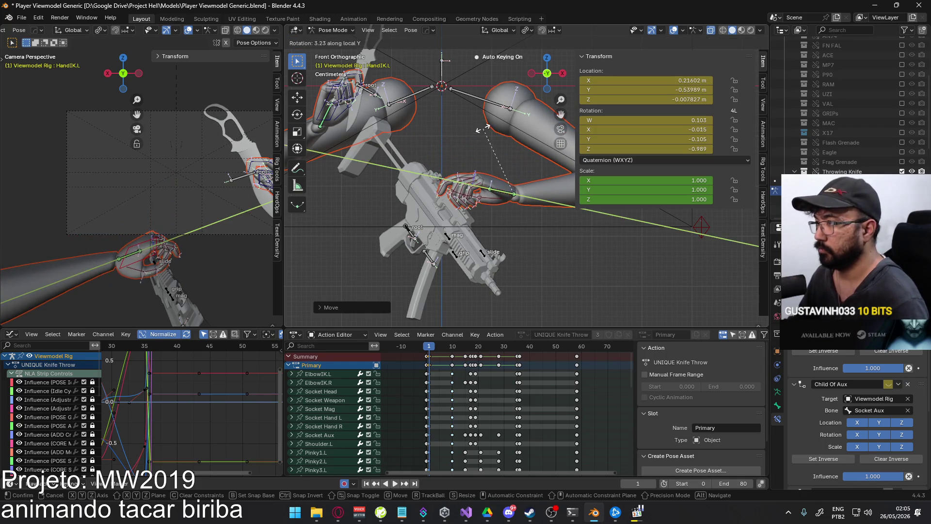
left_click(516, 175)
key("g")
key("z")
left_click(442, 165)
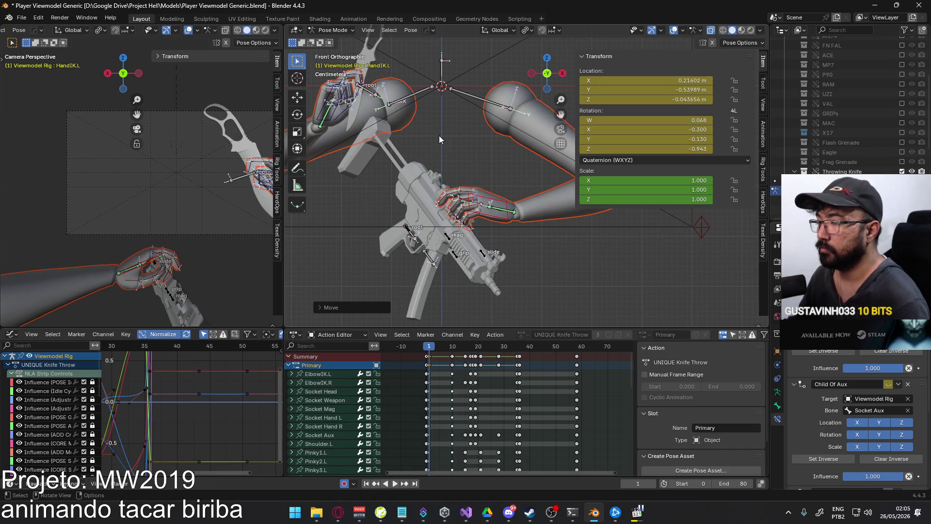
Turn the Socket Aux knife bone about 45 degrees and move it lower between the hands
left_click(419, 230)
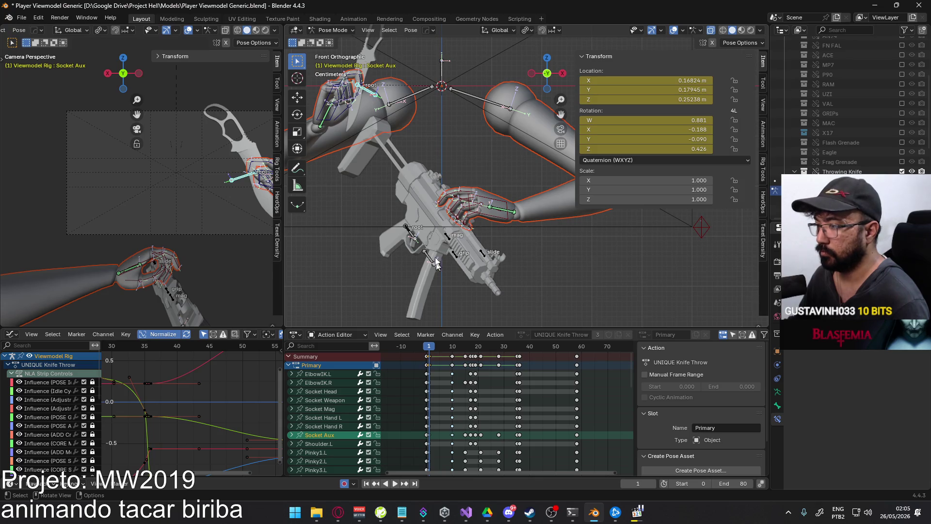
key("r")
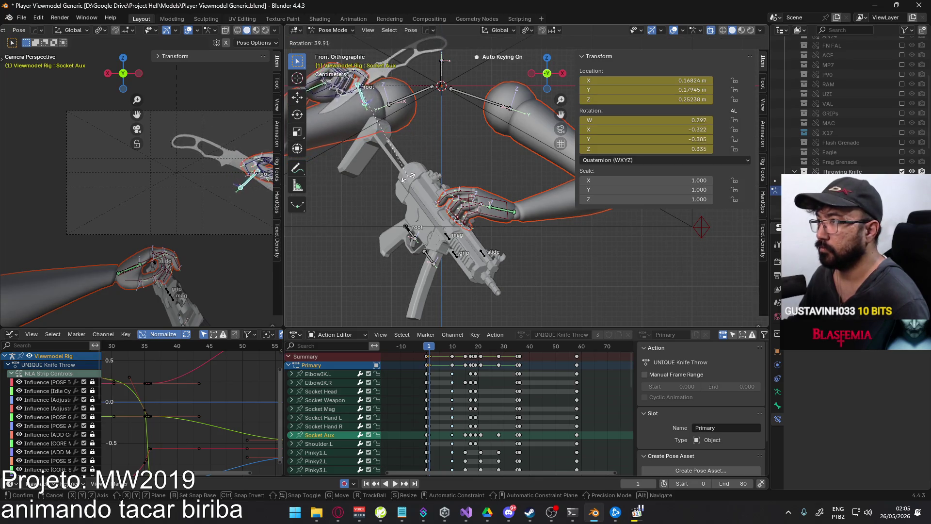
left_click(402, 181)
key("r")
key("y")
key("y")
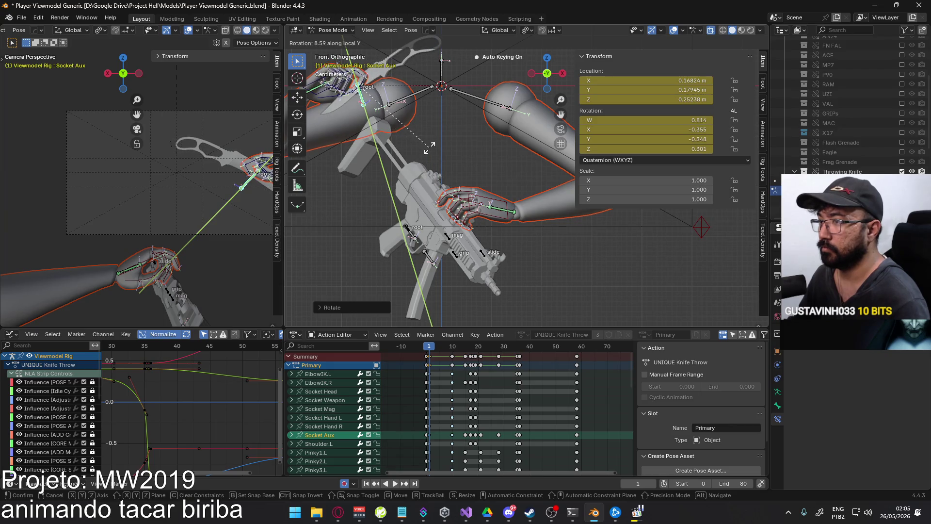
key("y")
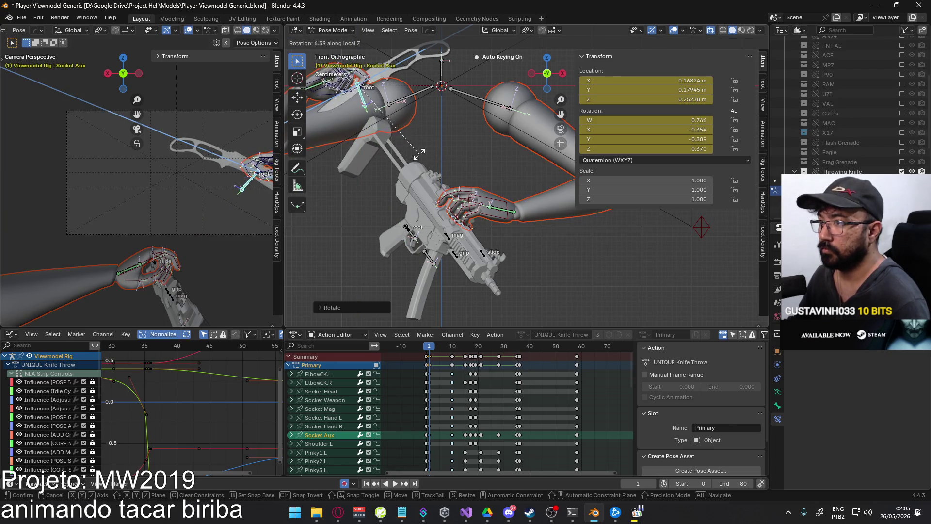
left_click(394, 91)
key("g")
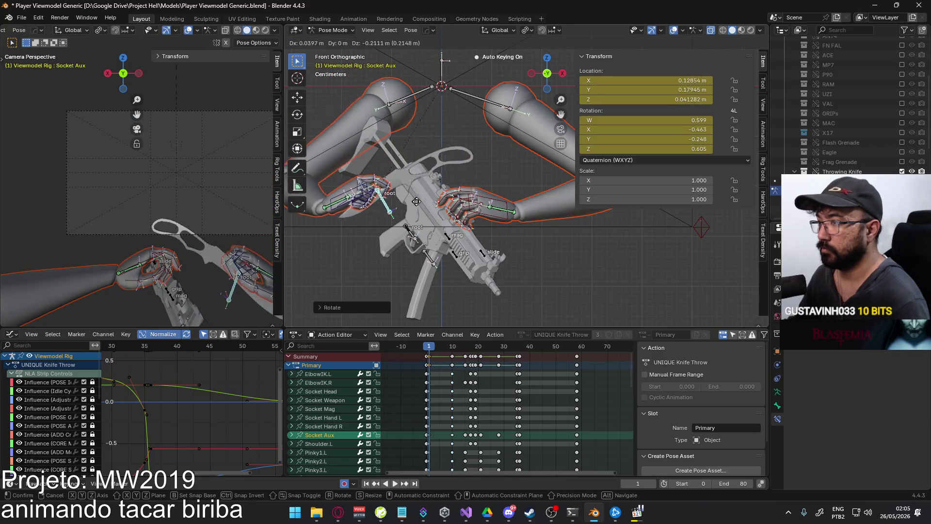
left_click(451, 199)
key("r")
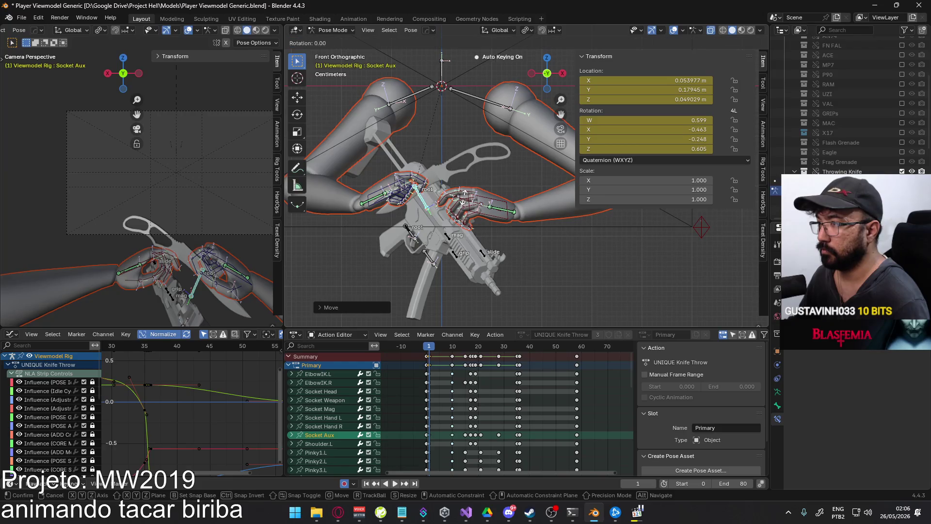
left_click(464, 223)
key("g")
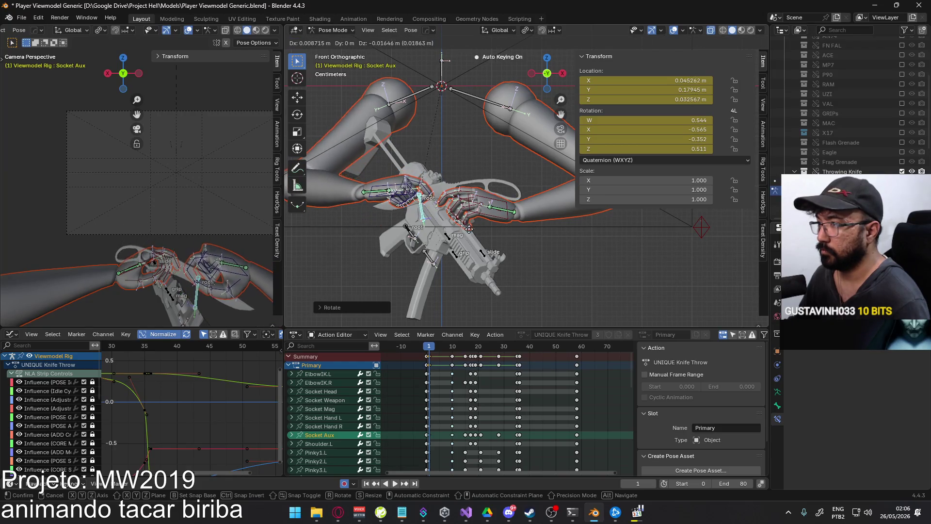
left_click(491, 245)
left_click_drag(431, 351, 453, 347)
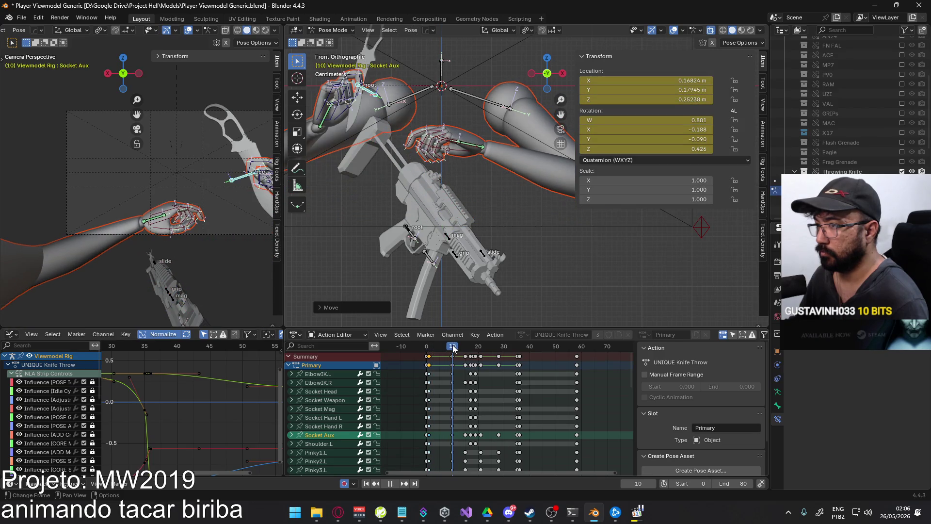
Shift the keyframes from about frame 15 onward five frames later and check the timing
left_click_drag(595, 372, 578, 368)
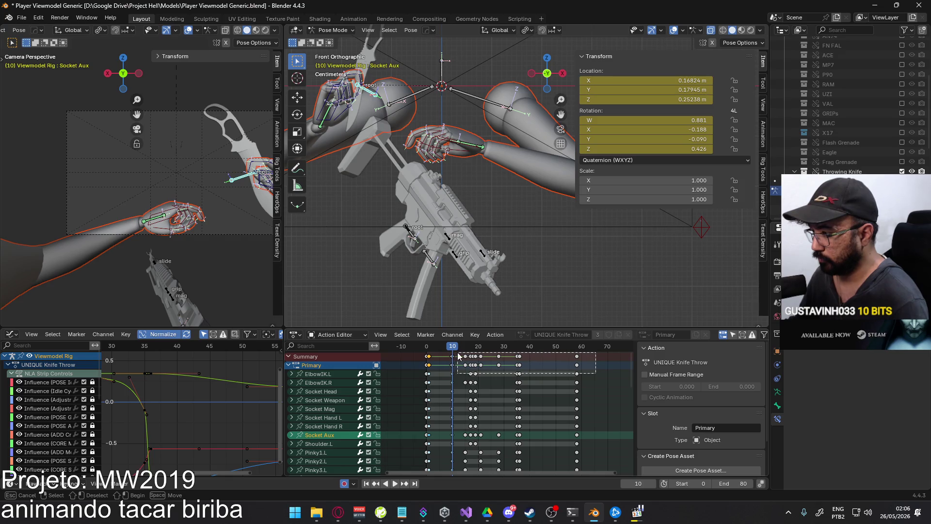
left_click_drag(462, 356, 462, 356)
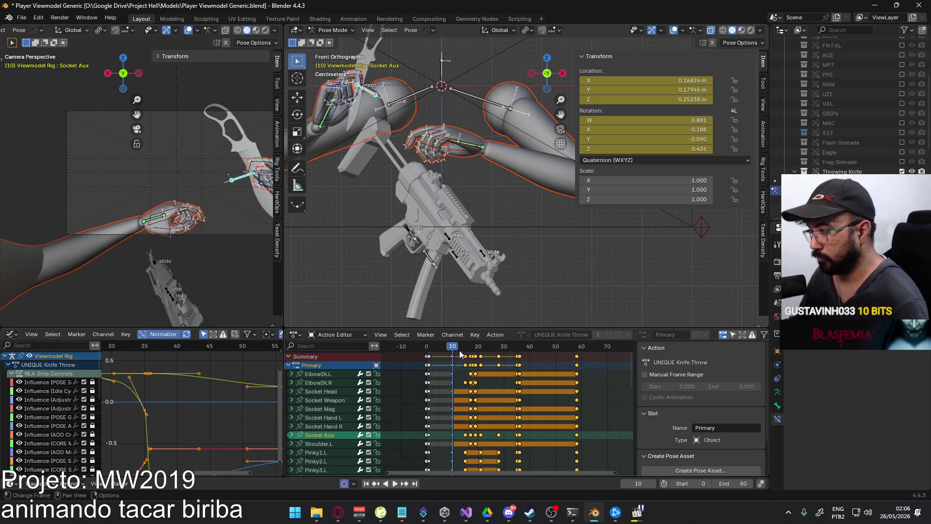
key("space")
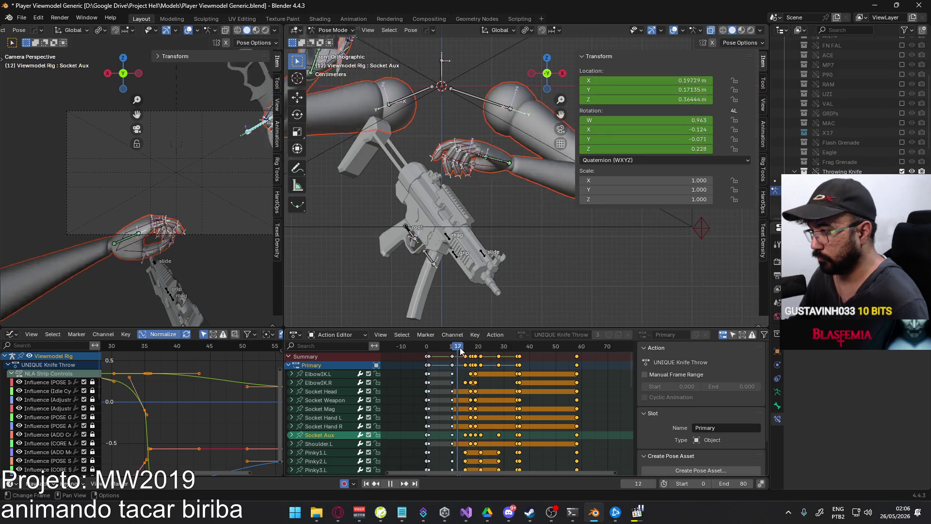
key("space")
key("g")
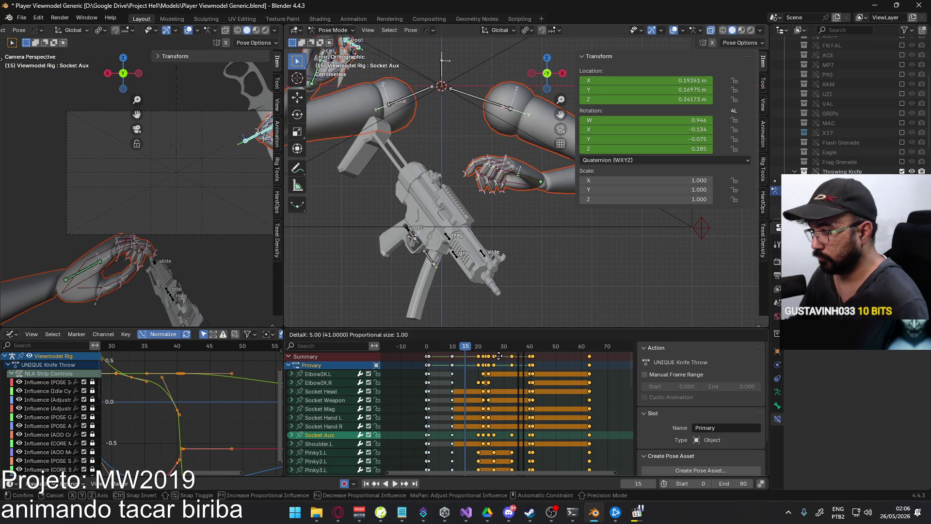
left_click(499, 356)
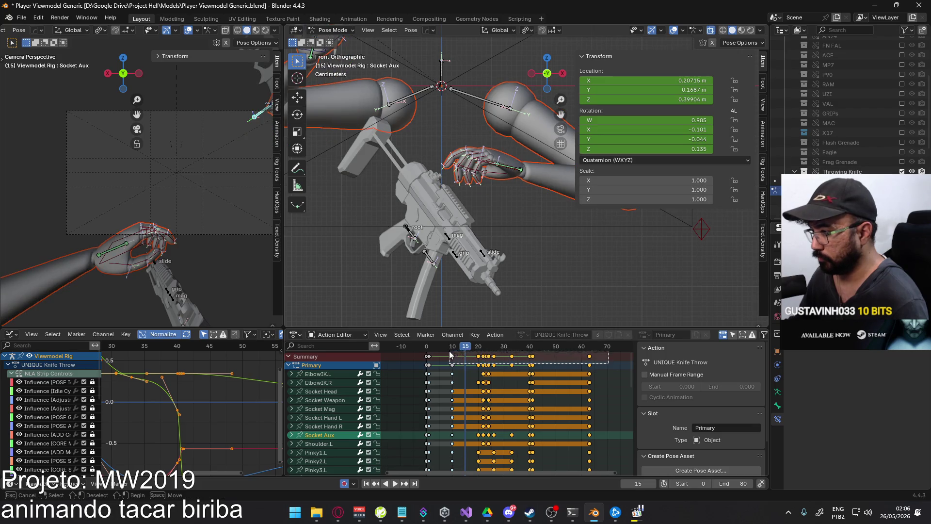
left_click_drag(450, 354, 451, 355)
left_click_drag(588, 373, 592, 373)
left_click_drag(495, 355, 455, 348)
key("space")
Paste the copied keys at frame 11 and move keys from frame 20 onward four frames later
key("a")
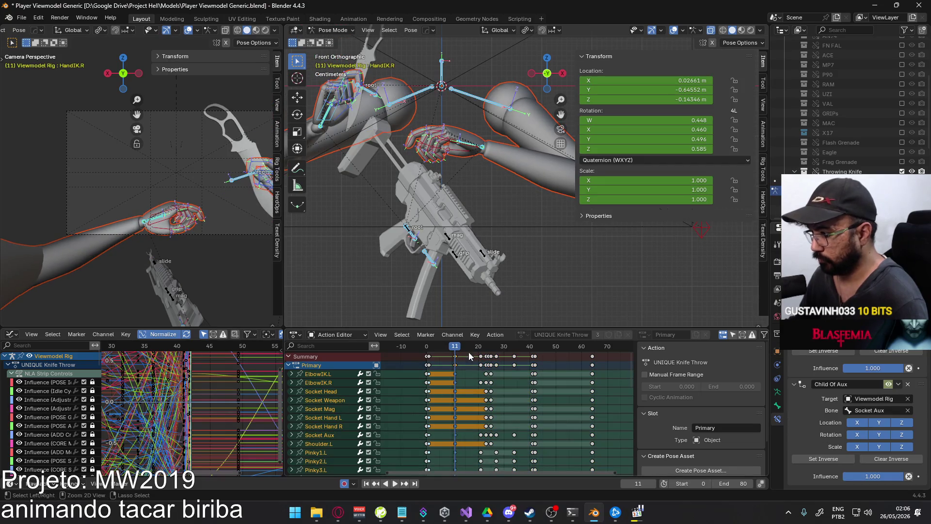
key("Escape")
key("ctrl+v")
left_click(477, 345)
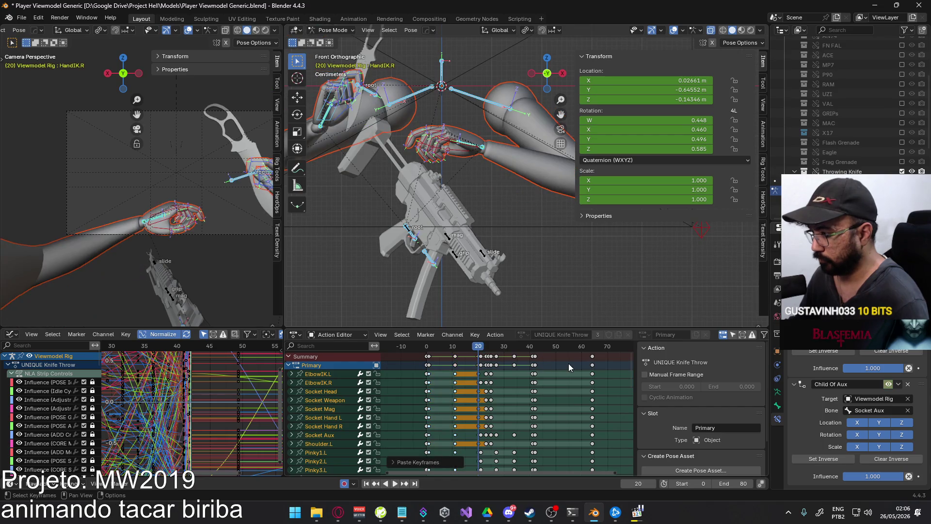
left_click_drag(482, 356, 481, 356)
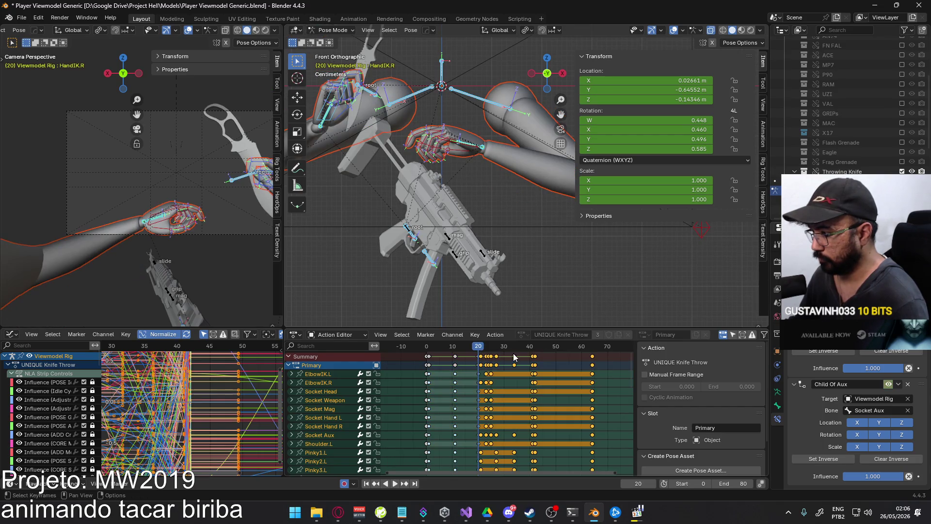
key("g")
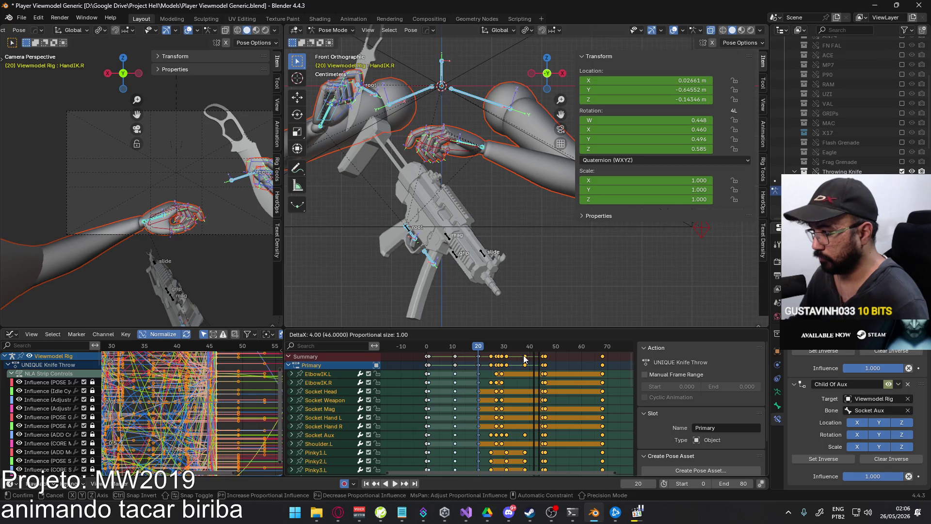
left_click(524, 359)
Review the new throw timing from frame 12, then hide the Throwing Knife collection
key("space")
left_click(459, 347)
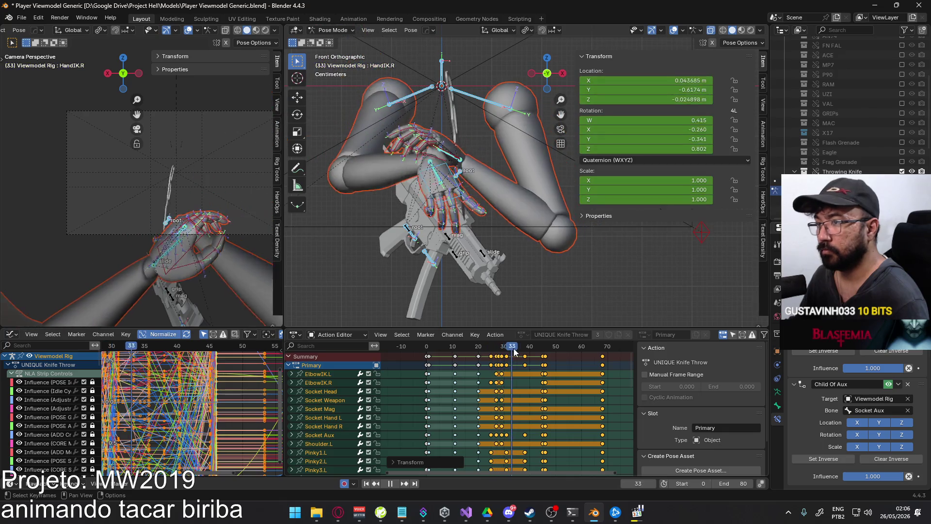
left_click(479, 347)
key("Escape")
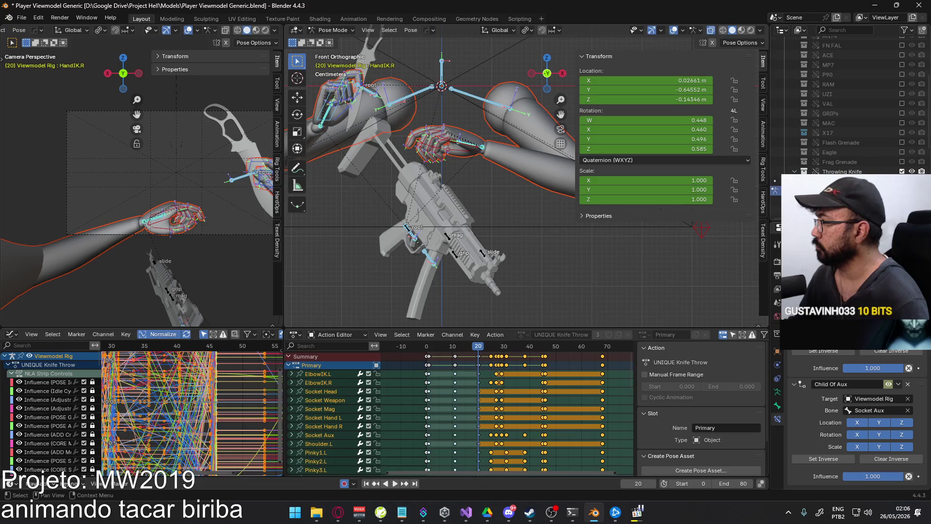
left_click(902, 172)
Nudge the closing keys near frame 68 about one frame later
mouse_move(479, 349)
left_mouse_down()
mouse_move(597, 325)
mouse_move(552, 327)
left_mouse_up()
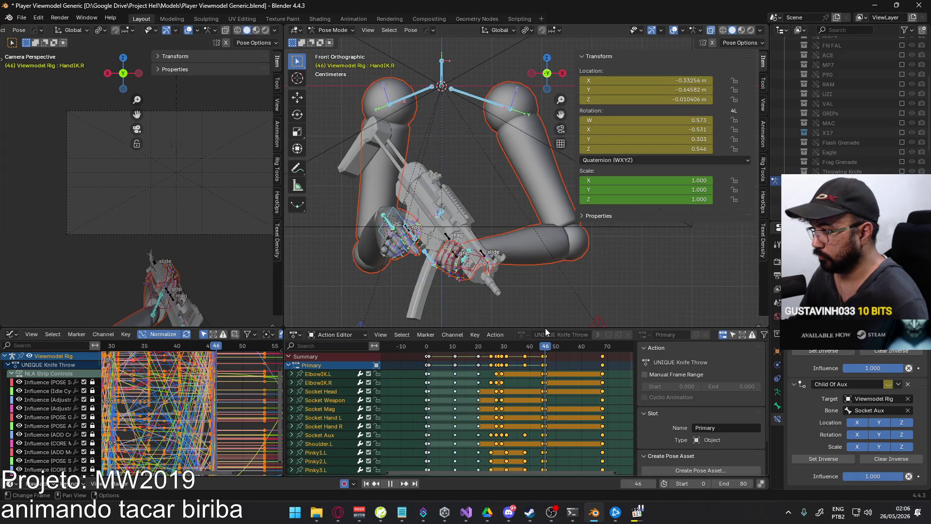
left_click_drag(602, 334, 545, 335)
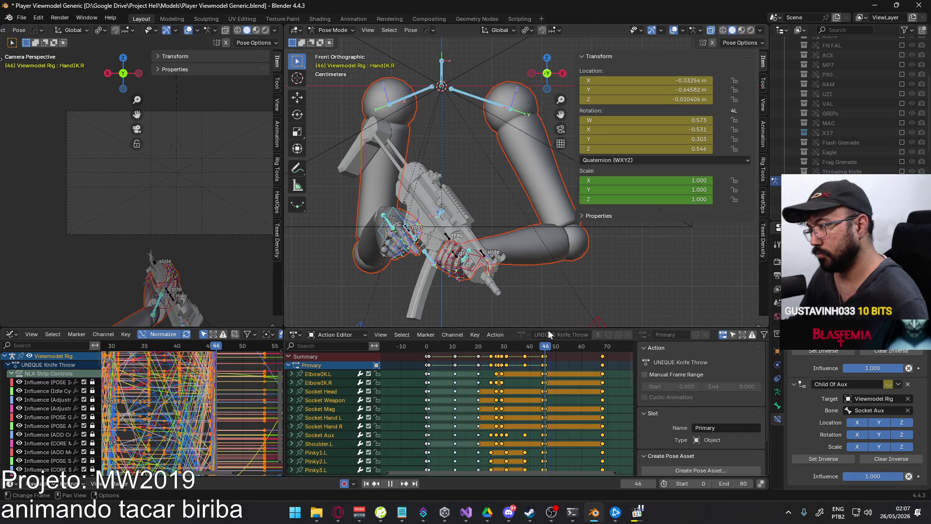
key("space")
left_click_drag(620, 366, 597, 355)
key("g")
left_click(595, 348)
Play back the ending and compare it with the frame 0 start pose
left_click(556, 350)
key("space")
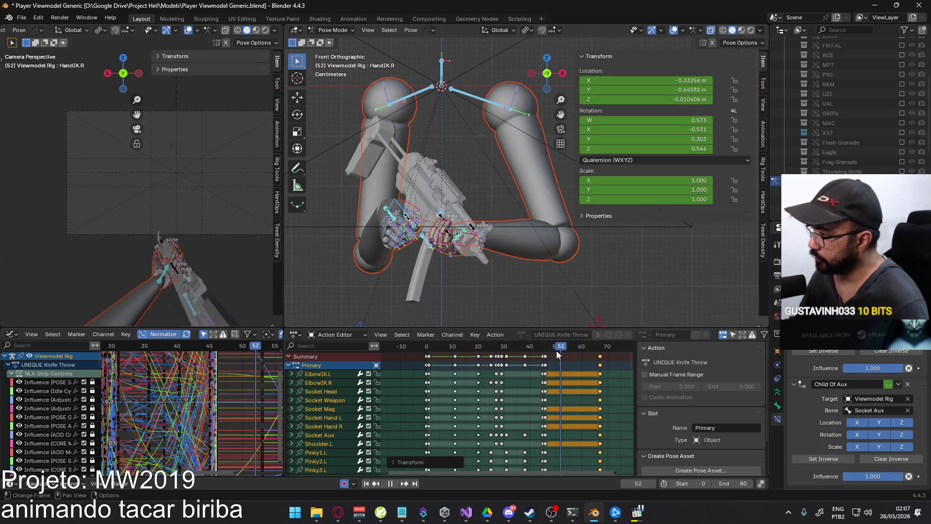
left_click(429, 347)
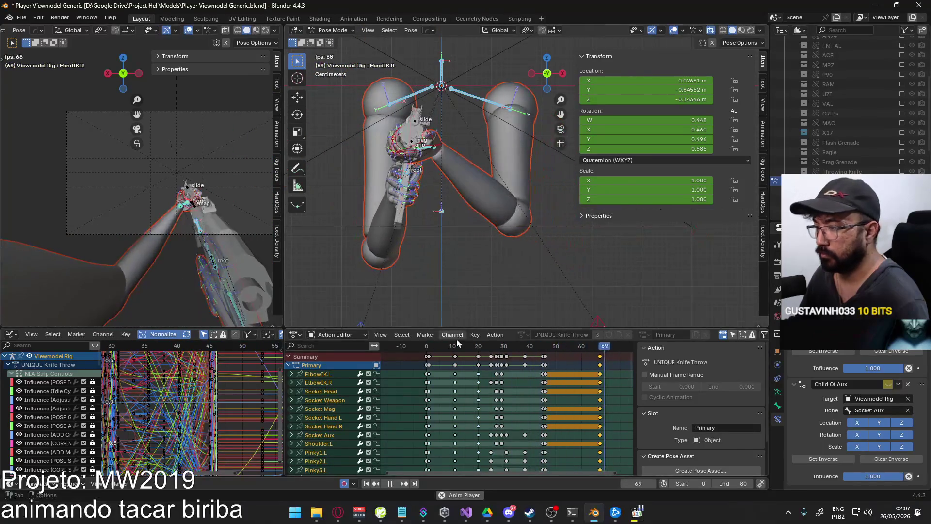
left_click(427, 347)
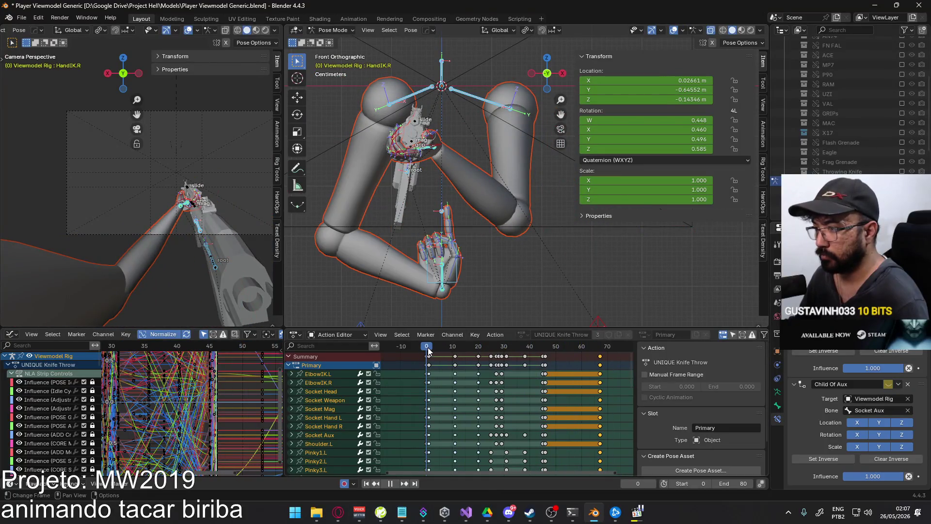
left_click(426, 348)
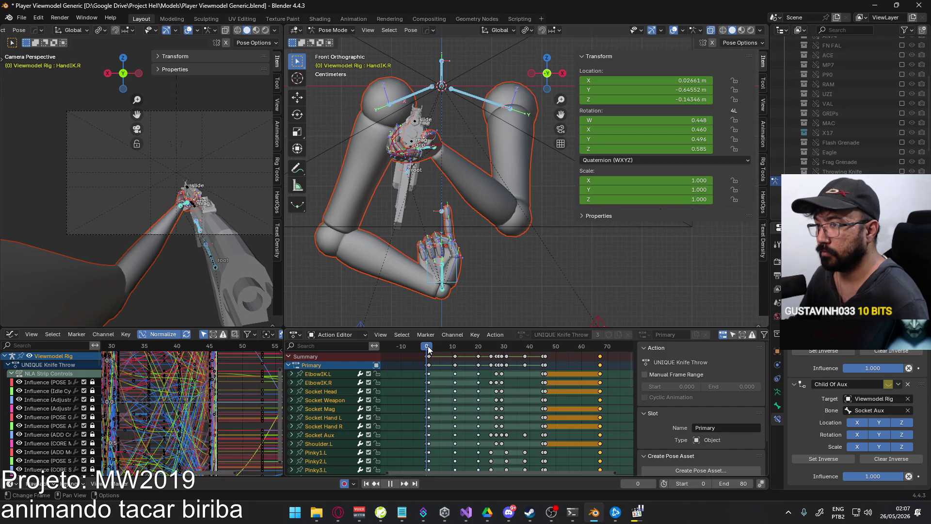
left_click(428, 348)
mouse_move(443, 229)
middle_mouse_down()
mouse_move(420, 211)
mouse_move(380, 208)
mouse_move(563, 324)
middle_mouse_up()
key("space")
Copy the full-rig pose at frame 67 and paste it onto frame 0
left_click(600, 350)
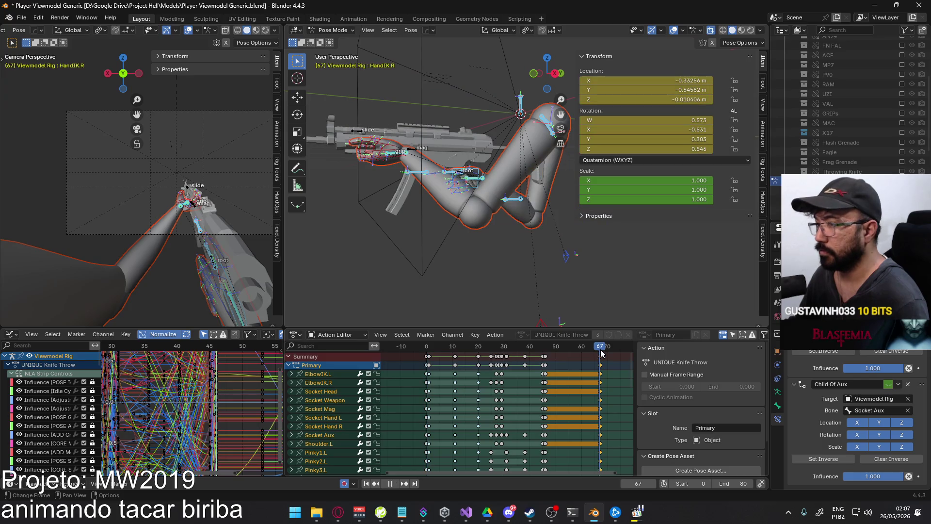
key("alt+a")
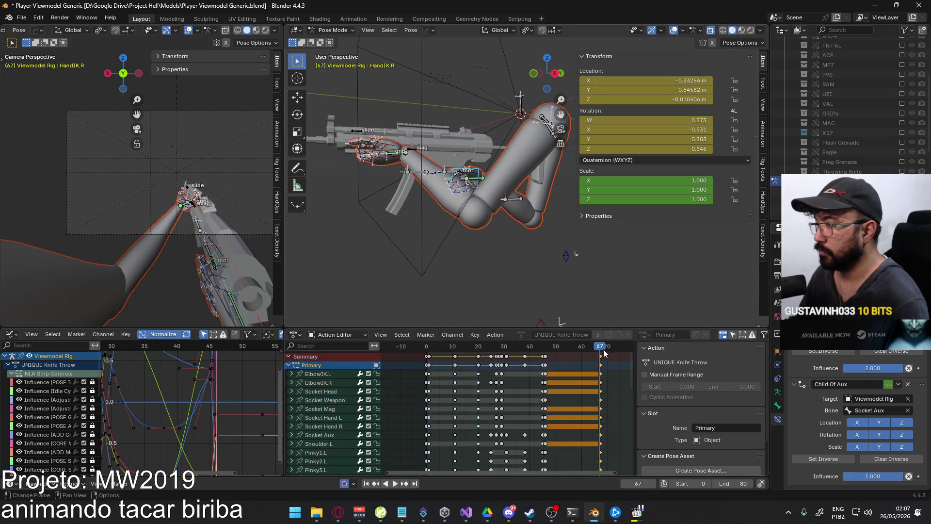
key("a")
key("space")
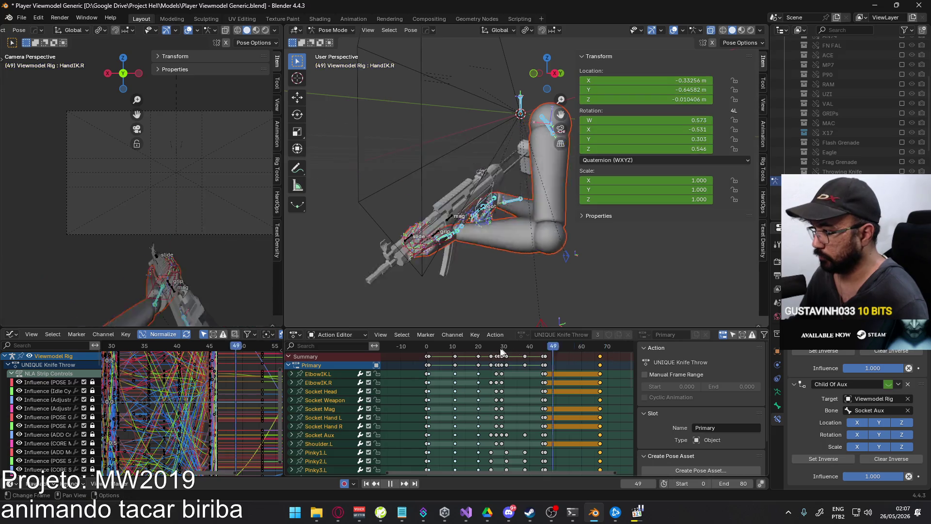
left_click(426, 350)
key("space")
key("ctrl+v")
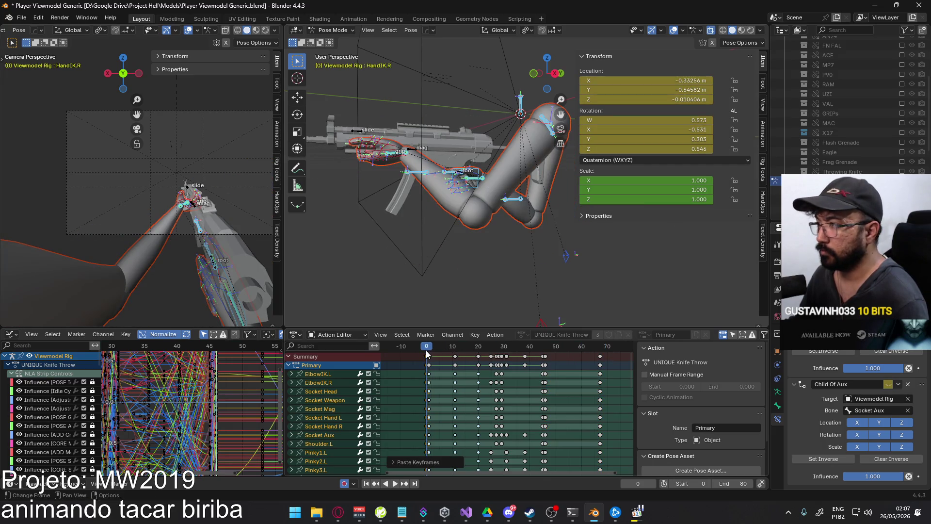
Insert Location & Rotation keys for the 19 rig bones at frame 1
left_click(429, 349)
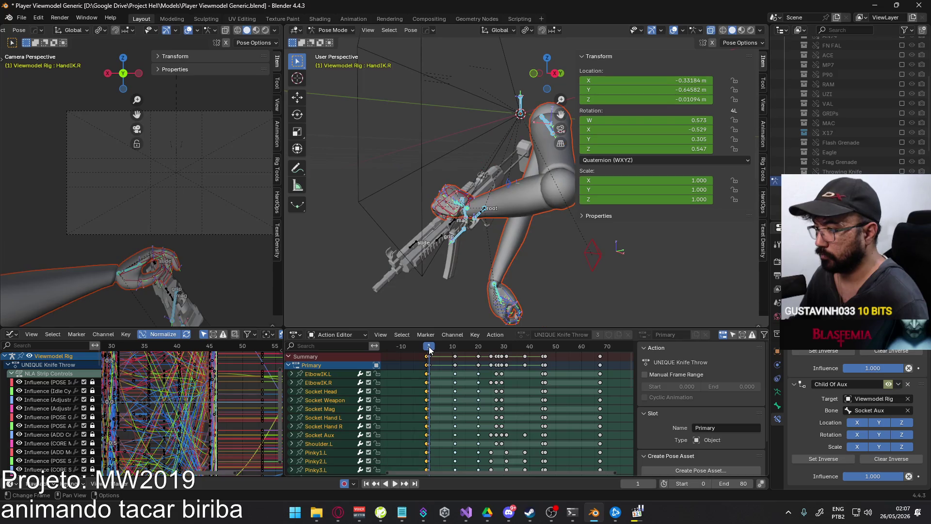
key("space")
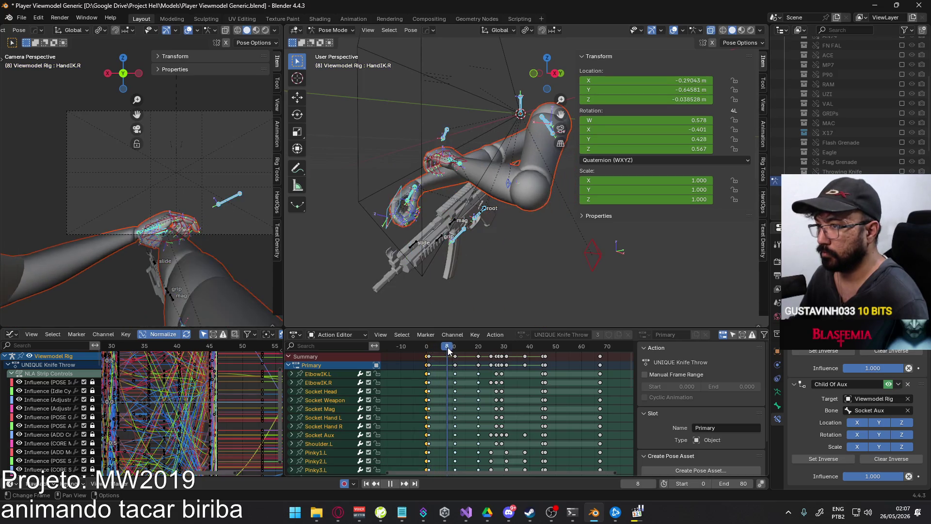
left_click(435, 348)
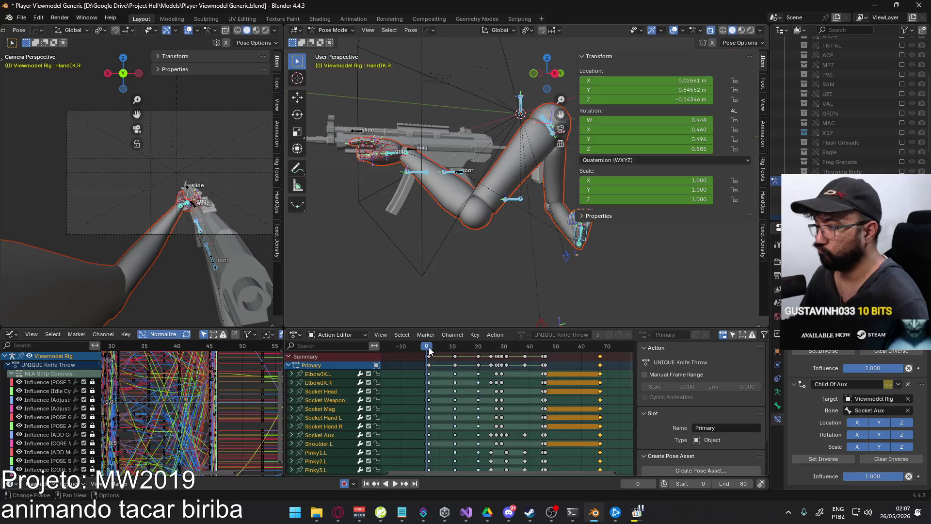
key("Escape")
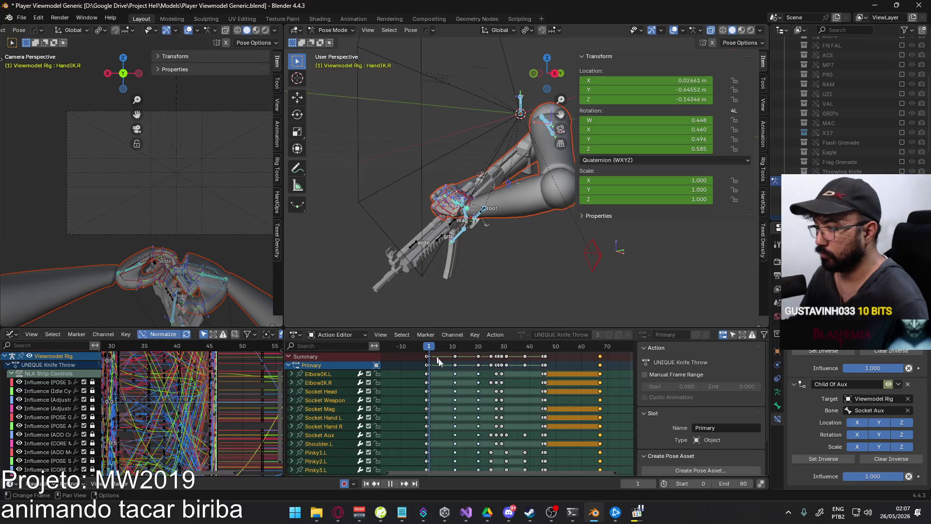
scroll(496, 350, "down", 5)
scroll(496, 350, "down", 4)
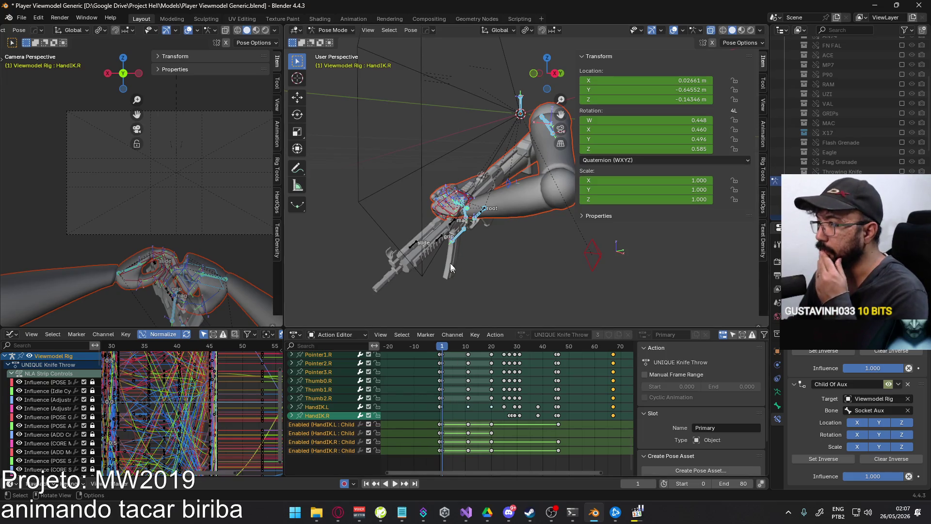
middle_click_drag(483, 207, 461, 216)
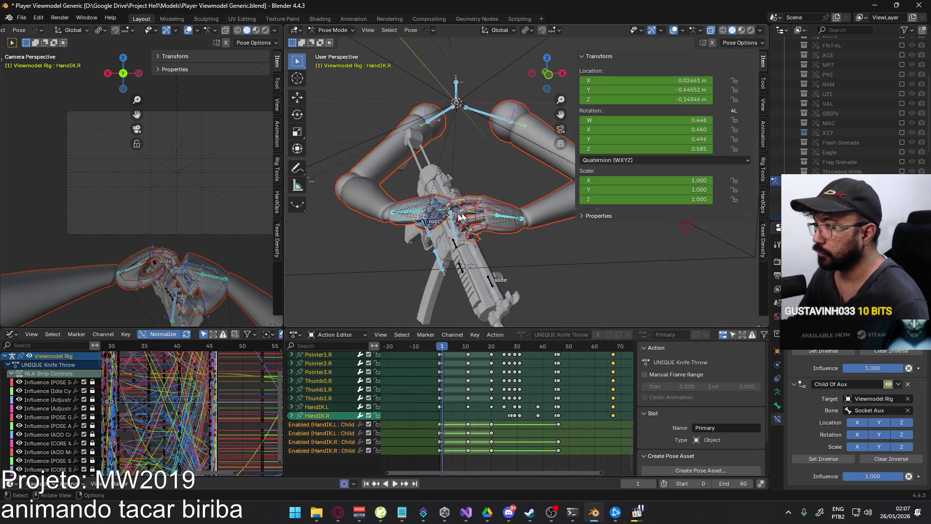
left_click(401, 218)
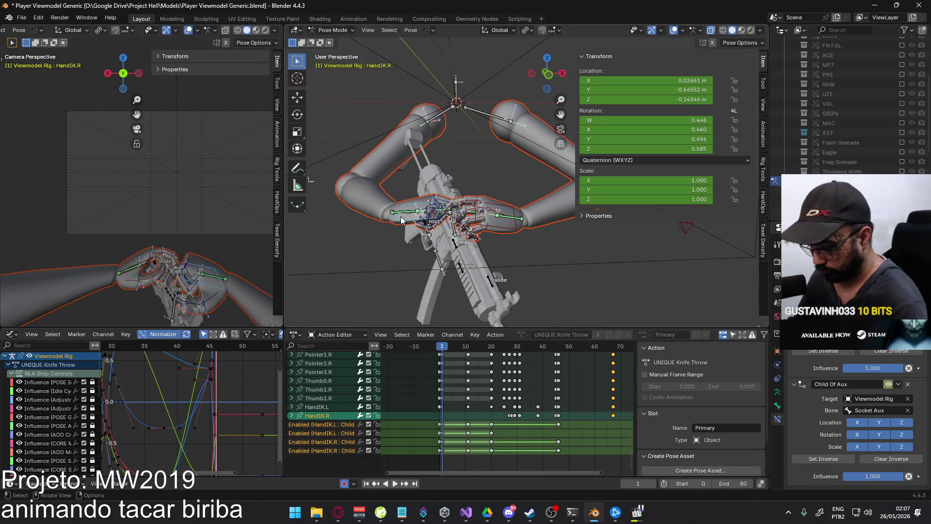
key("i")
Paste the copied keys at frame 67 to close the loop and play from the start
key("Home")
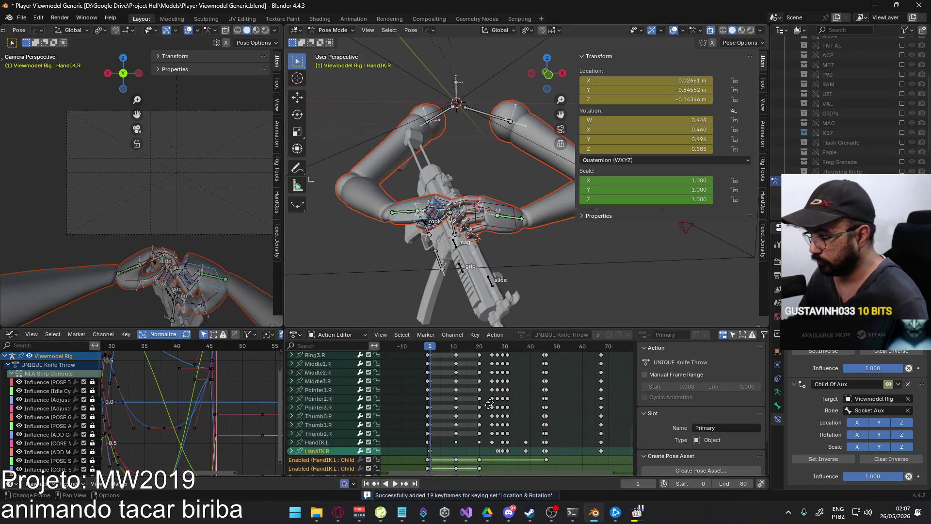
left_click(581, 347)
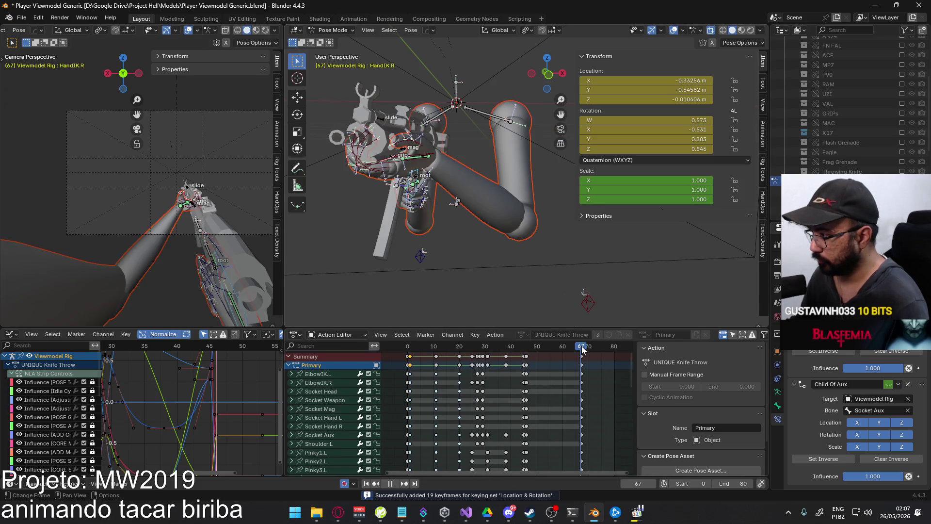
key("a")
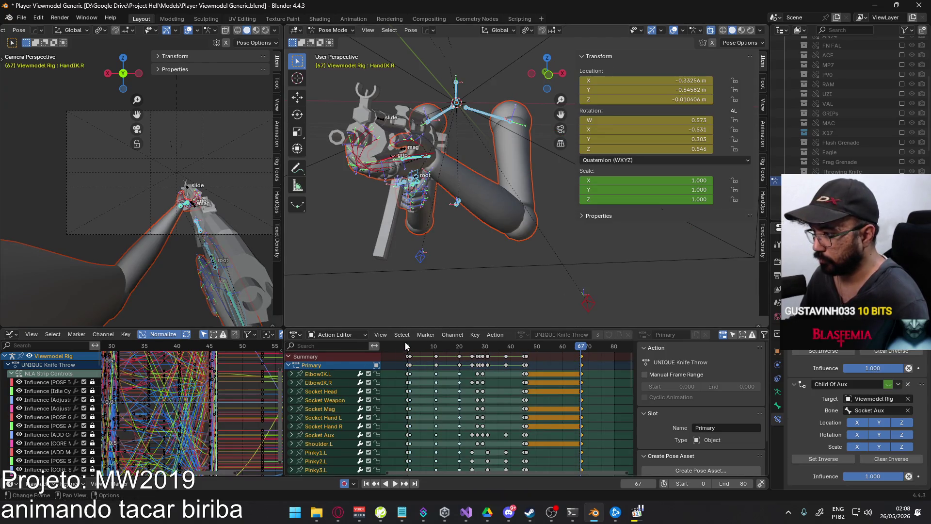
key("ctrl+v")
left_click(408, 347)
key("space")
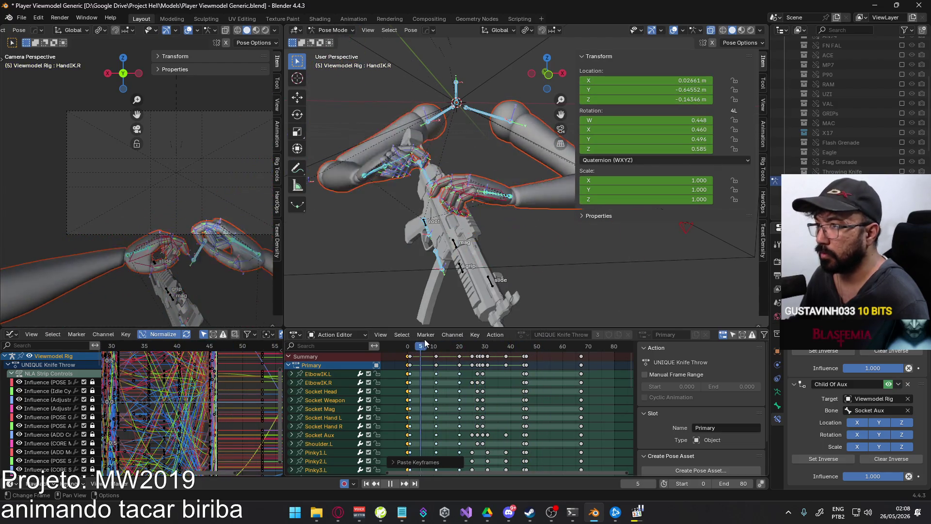
Play the knife throw again from frame 0
left_click(338, 512)
left_click(342, 292)
key("alt+Tab")
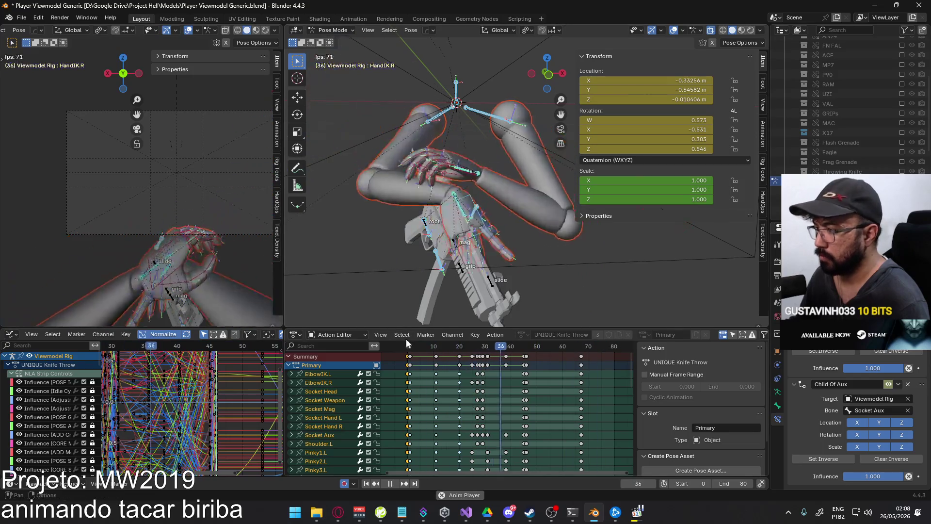
key("space")
key("space")
left_click(408, 346)
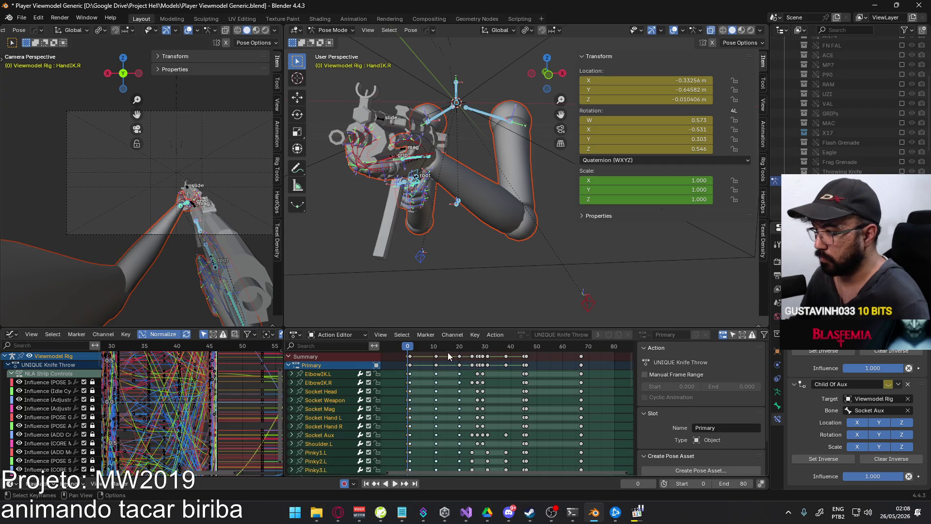
key("space")
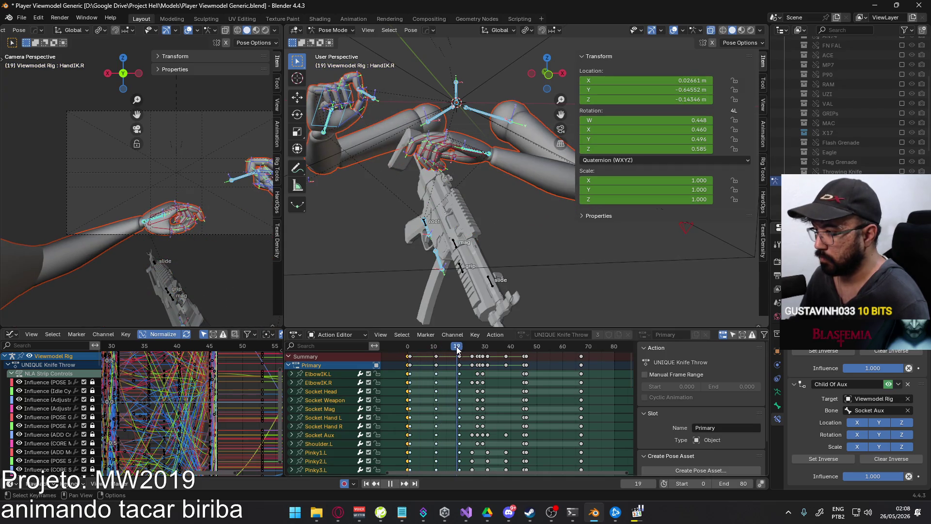
Paste the frame 11 arm pose keys at frame 18 to create a hold
left_click_drag(446, 344, 436, 346)
left_click(435, 356)
key("a")
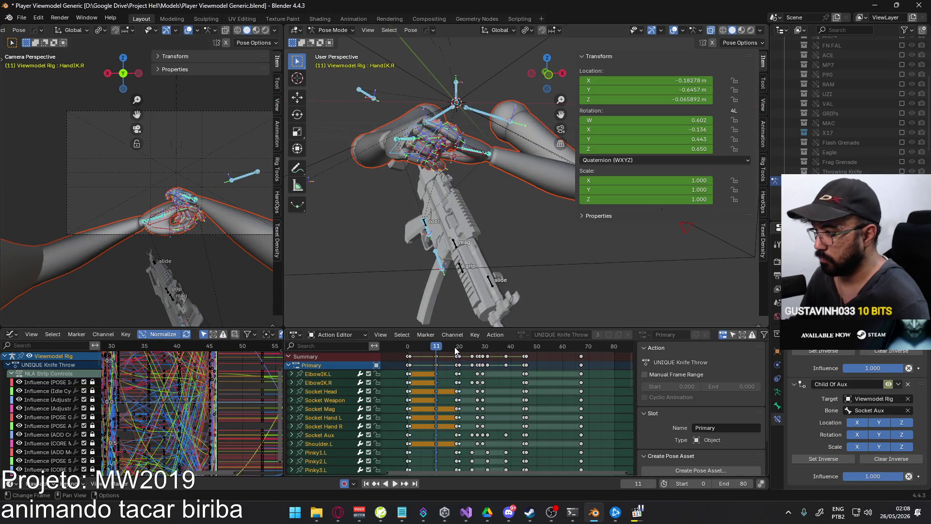
left_click(455, 349)
key("ctrl+v")
Change the keyframe type of the selected hold keys and review the hold from frame 11
key("b")
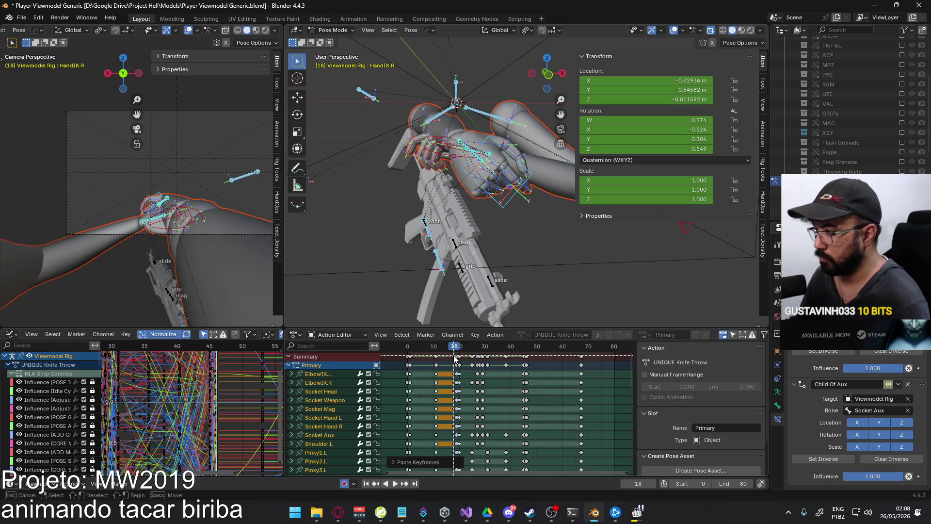
right_click(453, 356)
right_click(453, 356)
mouse_move(443, 376)
left_click(493, 388)
key("space")
left_click(437, 349)
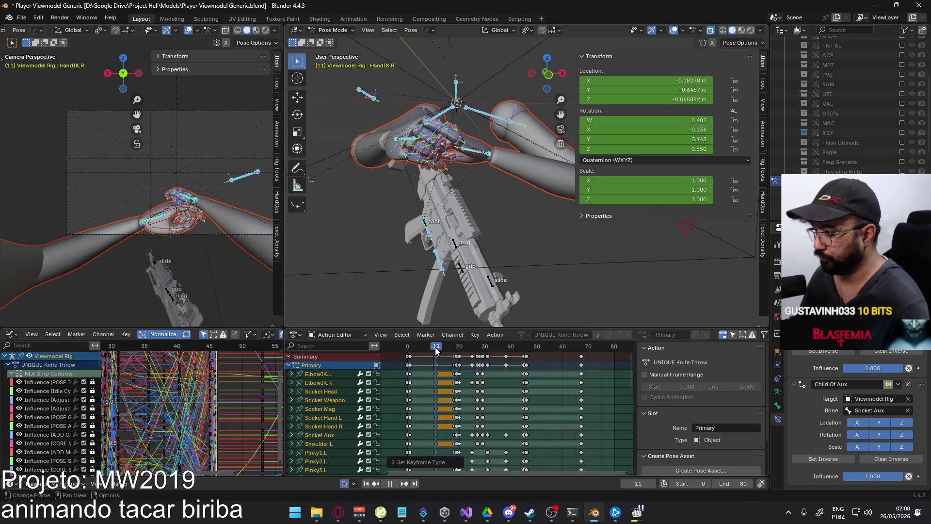
key("space")
left_click(435, 356)
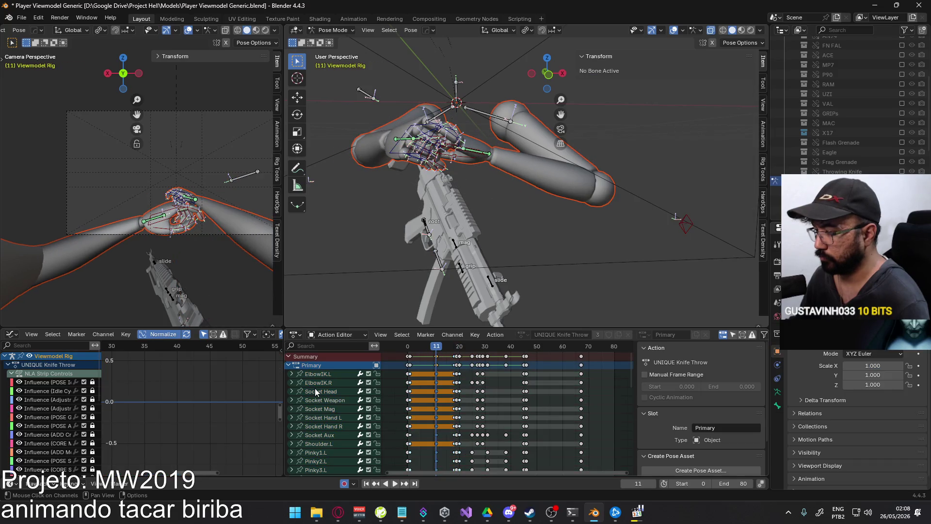
Change the keyframe type of the keys after frame 11
key("bracketright")
right_click(432, 357)
mouse_move(432, 357)
left_click(510, 358)
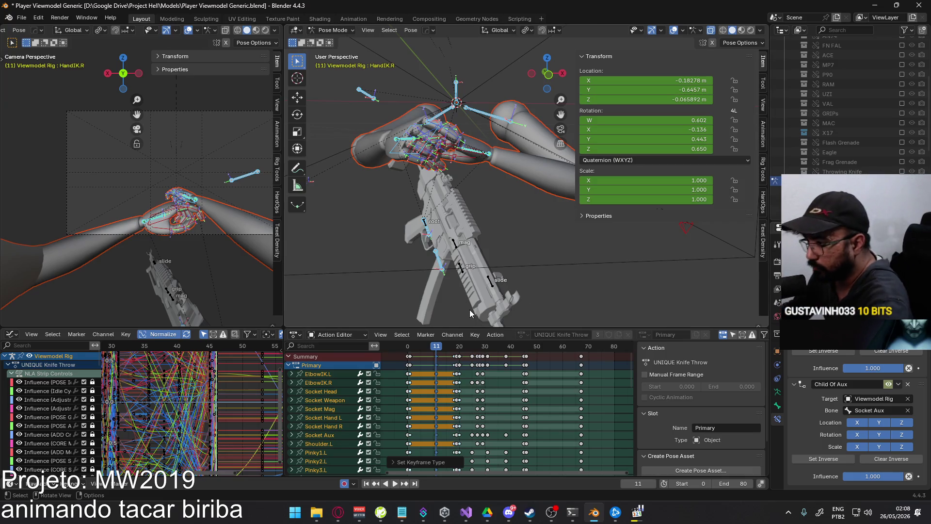
Play the throw from frame 0, key the pose at frame 11, and compare it with frame 18
left_click(409, 346)
key("space")
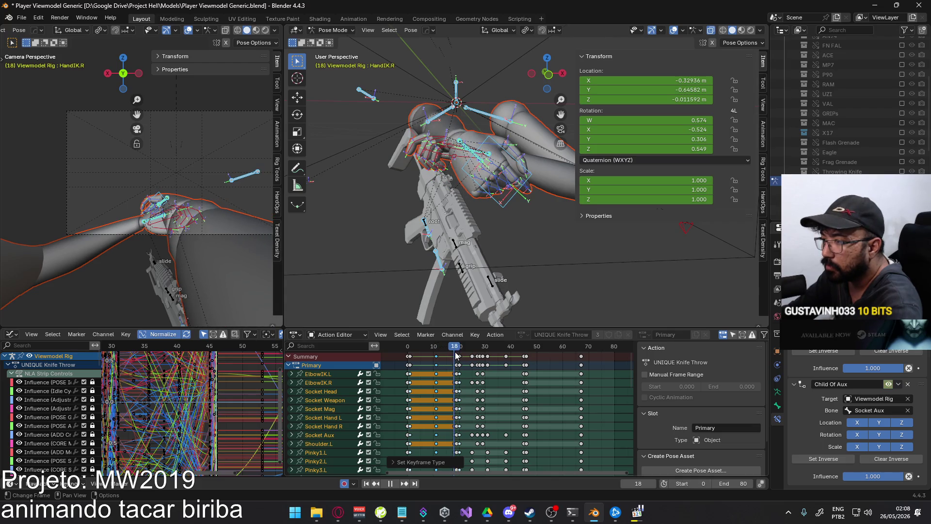
left_click_drag(456, 356, 437, 357)
key("Escape")
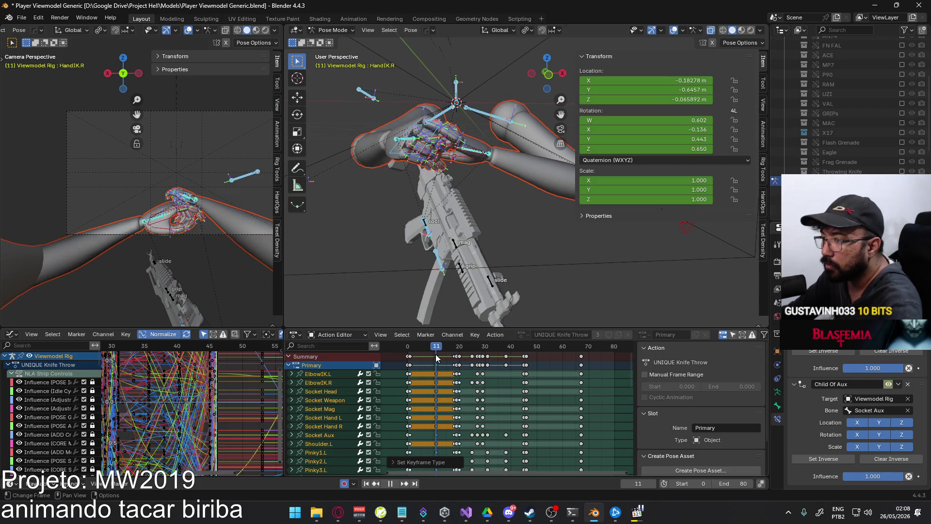
key("i")
key("Up")
mouse_move(458, 347)
left_mouse_down()
mouse_move(412, 355)
mouse_move(436, 355)
left_mouse_up()
Replay from frame 11 and select the keys around frame 11
left_click(461, 356)
key("space")
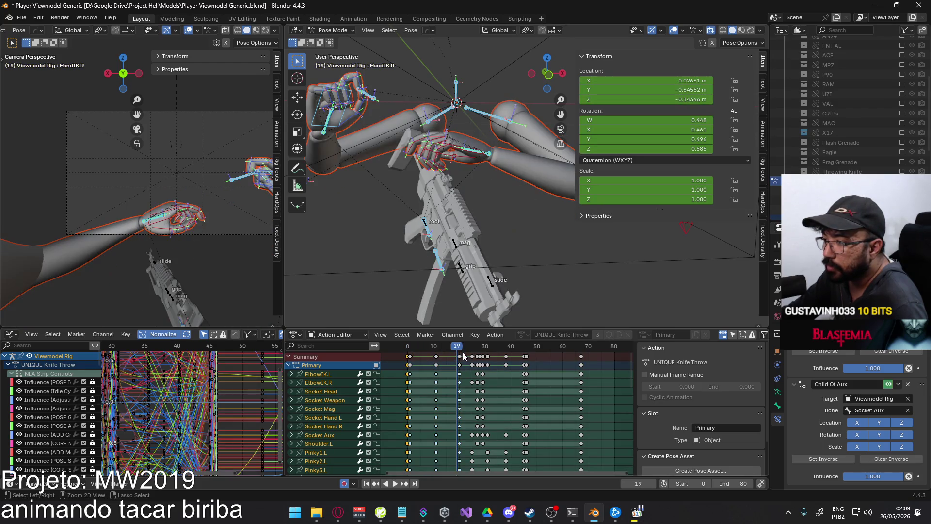
left_click_drag(438, 353, 435, 352)
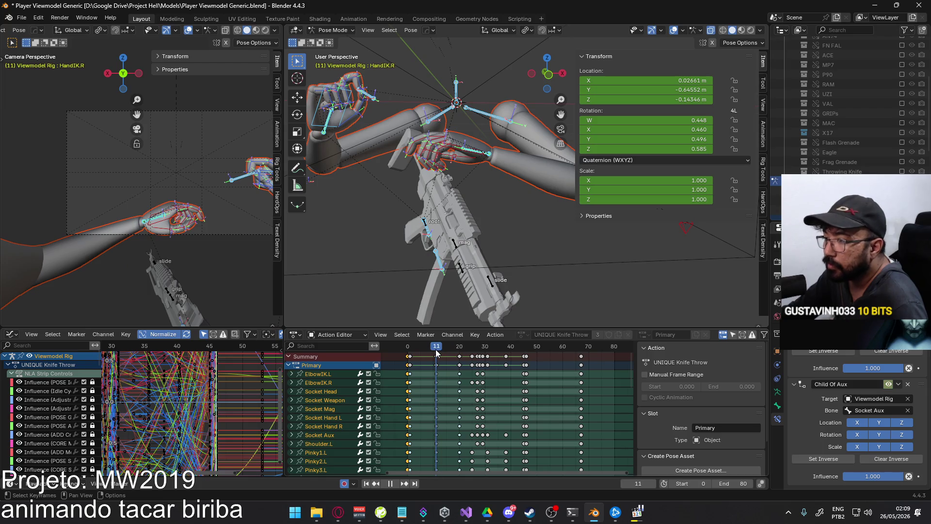
left_click(438, 354)
left_click_drag(438, 355, 437, 356)
left_click(437, 357)
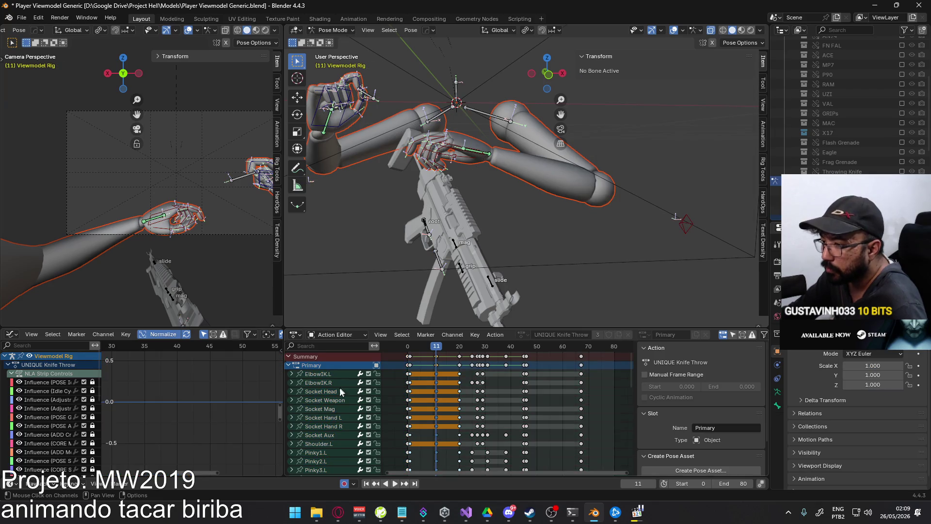
scroll(475, 418, "down", 10)
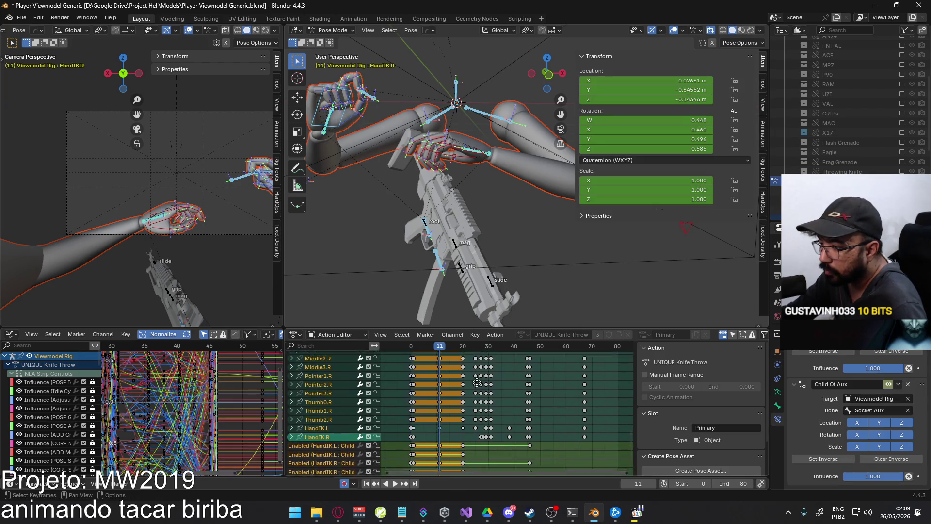
Paste the copied keys at frame 18
left_click(456, 348)
key("space")
key("ctrl+v")
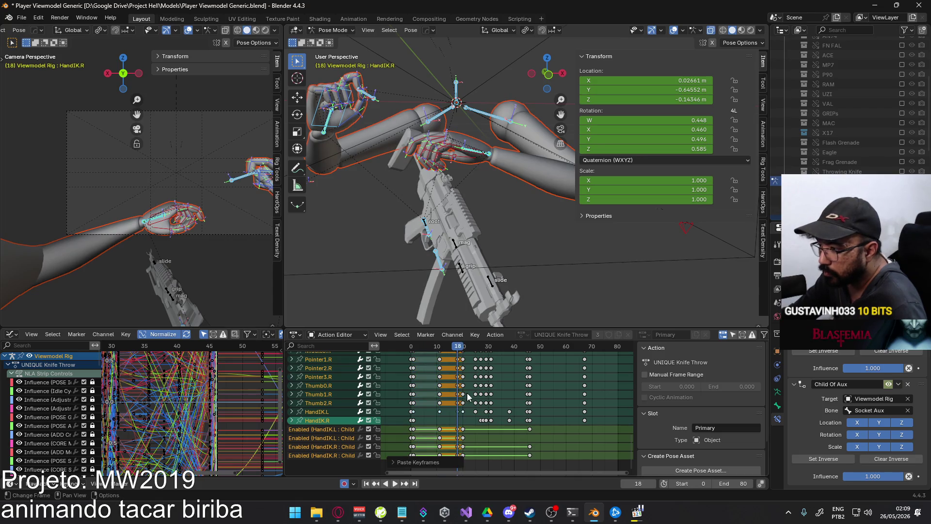
scroll(419, 411, "up", 10)
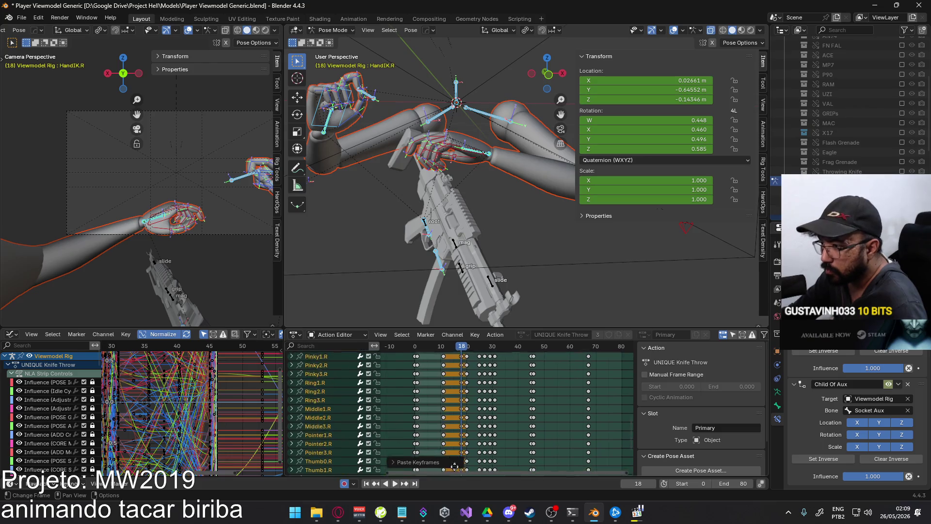
scroll(415, 398, "left", 2, "ctrl")
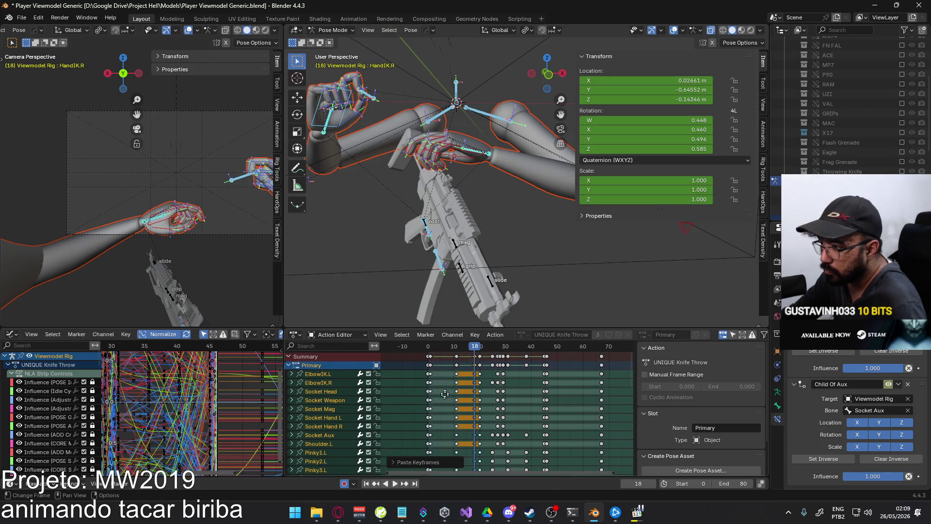
Paste the frame-0 pose keys at frame 19
left_click(428, 346)
left_click(531, 355)
left_click(478, 347)
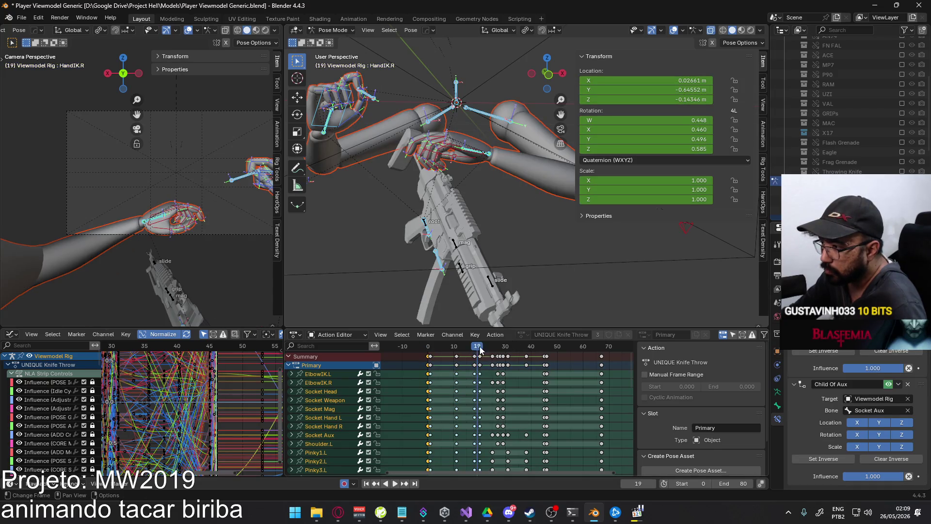
key("ctrl+v")
left_click(475, 346)
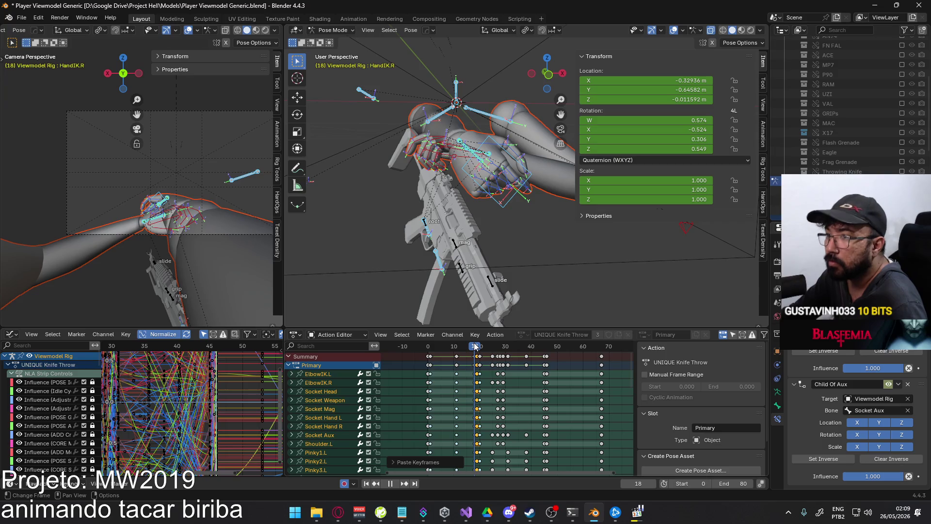
scroll(485, 412, "down", 10)
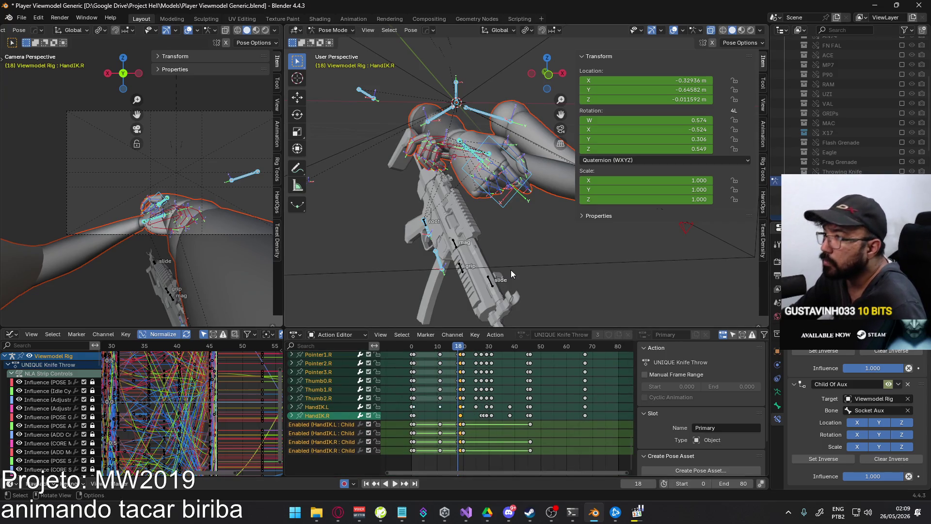
Select the right hand IK control and review its pose across frames 18 and 19
left_click(467, 178)
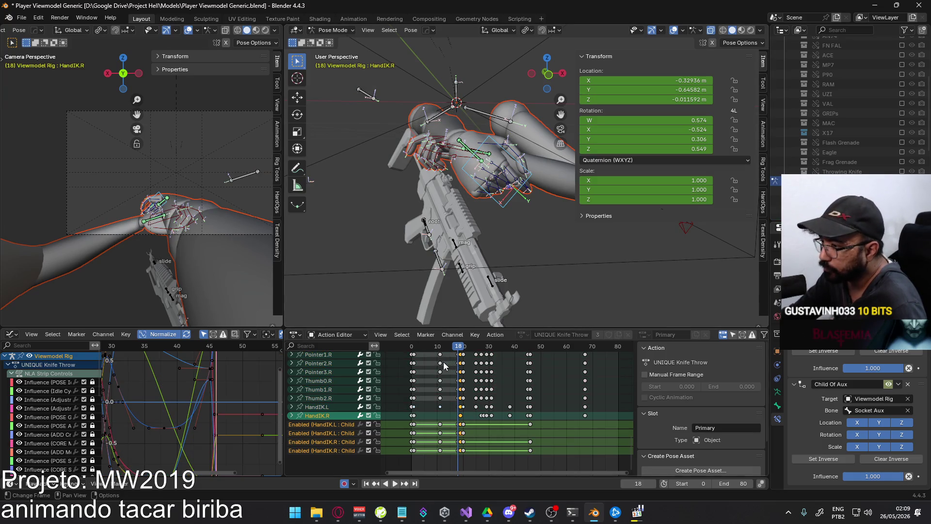
left_click_drag(460, 350, 463, 351)
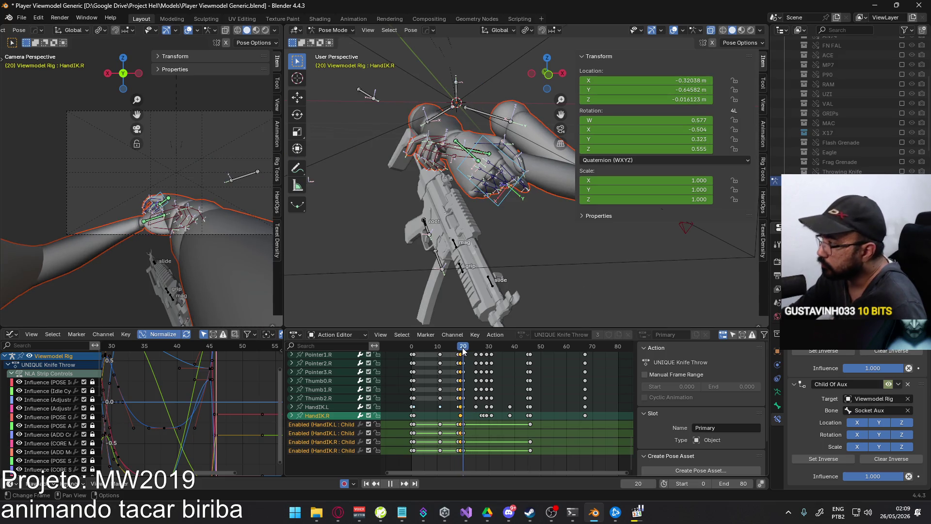
left_click_drag(463, 349, 458, 350)
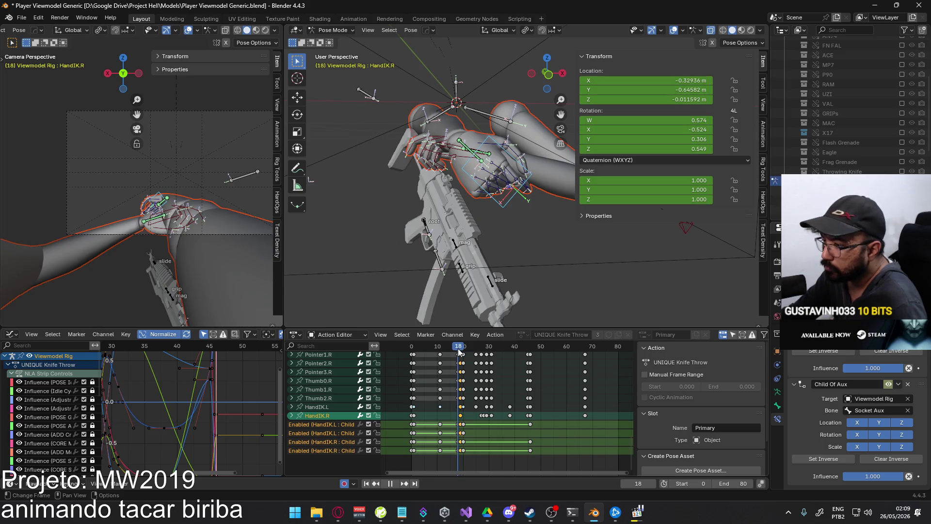
mouse_move(459, 350)
left_mouse_down()
mouse_move(414, 353)
mouse_move(460, 355)
left_mouse_up()
key("shift+Left")
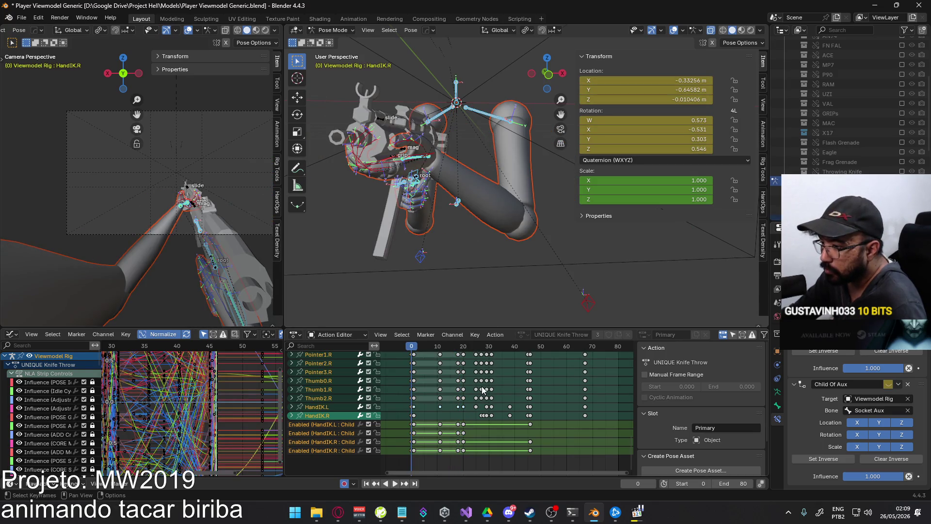
scroll(510, 454, "up", 10)
key("Up")
key("Up")
key("Up")
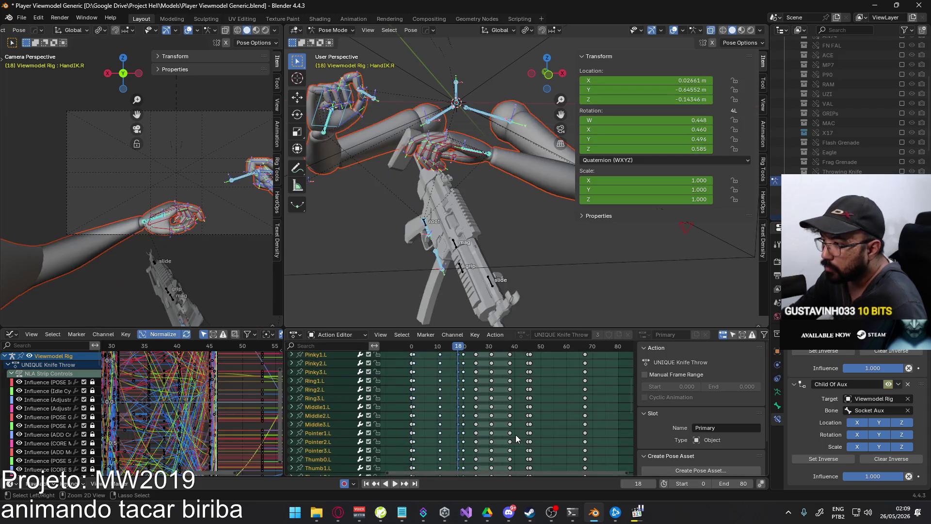
scroll(502, 392, "down", 10)
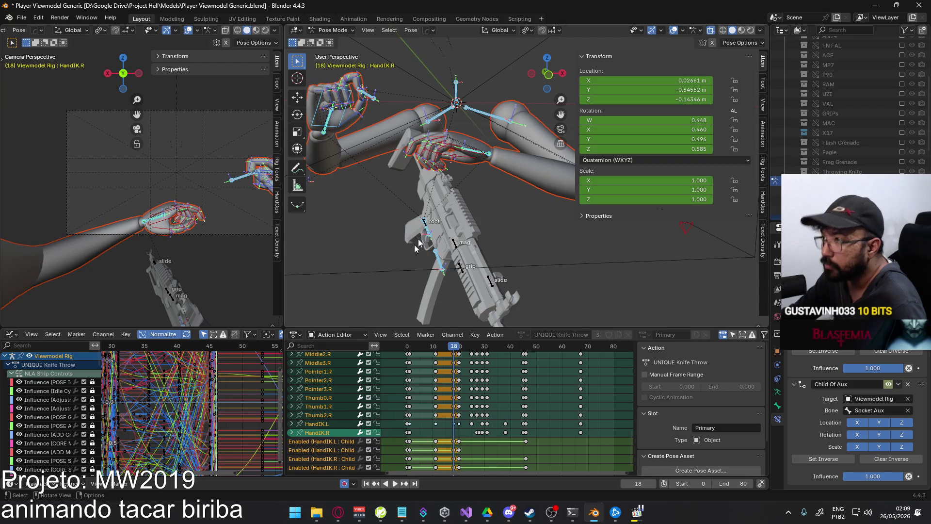
Key HandIK.R's Location & Rotation at frames 18 and 20
left_click(334, 131)
key("i")
left_click_drag(463, 348, 435, 347)
key("i")
key("i")
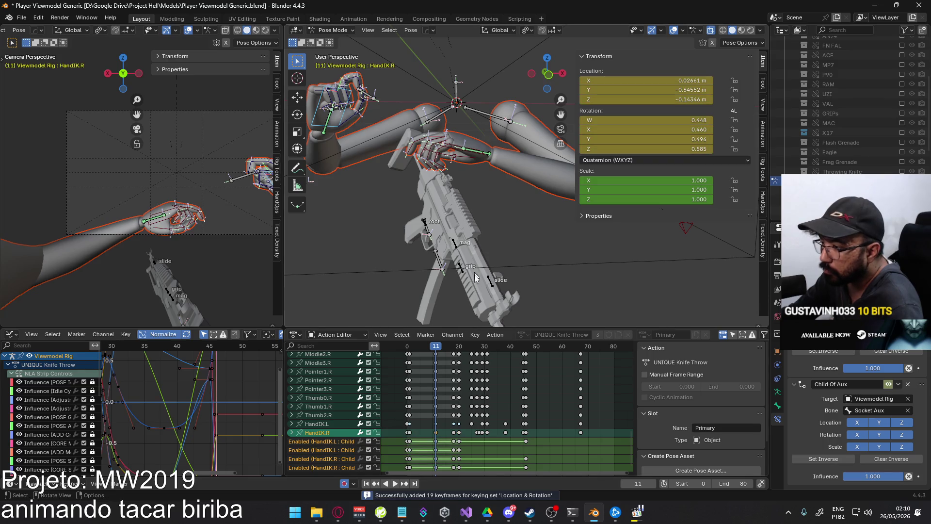
Select the keys from frame 0 to 18 and bring up their Keyframe Type choices
scroll(443, 398, "up", 10)
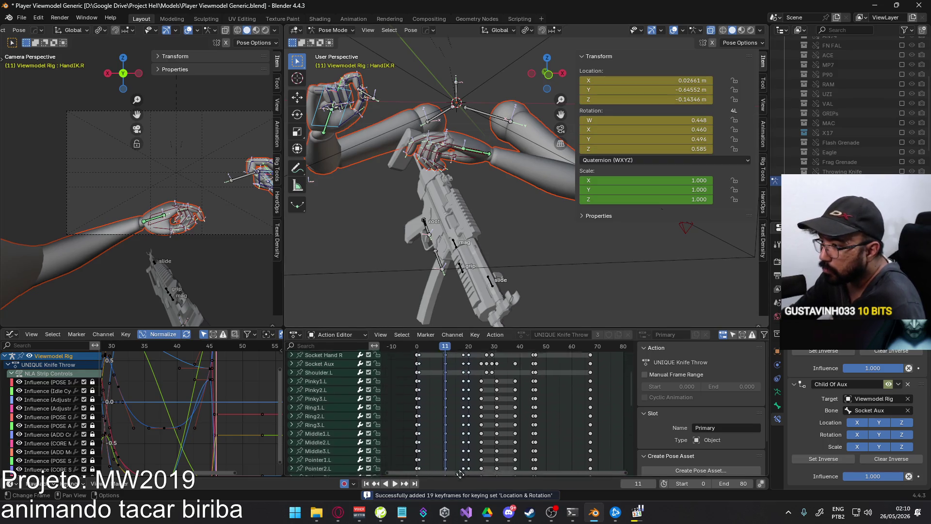
left_click(453, 357)
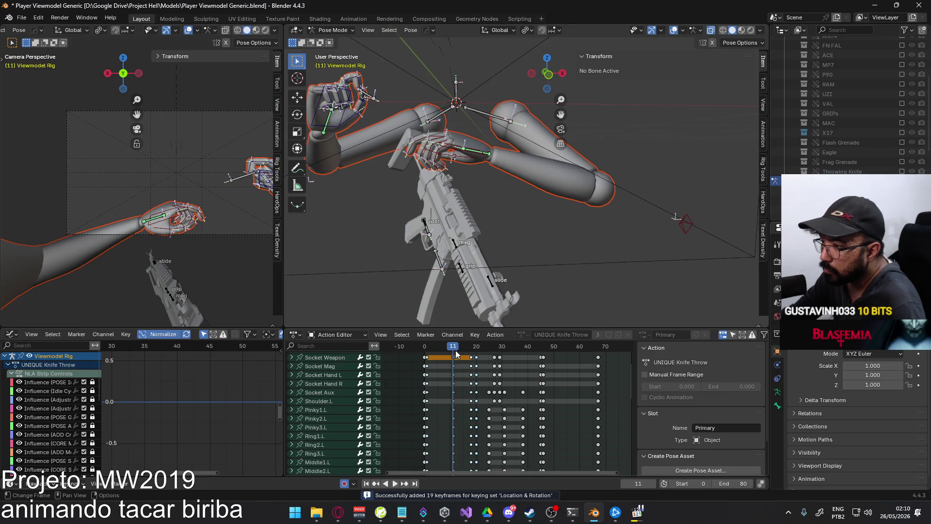
scroll(455, 350, "up", 4)
middle_click_drag(455, 350, 471, 347)
key("bracketleft")
right_click(473, 367)
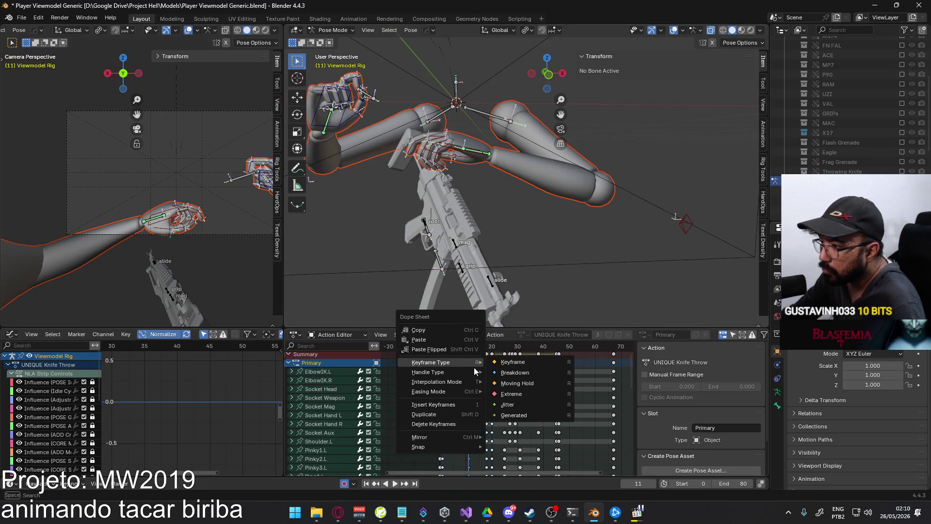
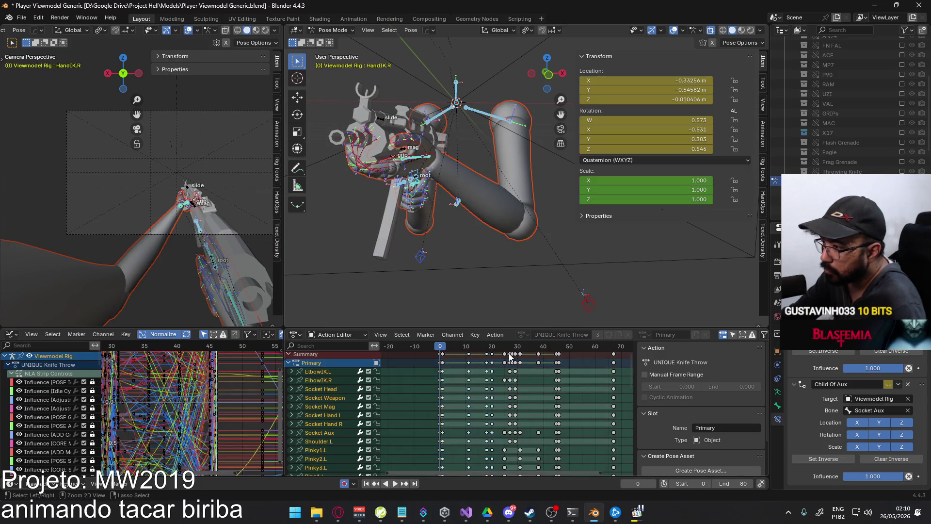
Play and scrub through the knife throw around frames 18-19 to check the pose
left_click(490, 347)
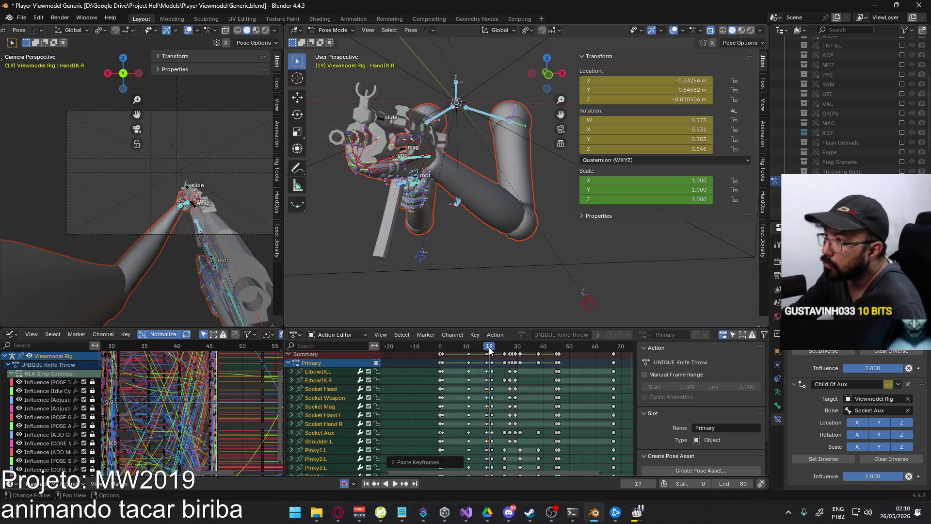
left_click(488, 348)
key("space")
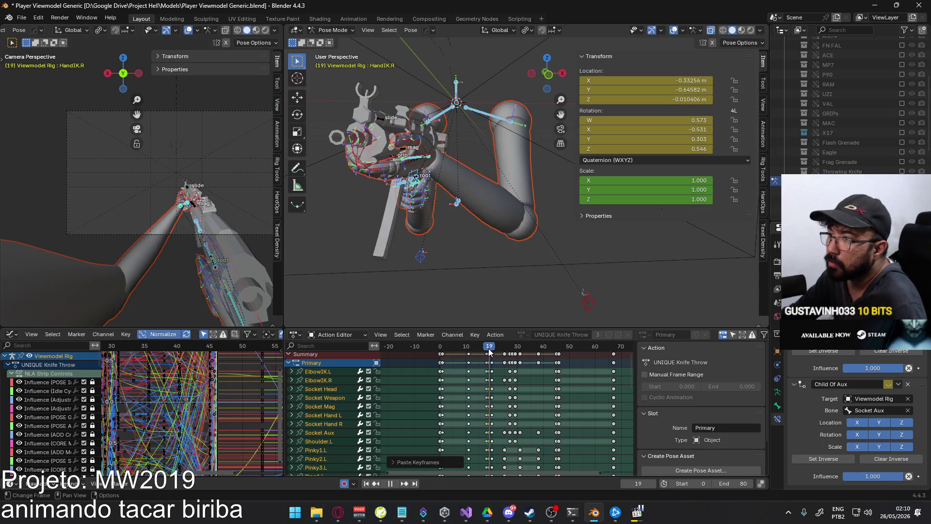
mouse_move(491, 351)
left_mouse_down()
mouse_move(469, 354)
mouse_move(499, 353)
mouse_move(470, 362)
left_mouse_up()
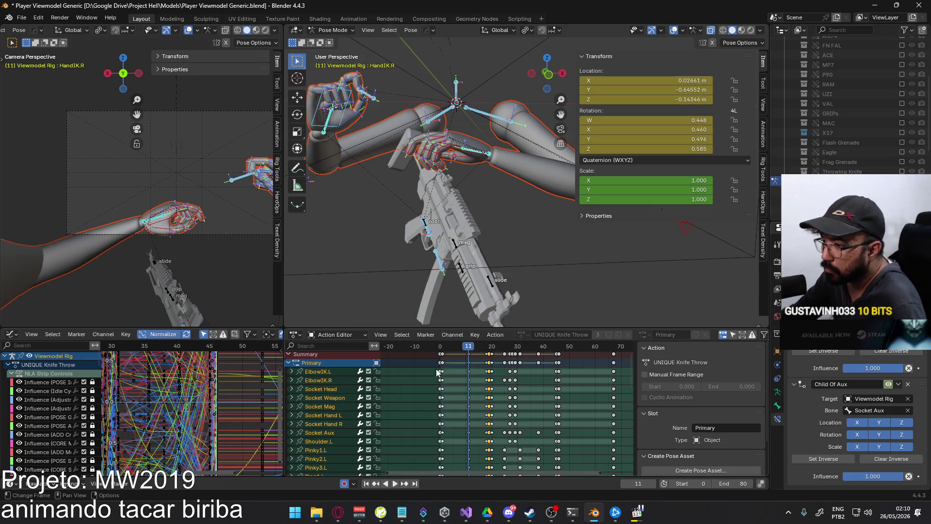
scroll(421, 383, "down", 10)
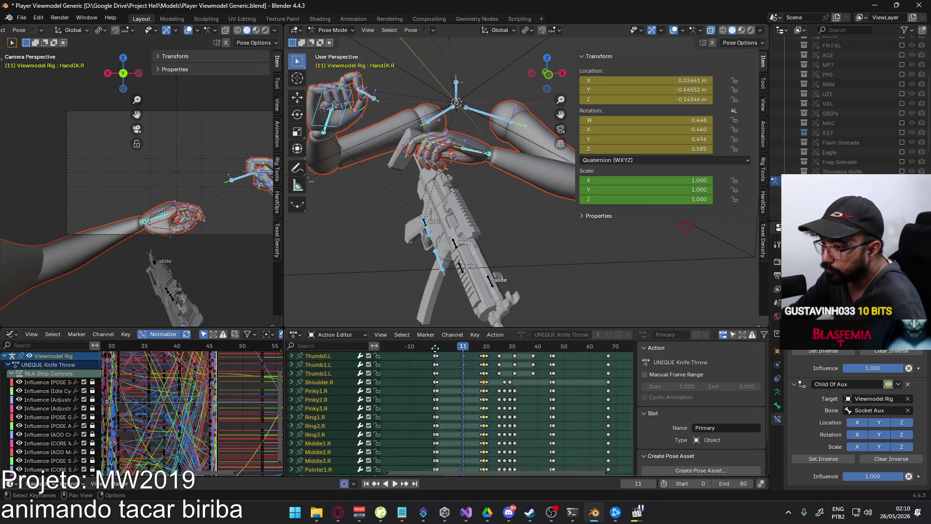
scroll(453, 402, "up", 10)
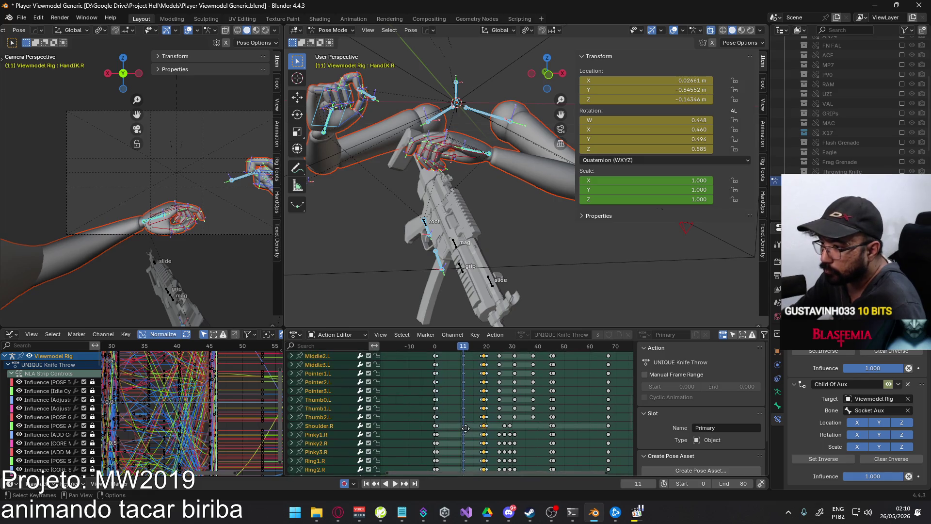
scroll(448, 400, "up", 3)
scroll(492, 383, "up", 2)
Expand Socket Aux, select all its Y Location keys, and frame every curve in the graph
left_click(437, 381)
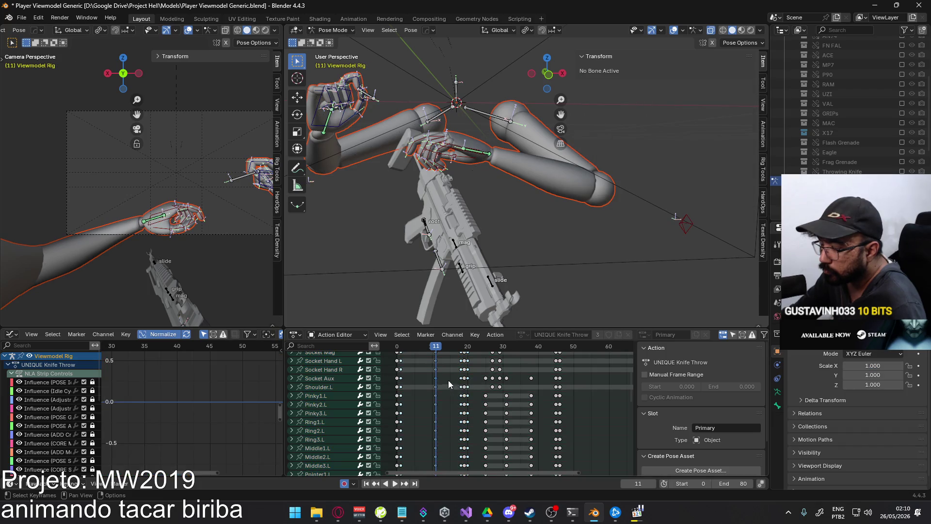
left_click(294, 387)
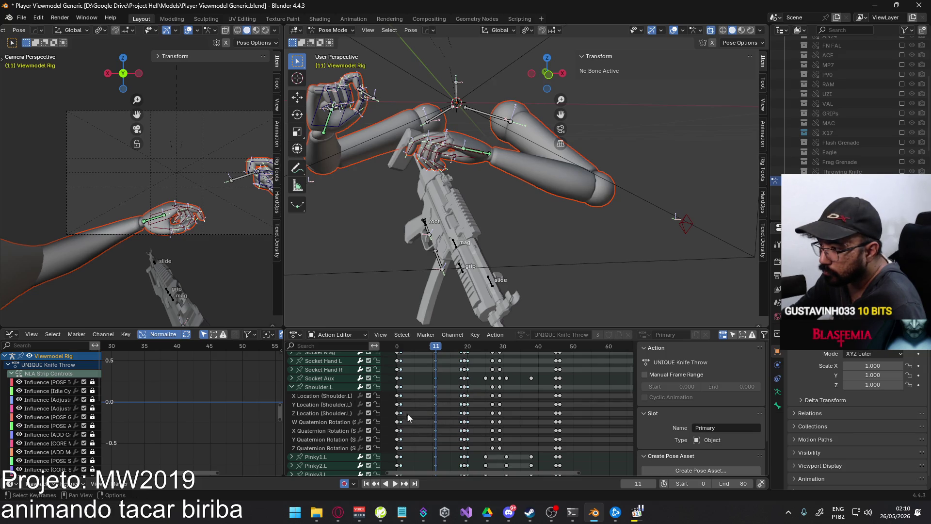
left_click(291, 386)
left_click(292, 378)
left_click(322, 396)
double_click(322, 397)
left_click(328, 383)
key("Home")
scroll(238, 394, "up", 3)
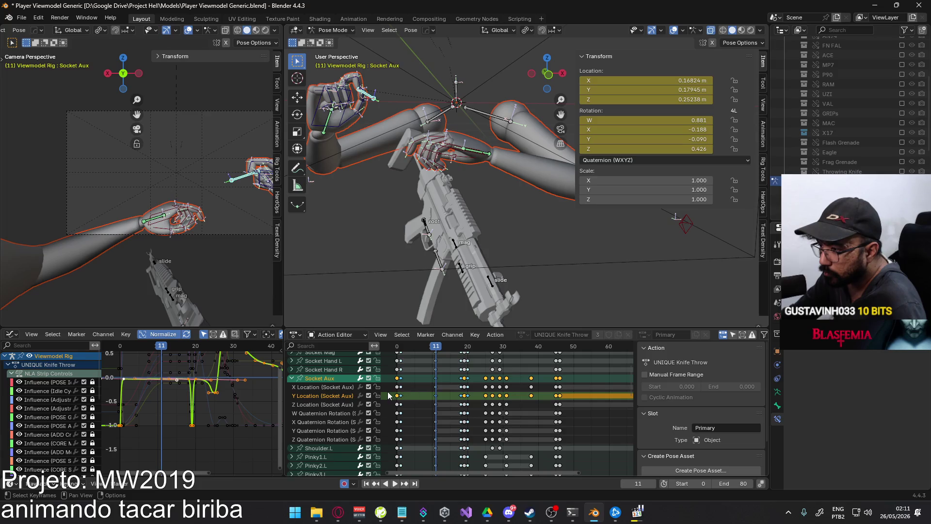
Change the handle type of the first Socket Aux Y Location keys
left_click_drag(475, 393, 395, 406)
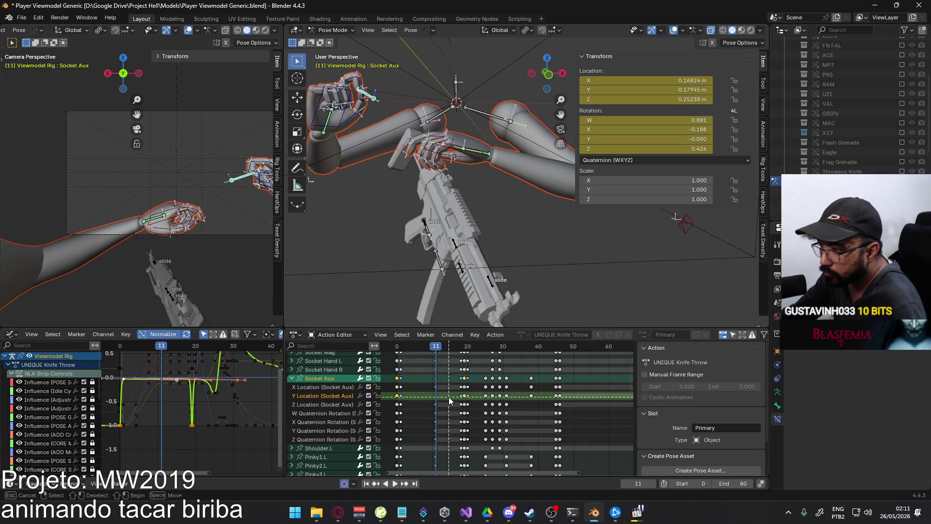
key("v")
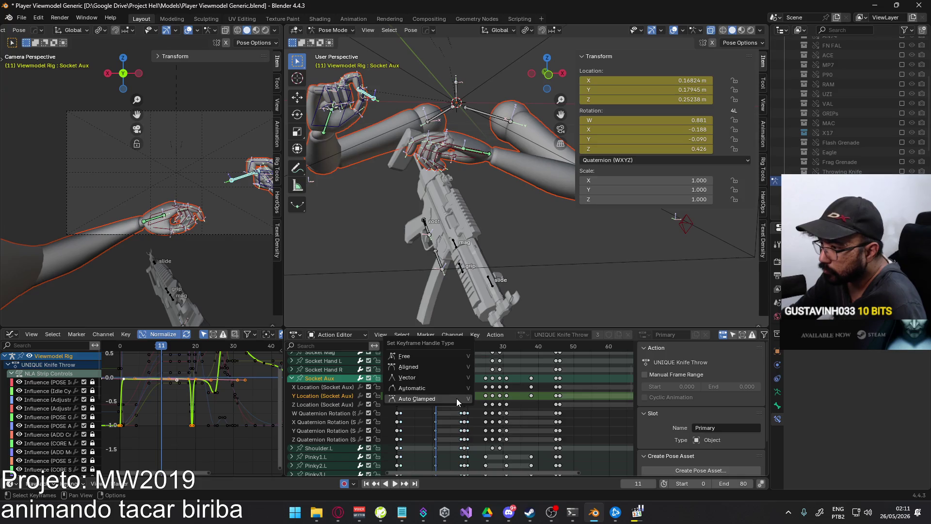
left_click(456, 398)
Play and scrub the throw around frames 8-11 to review the motion
left_click_drag(434, 348, 561, 346)
key("space")
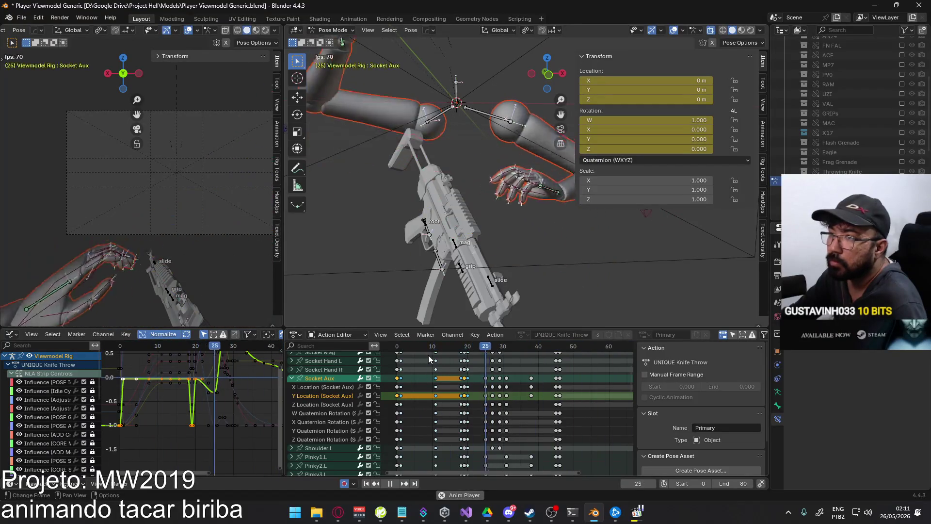
key("space")
left_click(426, 348)
mouse_move(427, 347)
left_mouse_down()
mouse_move(463, 350)
mouse_move(437, 351)
left_mouse_up()
scroll(446, 358, "up", 5)
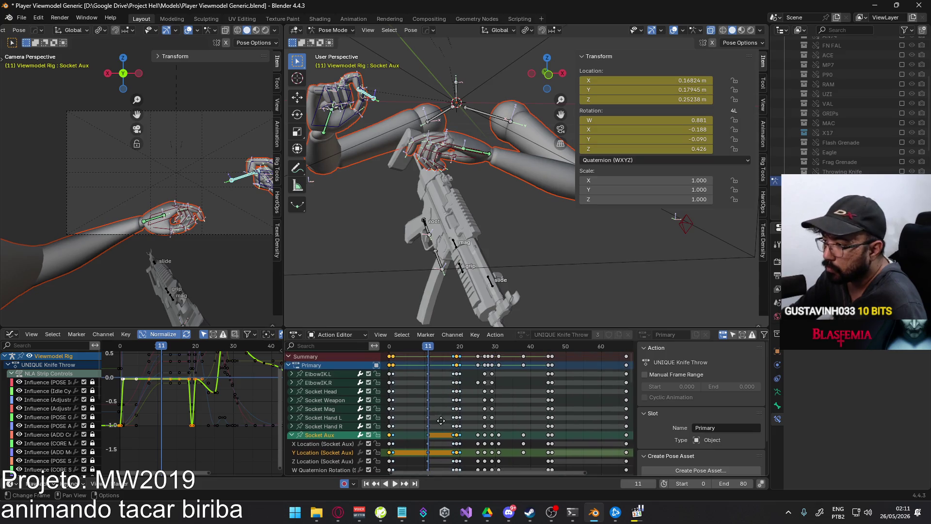
left_click_drag(429, 352, 394, 356)
key("space")
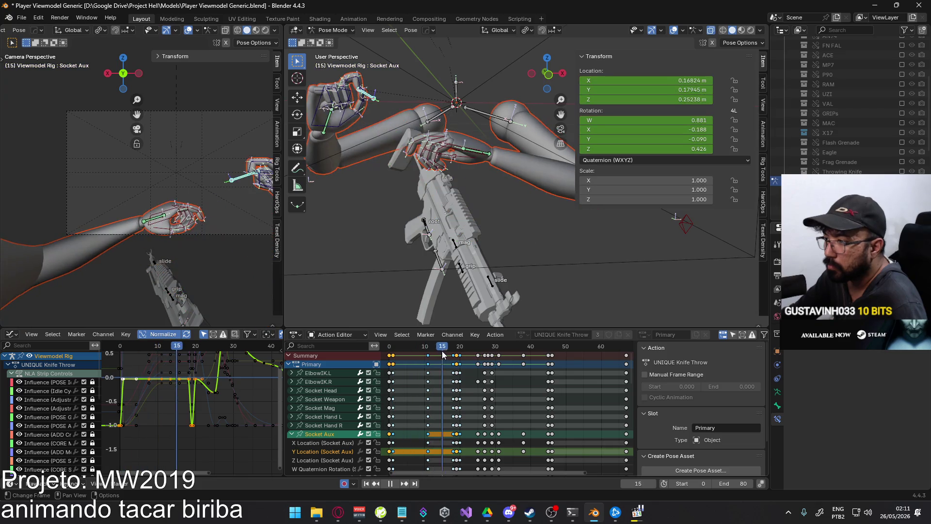
Delete the keyframes at frame 10 and replay the action from the start
left_click(427, 355)
key("Delete")
mouse_move(443, 347)
left_mouse_down()
mouse_move(393, 349)
mouse_move(460, 345)
mouse_move(390, 350)
mouse_move(453, 346)
left_mouse_up()
key("space")
Shift all keys from frame 10 onward about ten frames later
key("g")
left_click(525, 383)
key("Home")
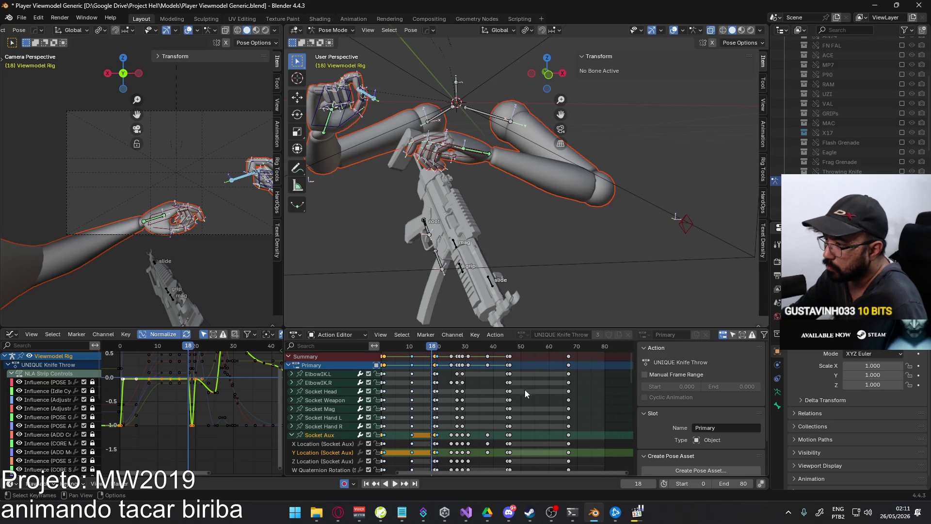
left_click_drag(597, 369, 405, 353)
key("g")
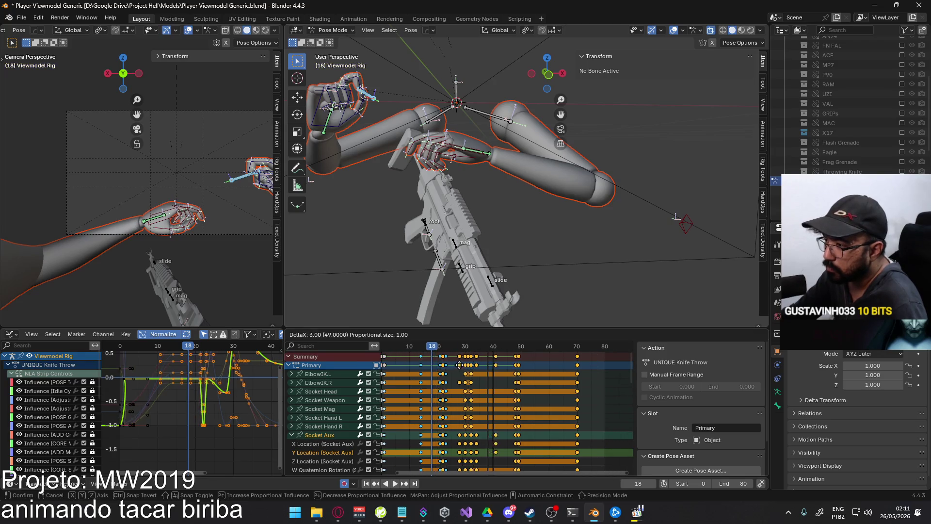
left_click(468, 363)
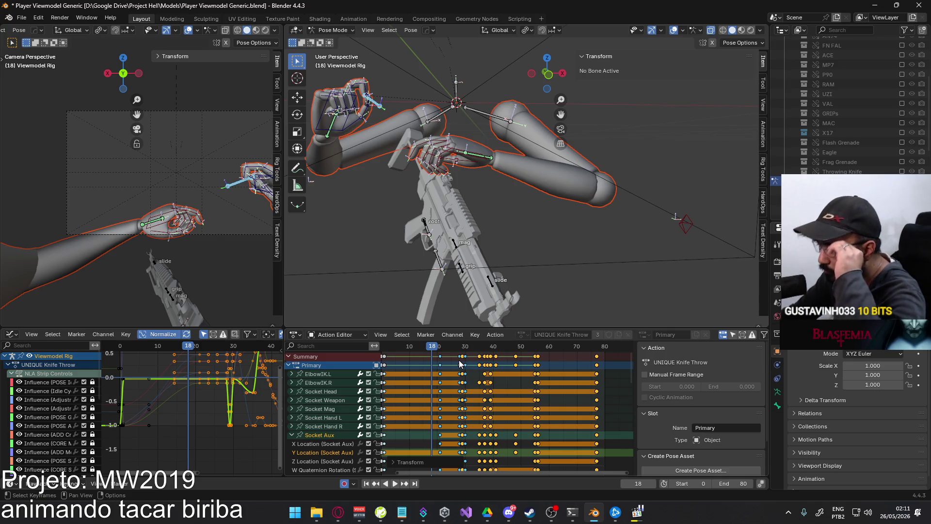
scroll(478, 369, "down", 5, "ctrl")
scroll(456, 364, "up", 1)
key("g")
left_click(462, 361)
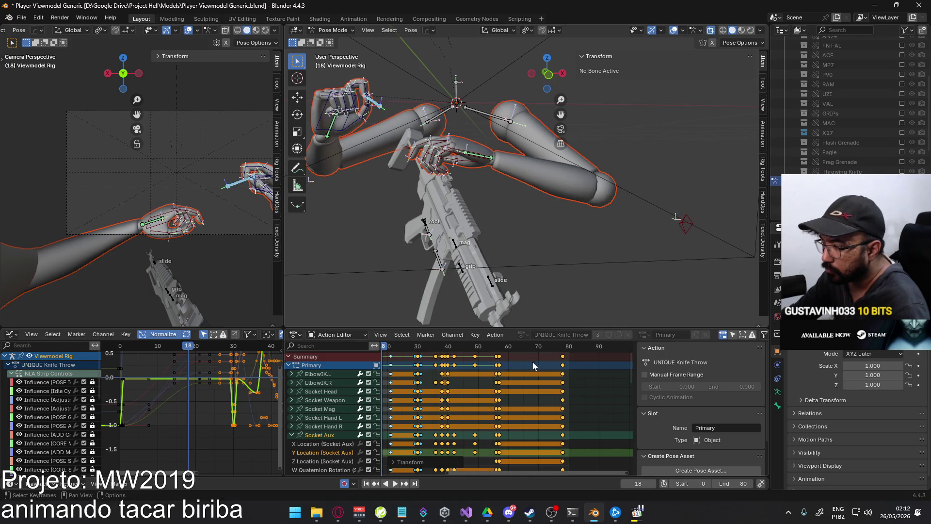
Play back the retimed animation from frame 0 and save the file
left_click(562, 347)
key("space")
left_click_drag(562, 351, 408, 351)
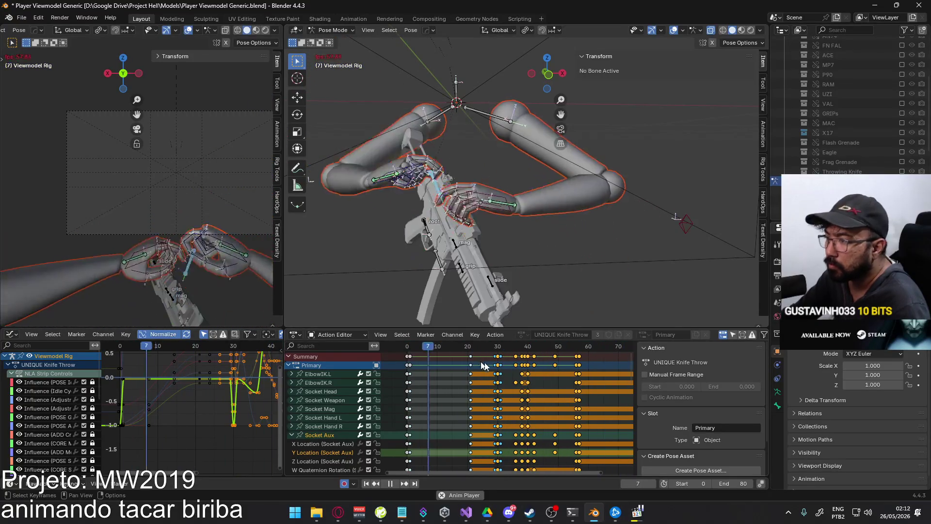
key("Escape")
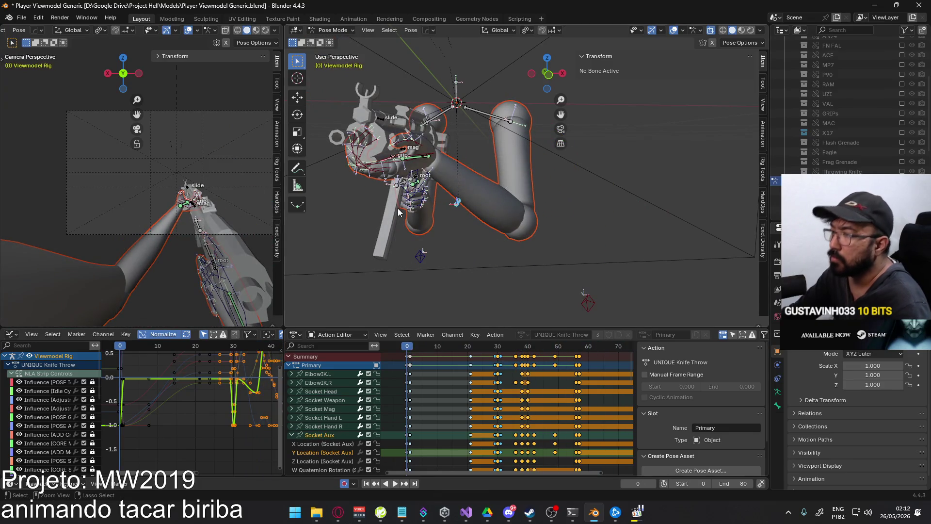
key("ctrl+s")
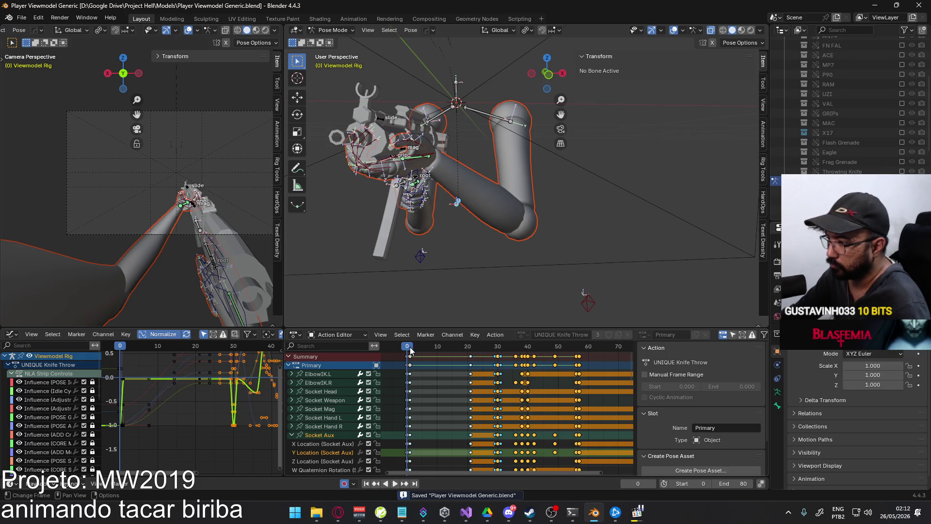
Set the scene end frame to 21 and save Player Viewmodel Generic.blend
key("space")
key("Escape")
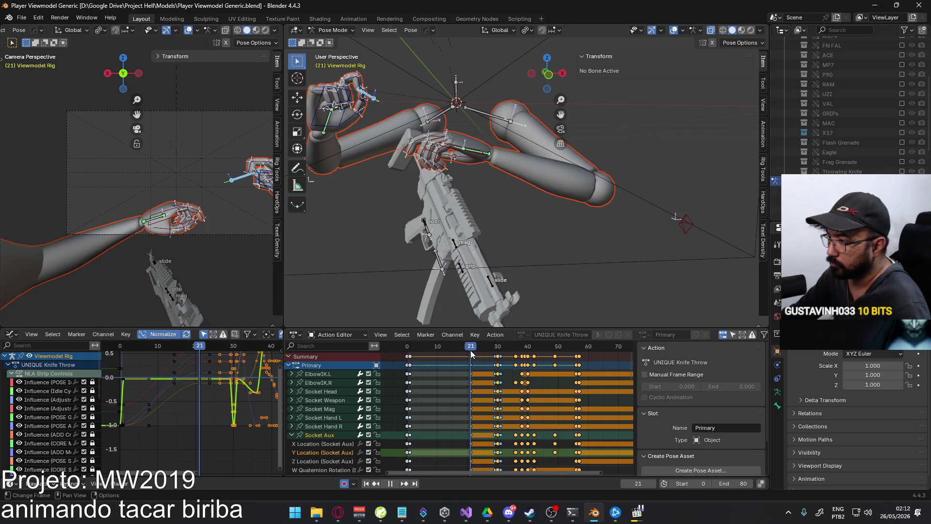
left_click(729, 480)
type("21")
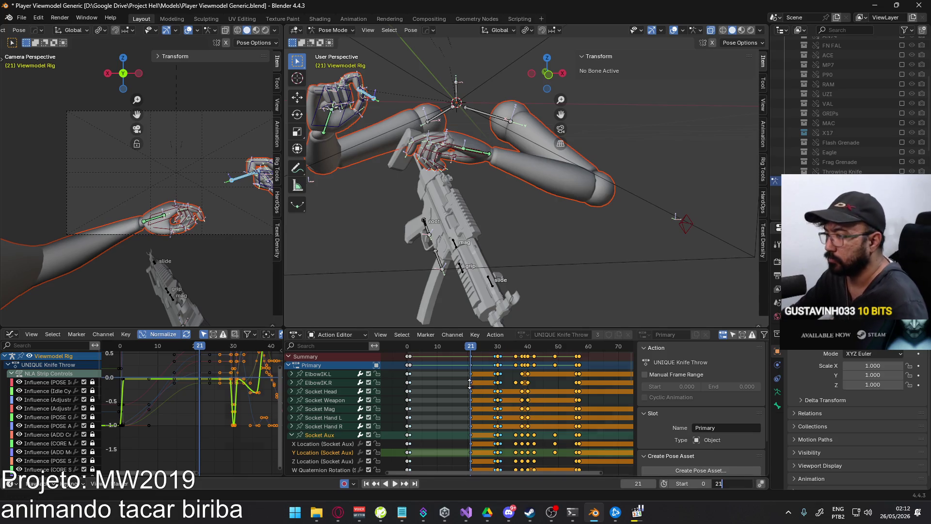
key("Return")
key("ctrl+s")
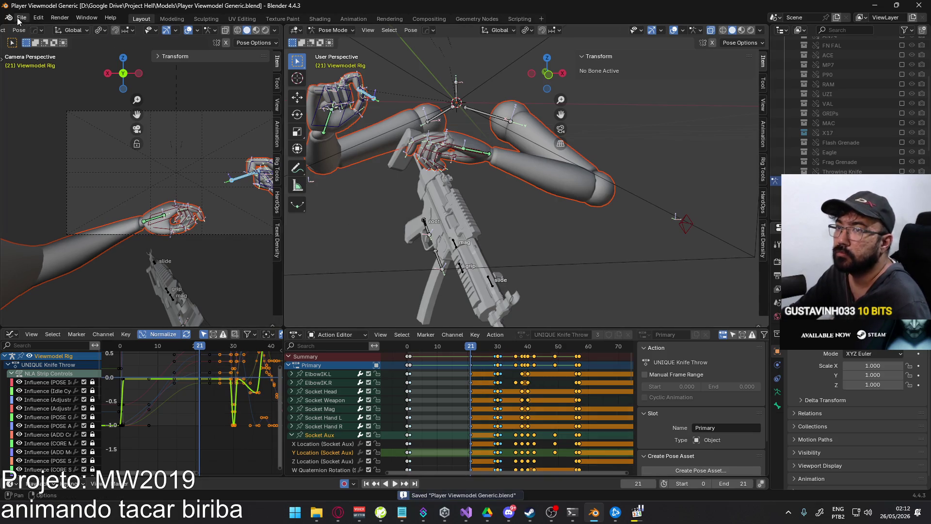
Start an FBX export using the Unity export preset
left_click(21, 18)
mouse_move(59, 165)
left_click(171, 251)
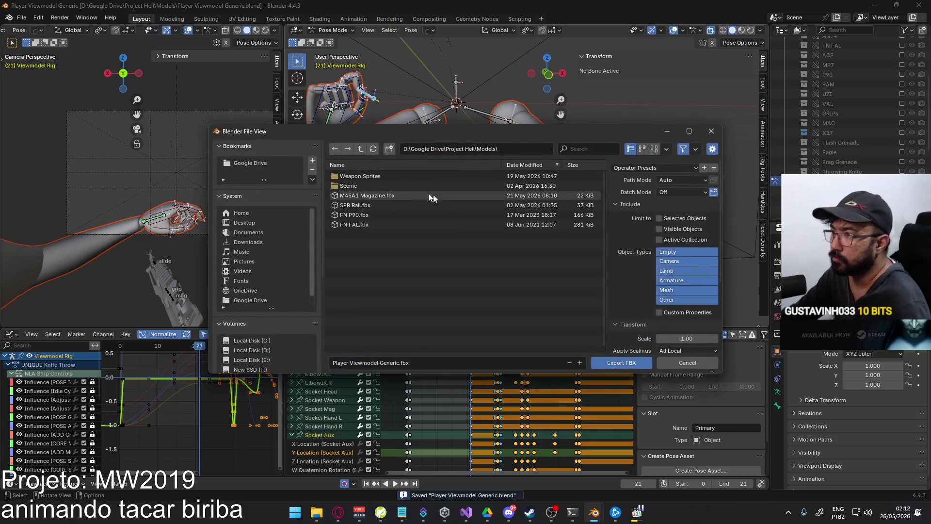
left_click(639, 167)
left_click(638, 190)
Export to the Viewmodel folder as Viewmodel@Primary Throw Prepare Knife Single.fbx
scroll(307, 324, "down", 5)
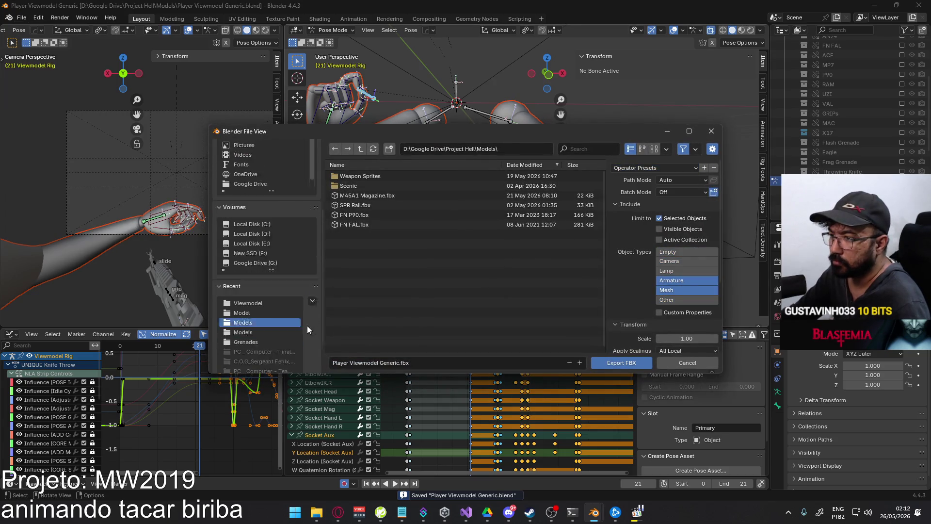
left_click(261, 283)
left_click(437, 176)
left_click(406, 364)
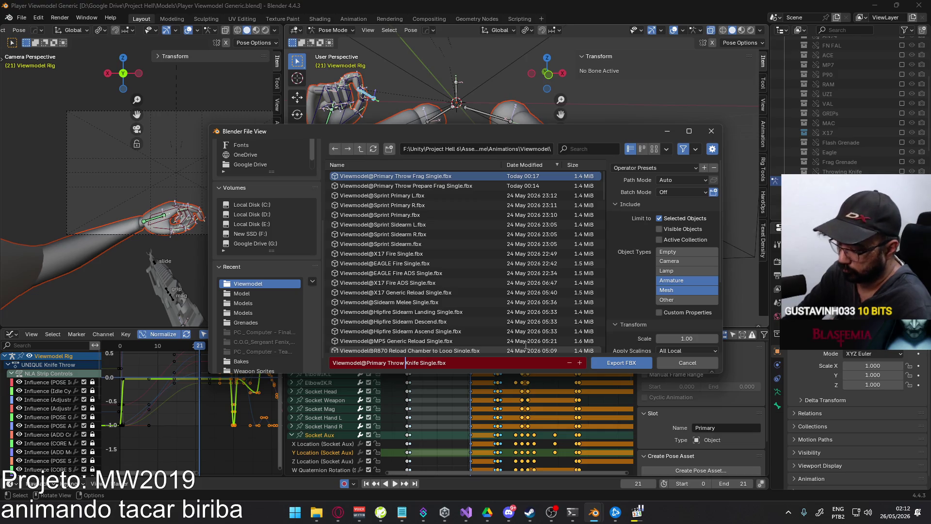
key("Return")
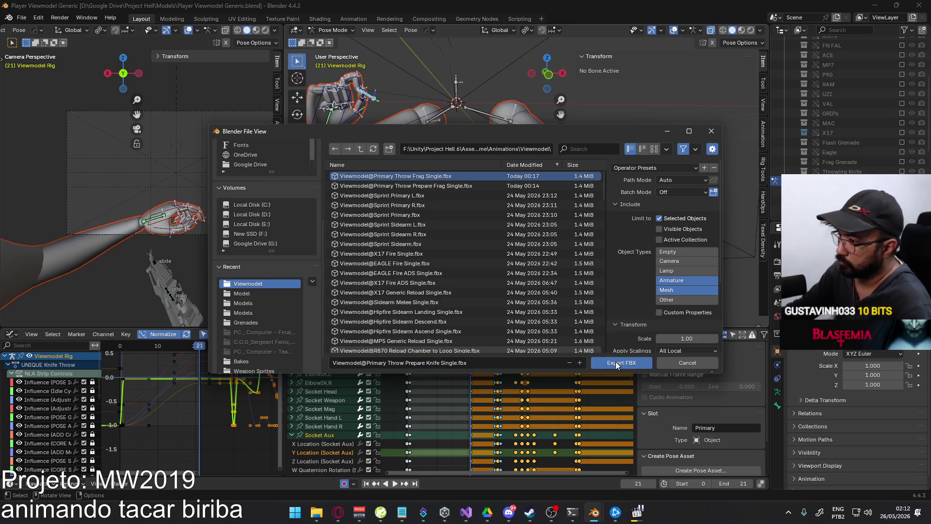
left_click(432, 347)
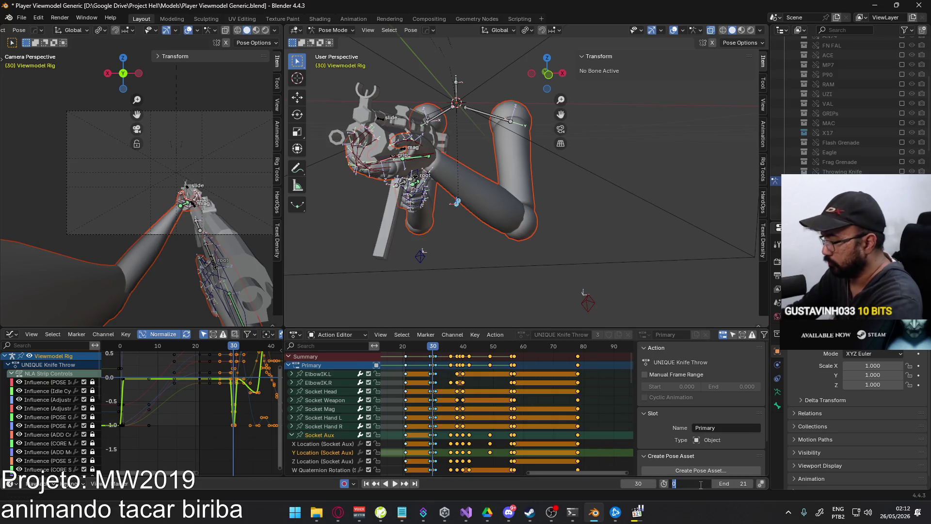
left_click(706, 486)
type("30")
Set the scene range to start at frame 30 and end at 78, then save
key("Return")
middle_click_drag(554, 363, 493, 361)
left_click(523, 346)
left_click(737, 483)
type("78")
key("Return")
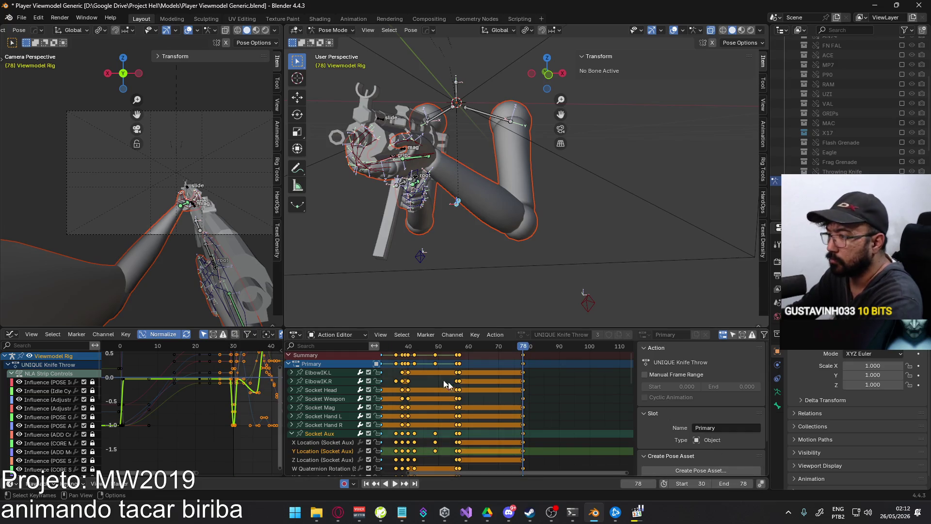
key("Home")
key("ctrl+s")
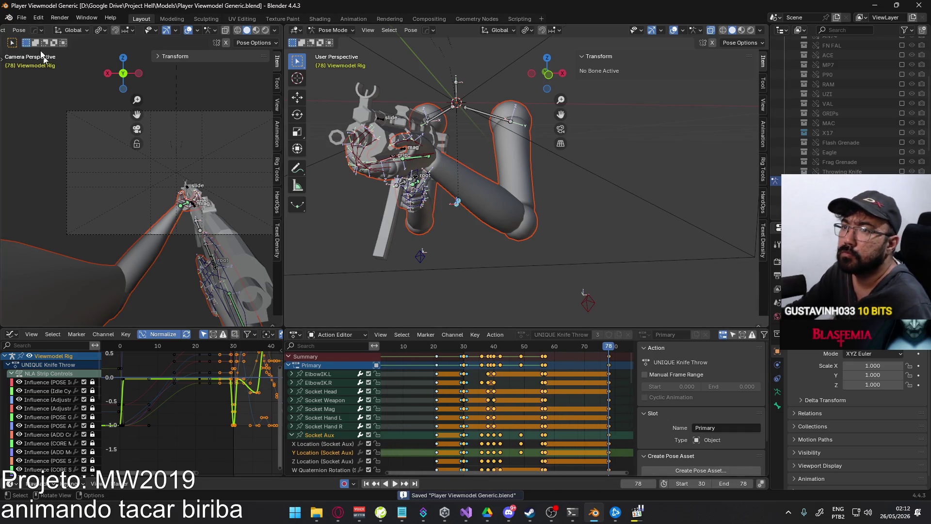
Export the knife throw animation as Viewmodel@Primary Throw Knife Single.fbx
left_click(21, 18)
mouse_move(69, 164)
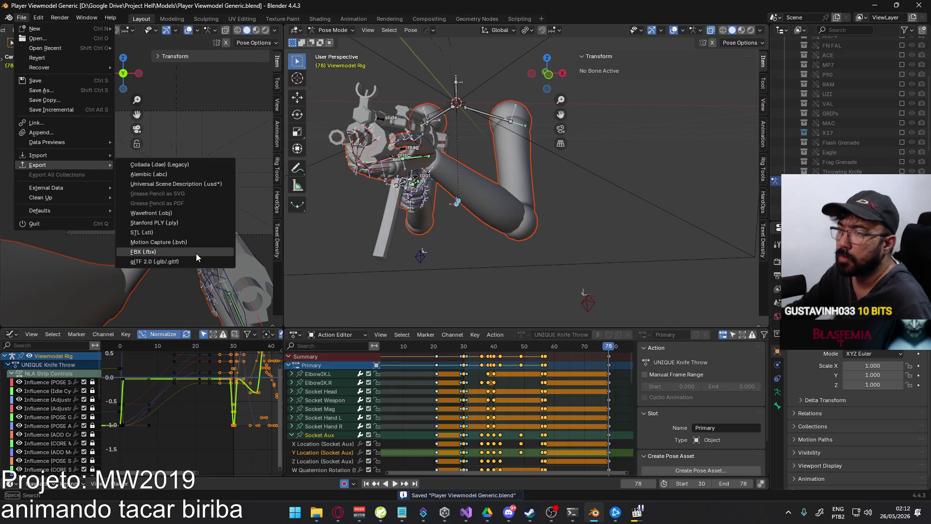
left_click(196, 253)
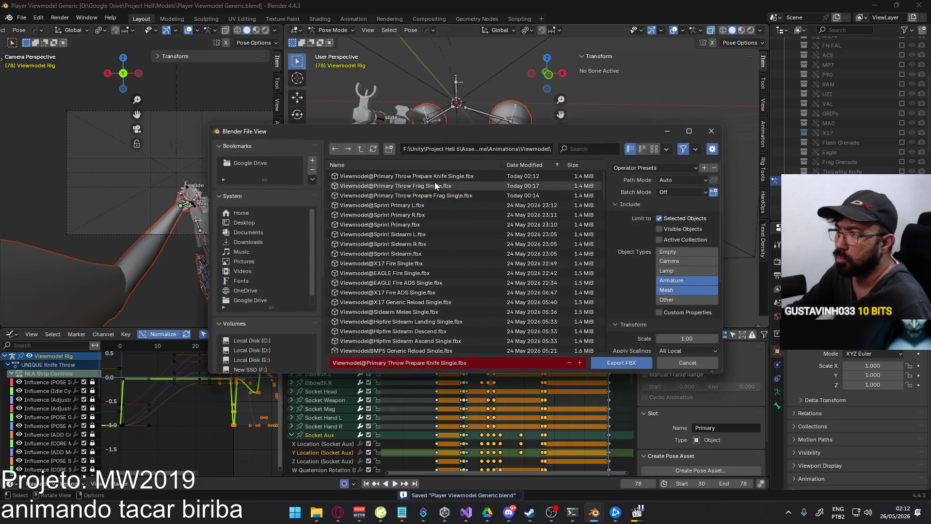
left_click(484, 175)
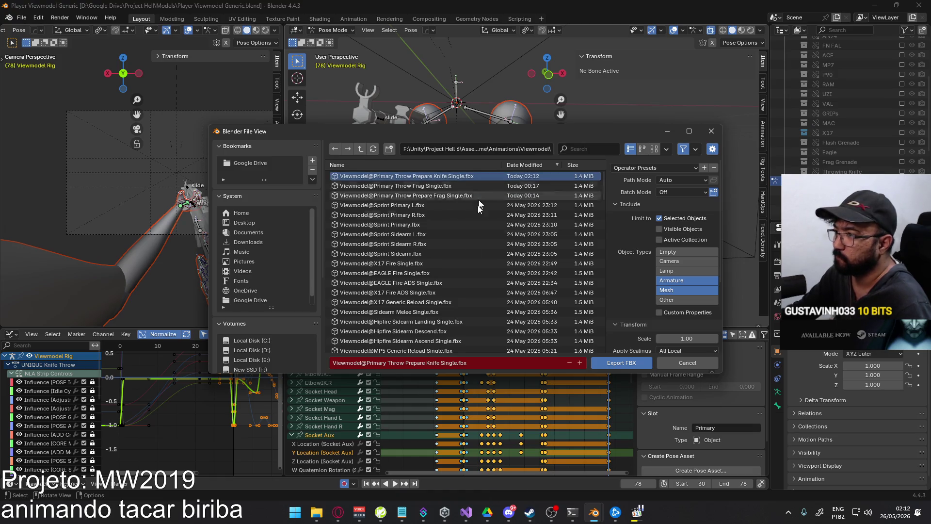
left_click(417, 363)
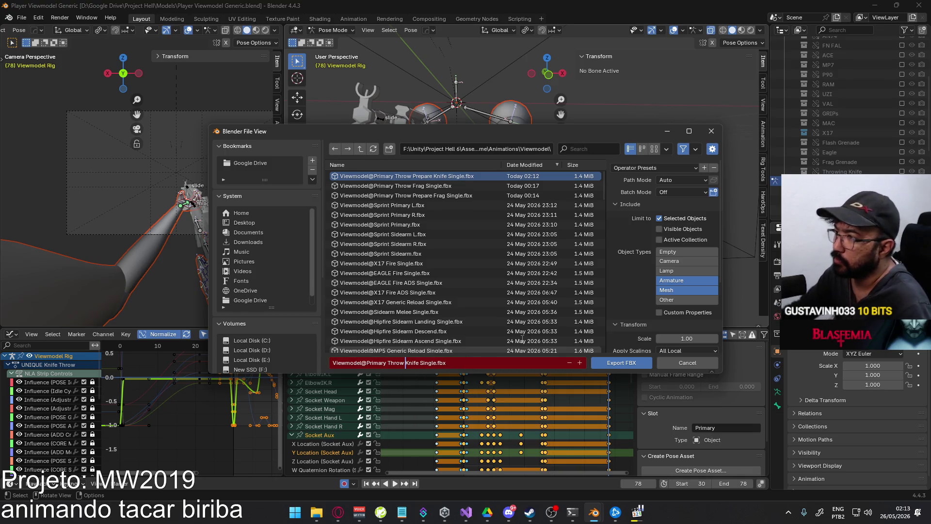
left_click(614, 362)
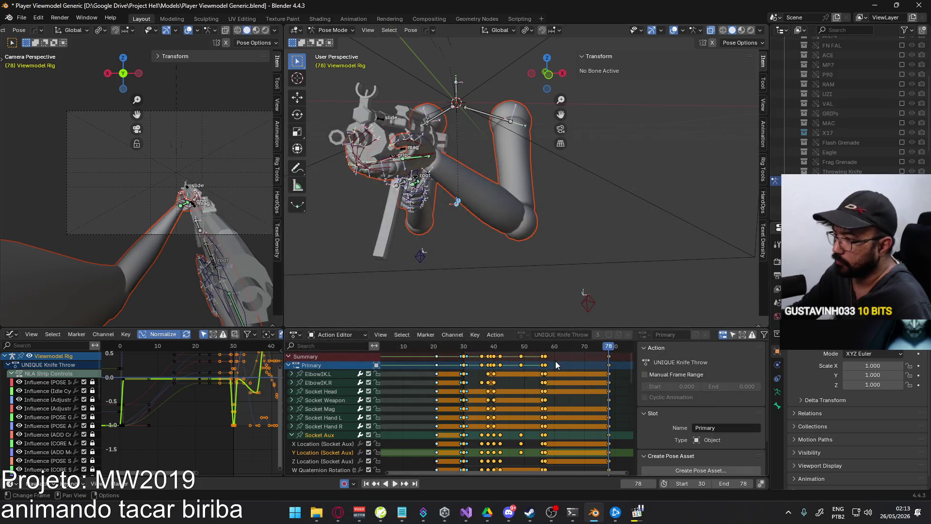
Play the throw, stop at frame 30, save the .blend, and bring up Unity Hub
middle_click_drag(478, 379, 495, 393)
key("space")
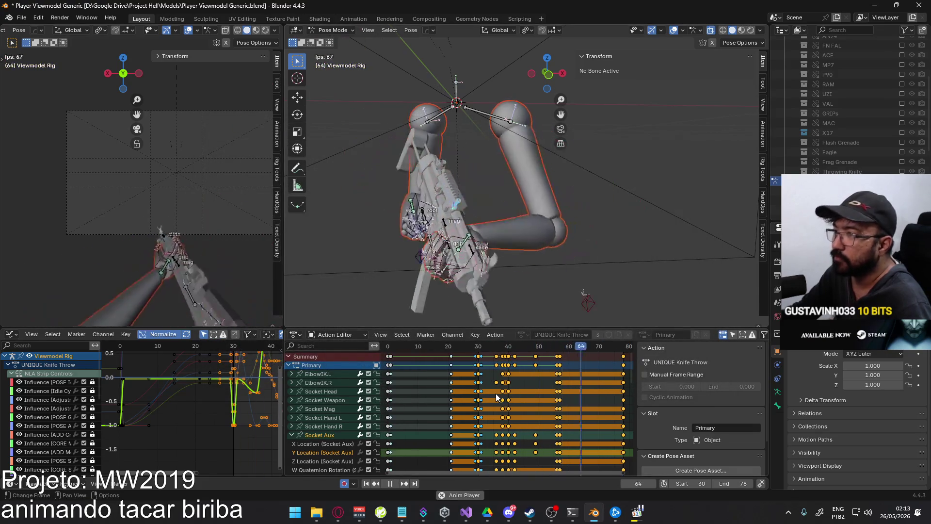
left_click(478, 350)
key("ctrl+s")
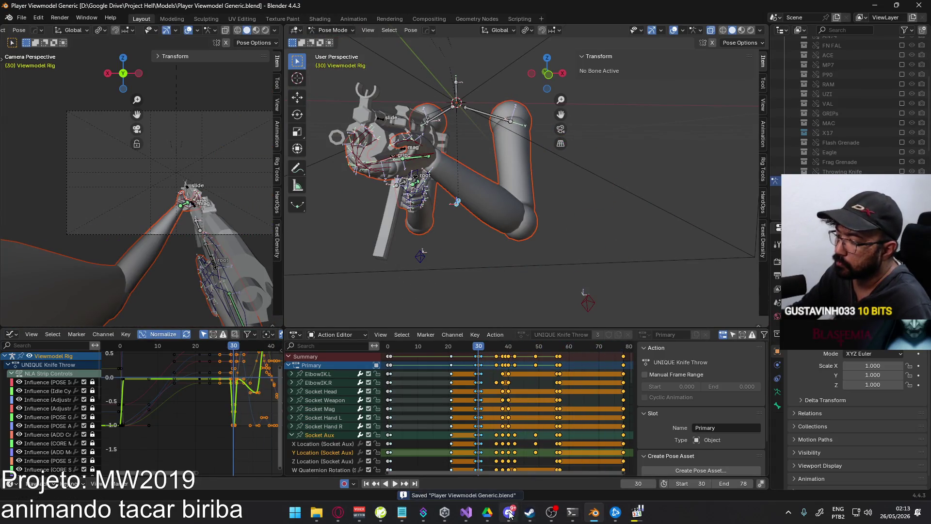
left_click(445, 513)
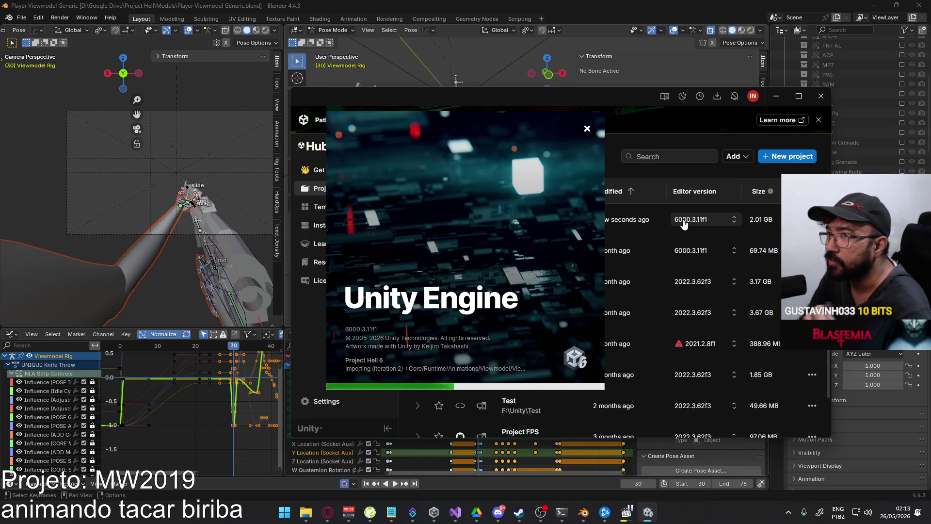
Switch to the Opera browser playing the Captive Modern Warfare OST track
left_click(328, 512)
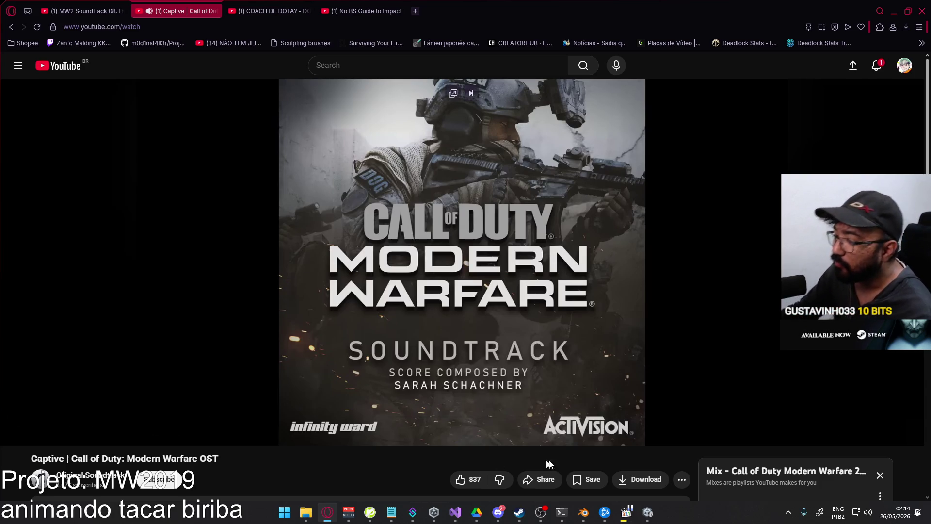
Bring the Unity editor forward and restore its full layout from the Game tab
key("alt+Tab")
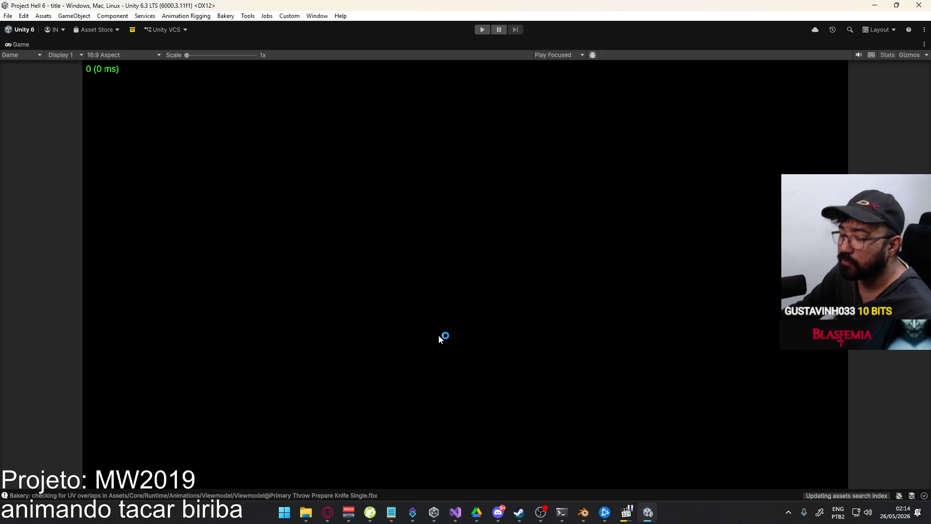
right_click(408, 45)
left_click(450, 78)
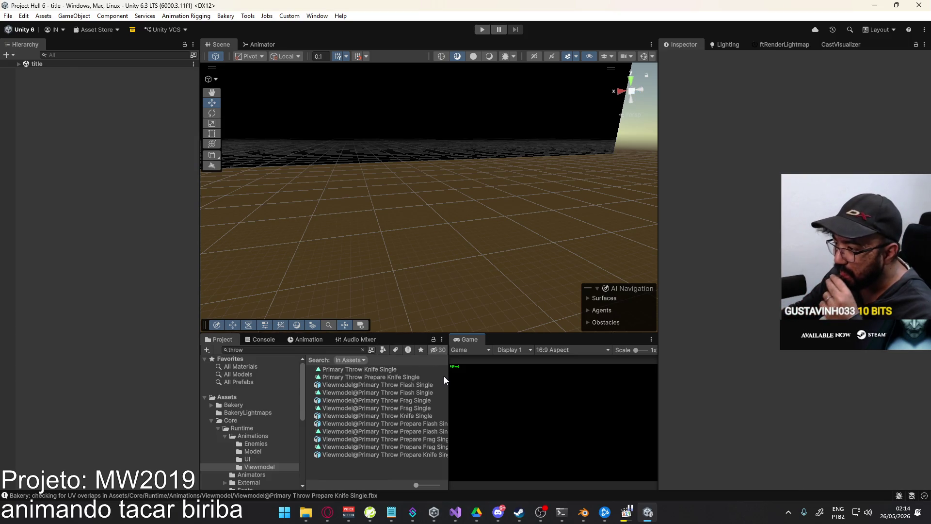
Set Throw Knife Single to start at frame 31 with Additive Reference Pose, and apply
left_click(390, 414)
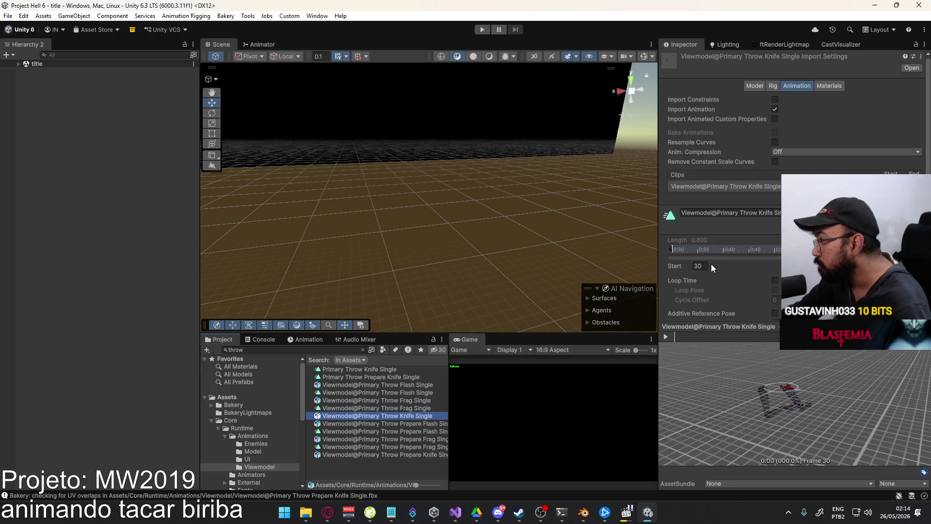
double_click(699, 265)
type("31")
scroll(727, 242, "down", 2)
left_click(775, 260)
scroll(774, 261, "down", 1)
left_click(908, 322)
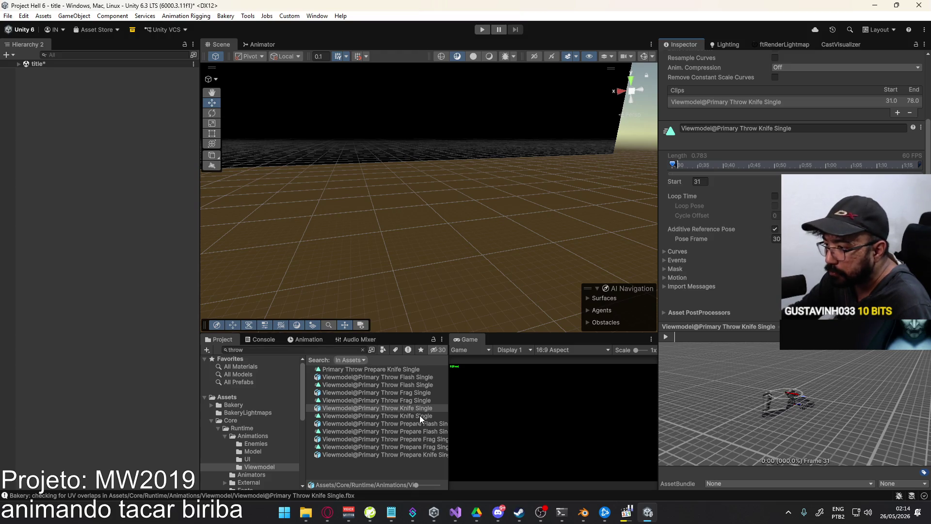
Set Prepare Knife Single to start at frame 1, additive, apply, and run the game
left_click(425, 453)
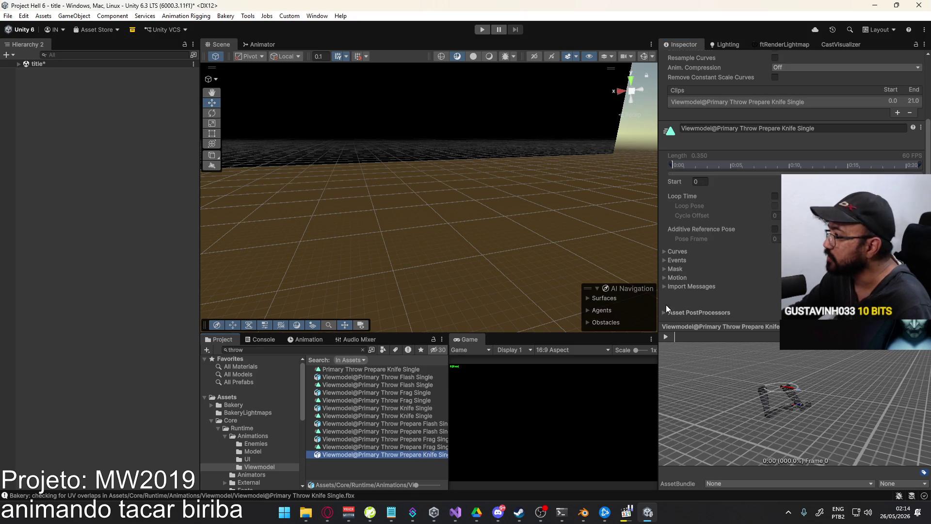
left_click(696, 181)
type("1")
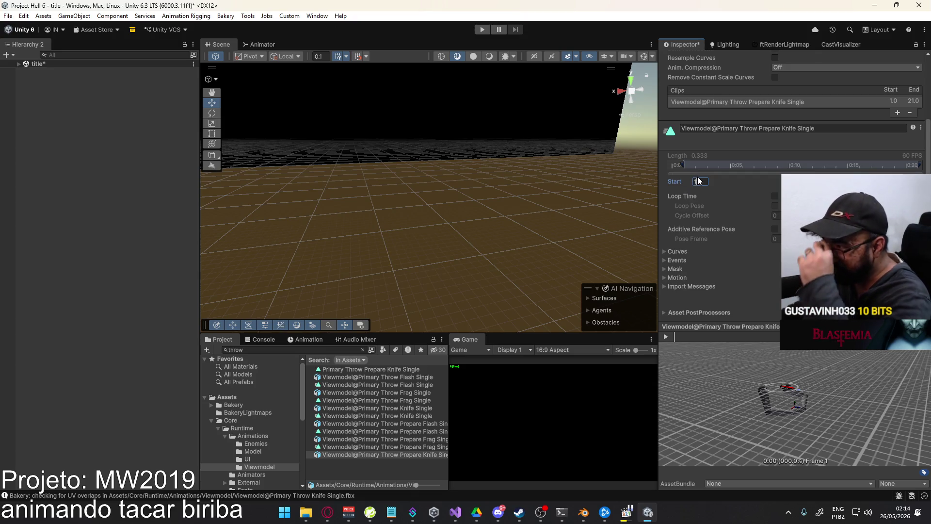
left_click(774, 229)
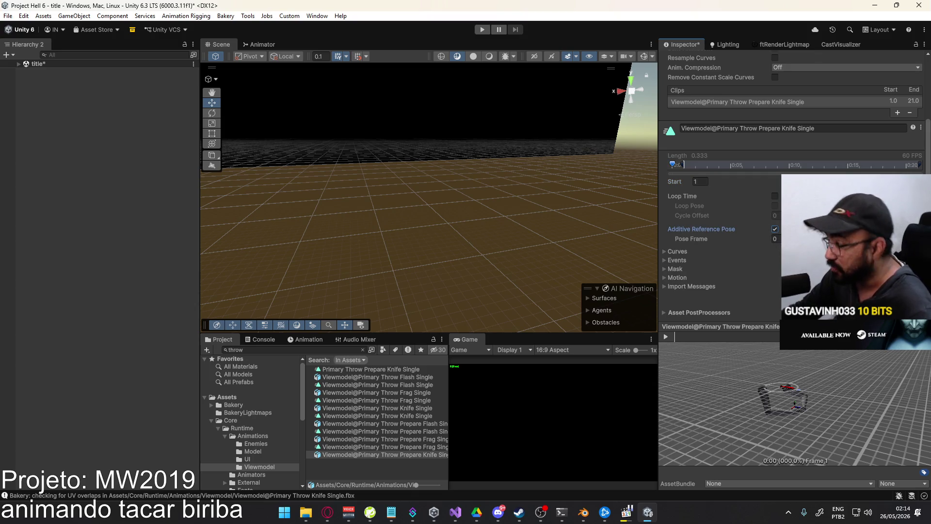
left_click(911, 299)
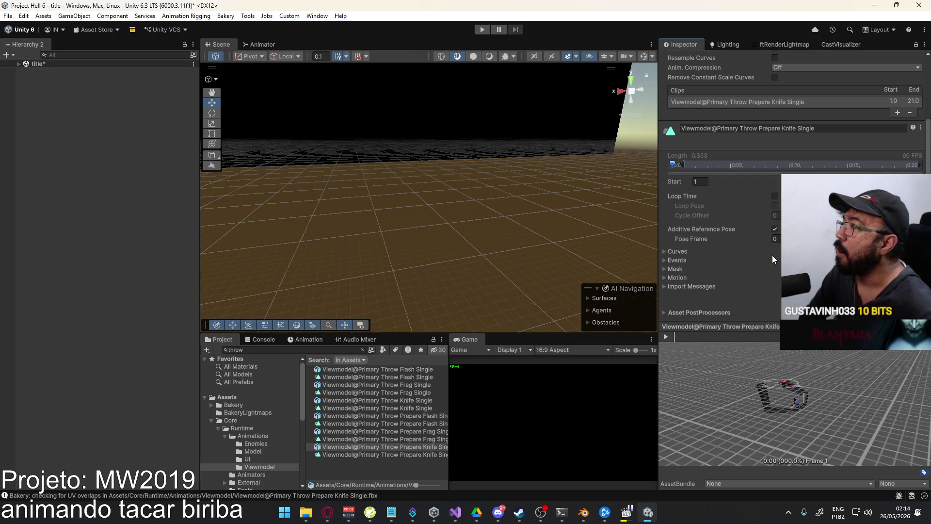
left_click(482, 29)
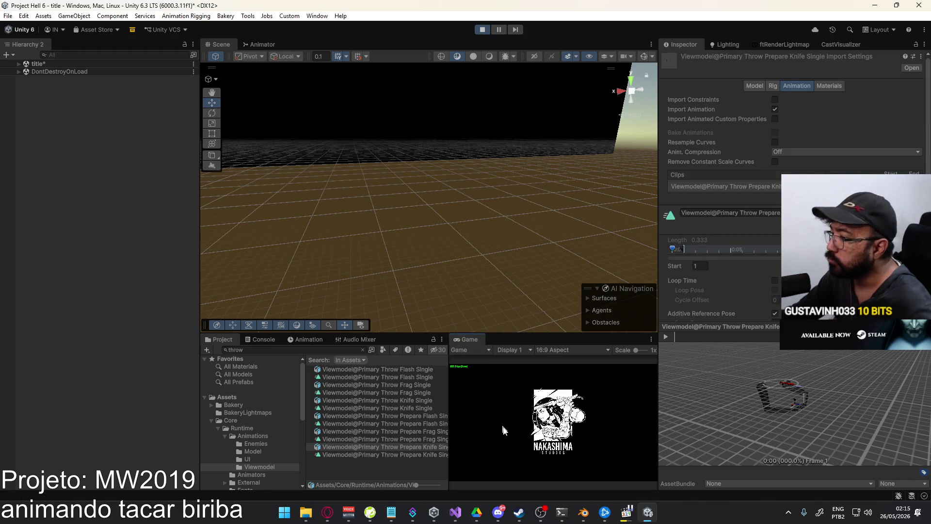
right_click(470, 339)
Maximize the Game view, host and start a match, and test the throw
left_click(504, 374)
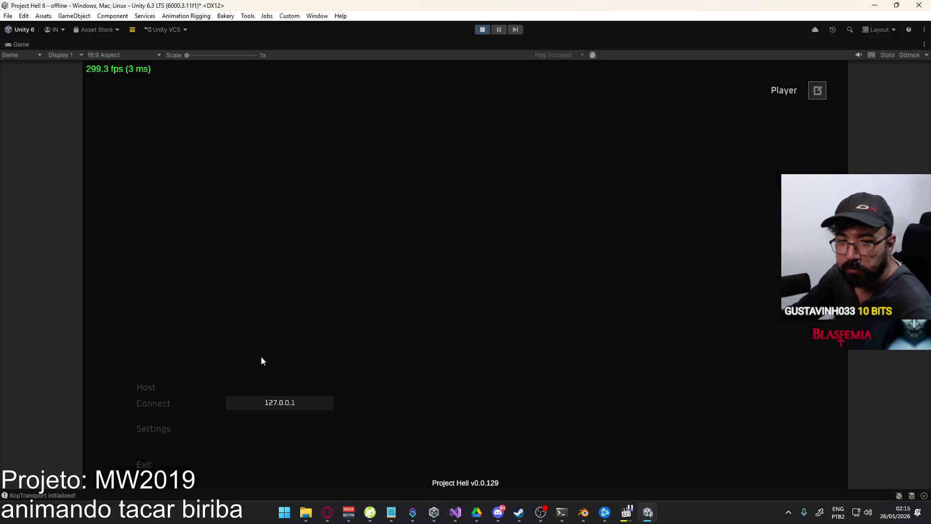
left_click(151, 386)
left_click(305, 467)
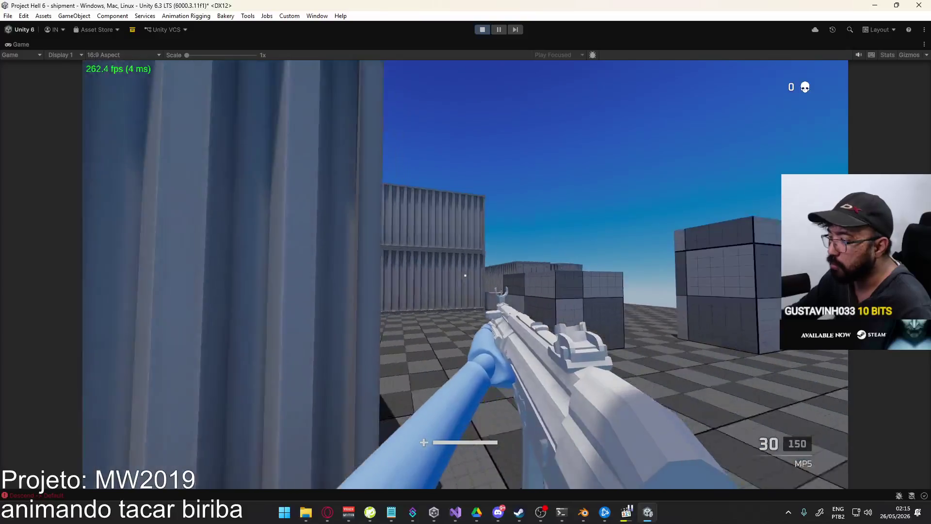
key("w")
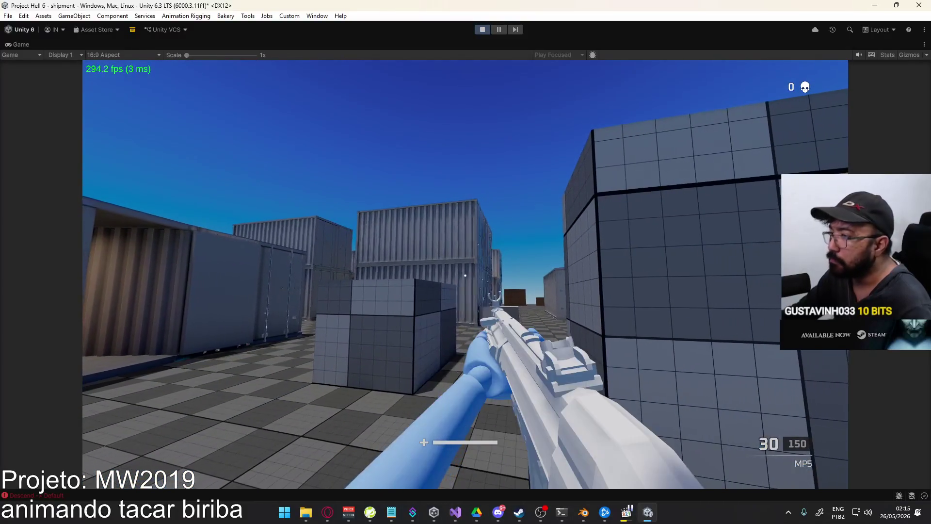
key("g")
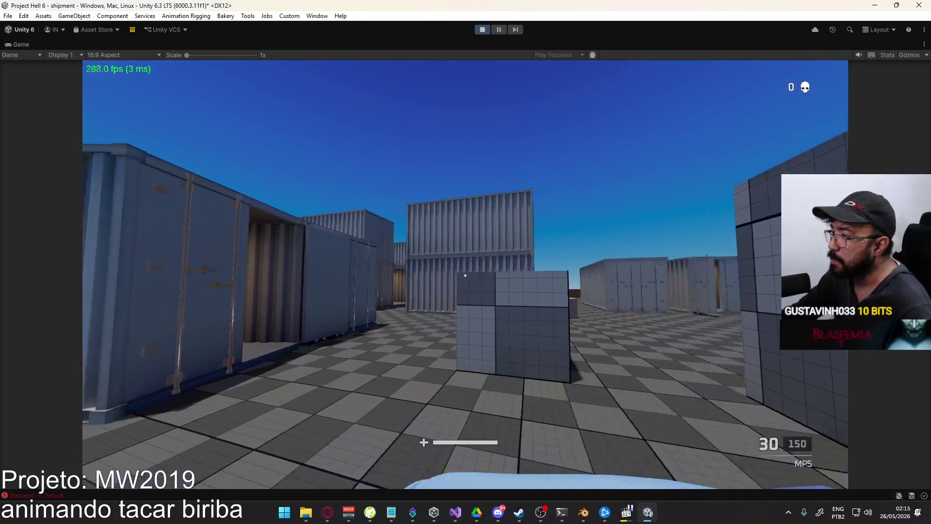
key("Escape")
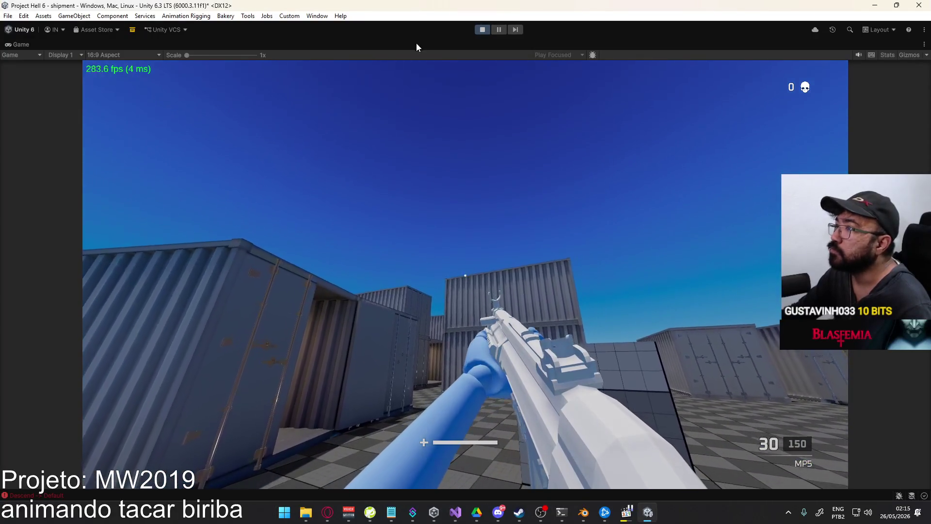
Restore the full editor layout with the Animator graph visible
right_click(416, 47)
left_click(447, 74)
key("super")
left_click(178, 124)
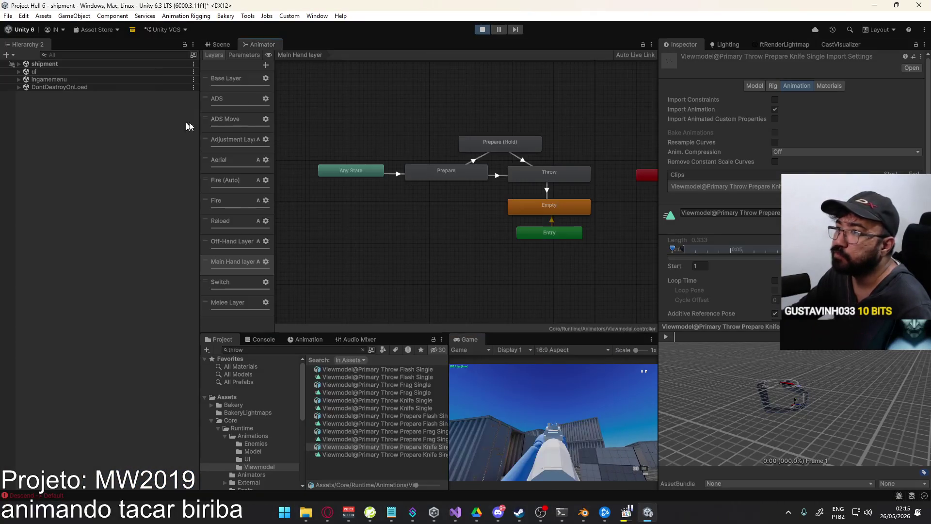
Inspect the Prepare state's motion without changing it
left_click(459, 169)
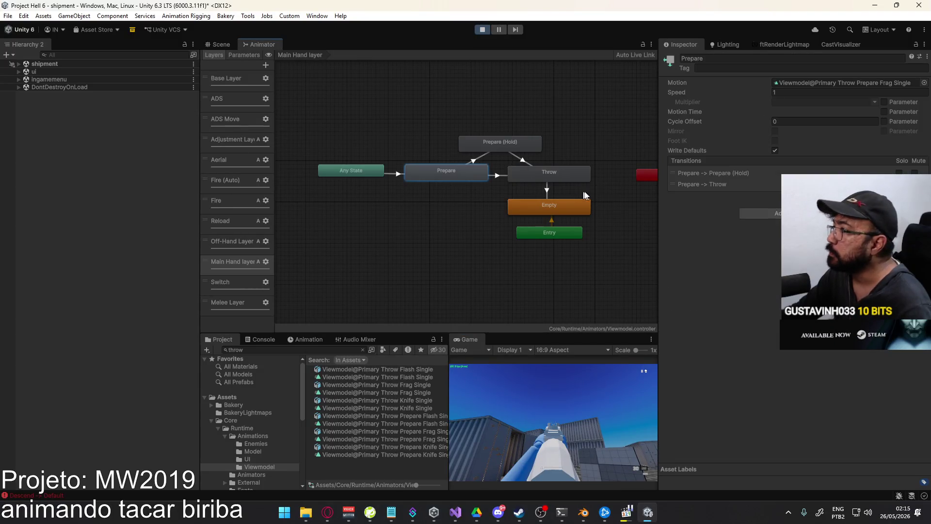
left_click(924, 83)
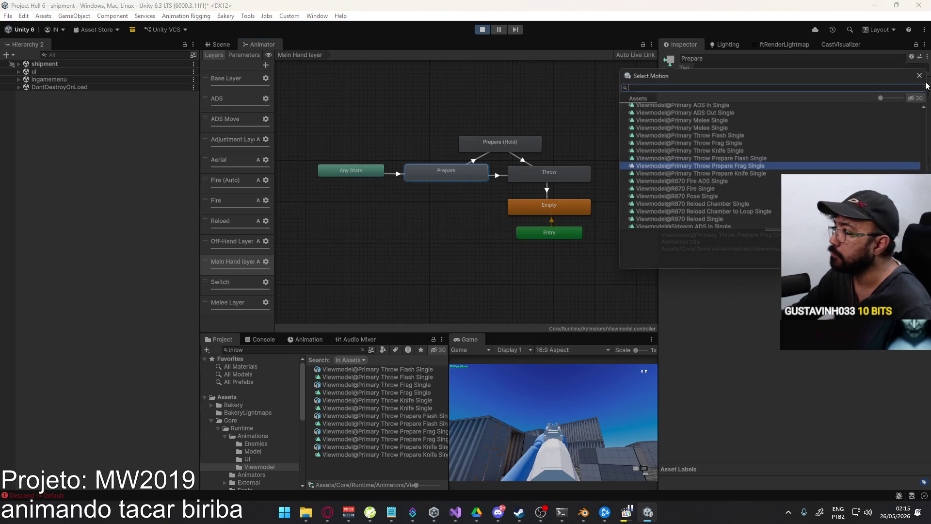
left_click(459, 174)
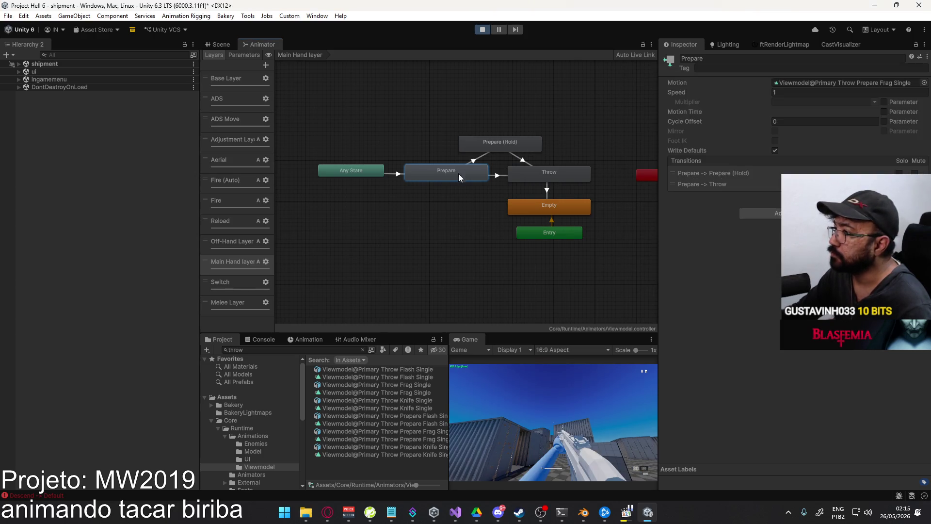
Duplicate all Main Hand states below the originals and delete the copied Empty 0
mouse_move(343, 129)
left_mouse_down()
mouse_move(613, 191)
mouse_move(601, 215)
left_mouse_up()
key("ctrl+c")
key("ctrl+v")
mouse_move(581, 288)
left_mouse_down()
mouse_move(492, 302)
mouse_move(504, 299)
left_mouse_up()
left_click(495, 298)
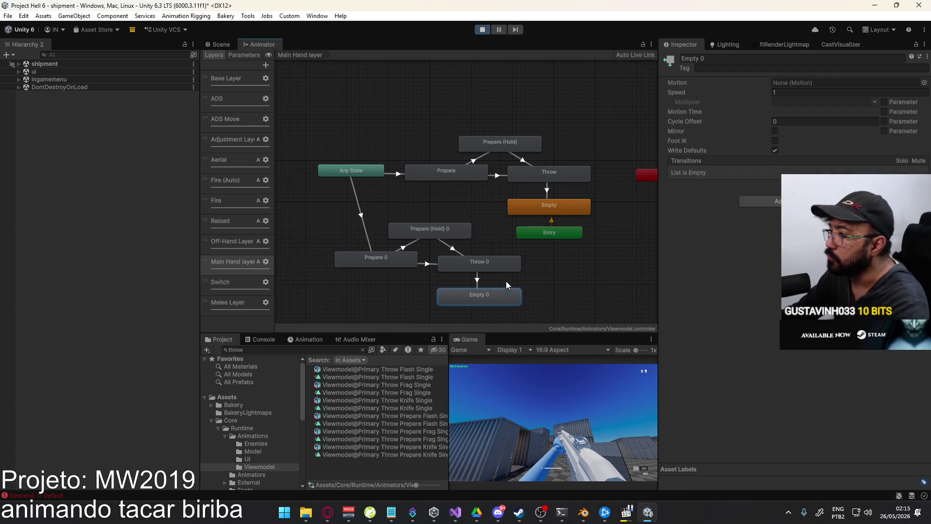
key("Delete")
Add a transition from Throw 0 to the original Empty state
right_click(500, 262)
left_click(533, 265)
left_click(563, 202)
mouse_move(556, 234)
left_mouse_down()
mouse_move(598, 231)
mouse_move(644, 211)
left_mouse_up()
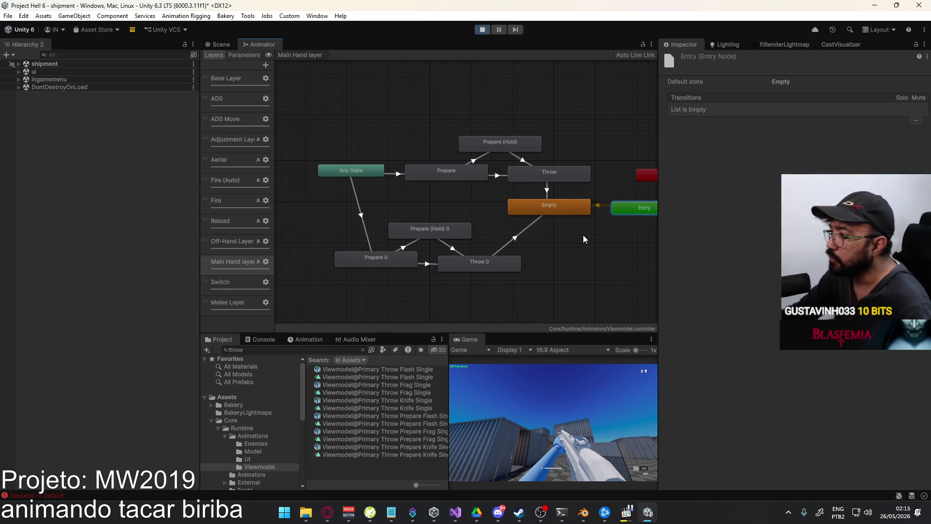
left_click(523, 233)
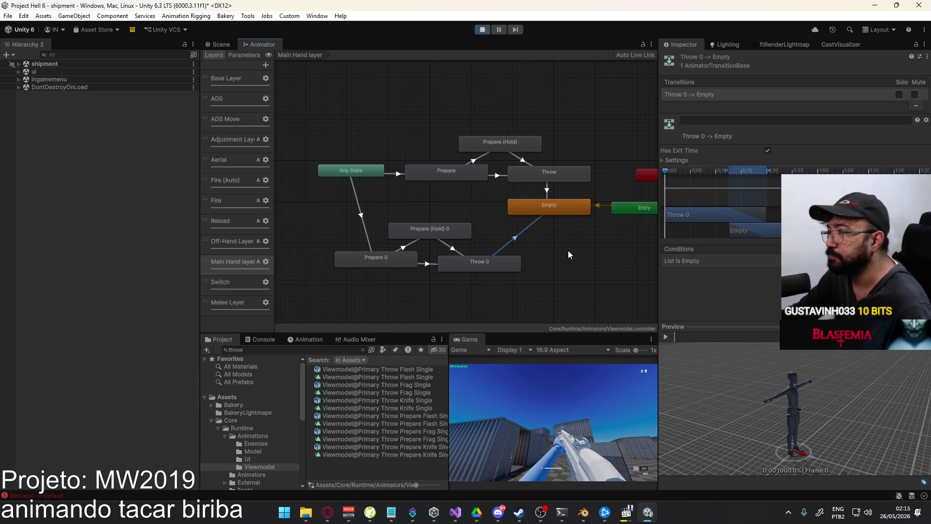
Arrange Prepare 0, Prepare (Hold) 0 and Throw 0 into a tidy chain
mouse_move(446, 236)
left_mouse_down()
mouse_move(437, 307)
mouse_move(438, 292)
left_mouse_up()
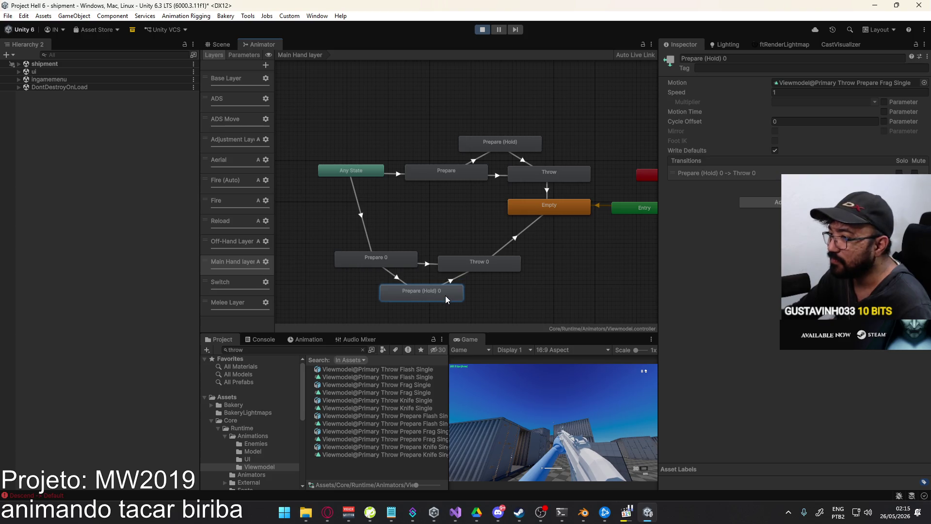
left_click_drag(468, 268, 468, 263)
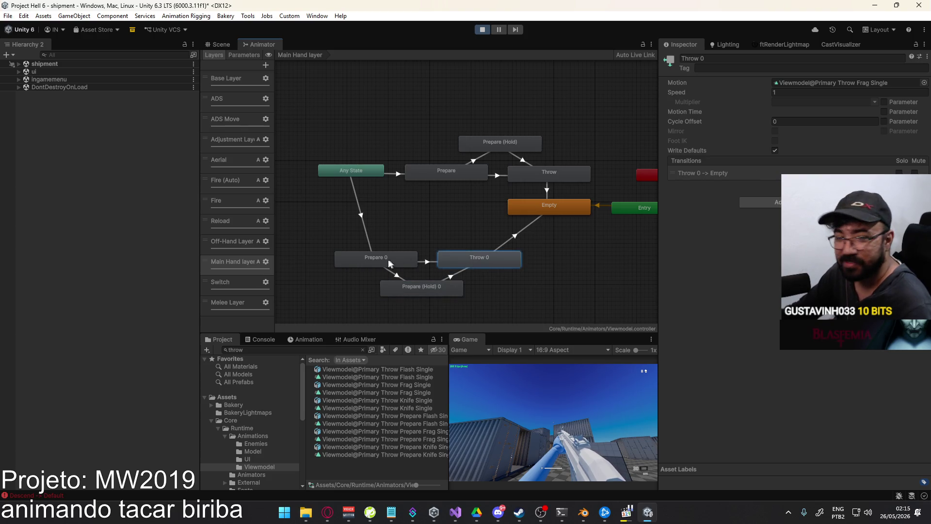
left_click(477, 276)
mouse_move(332, 241)
left_mouse_down()
mouse_move(417, 272)
mouse_move(543, 290)
left_mouse_up()
left_click_drag(475, 260, 543, 239)
left_click(498, 224)
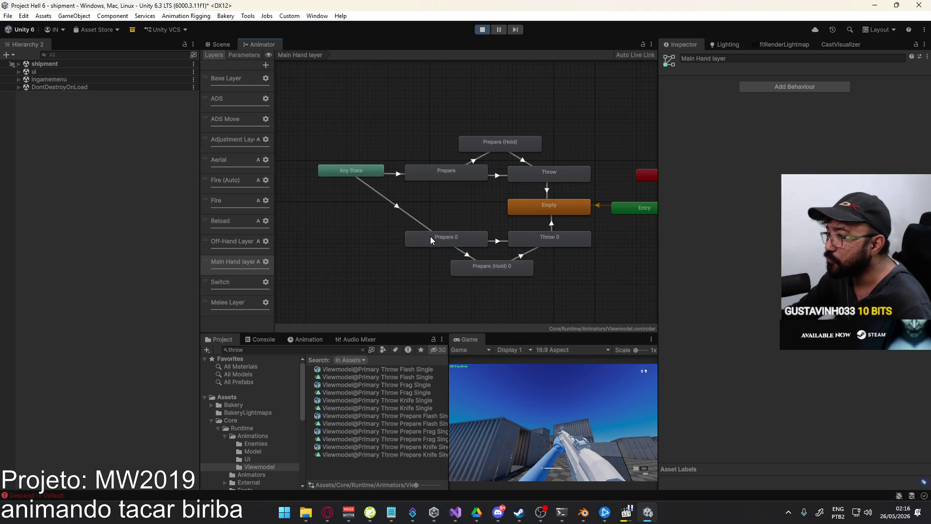
left_click(469, 256)
Move the Any State node lower and review the Prepare and Throw 0 transitions
left_click(415, 225)
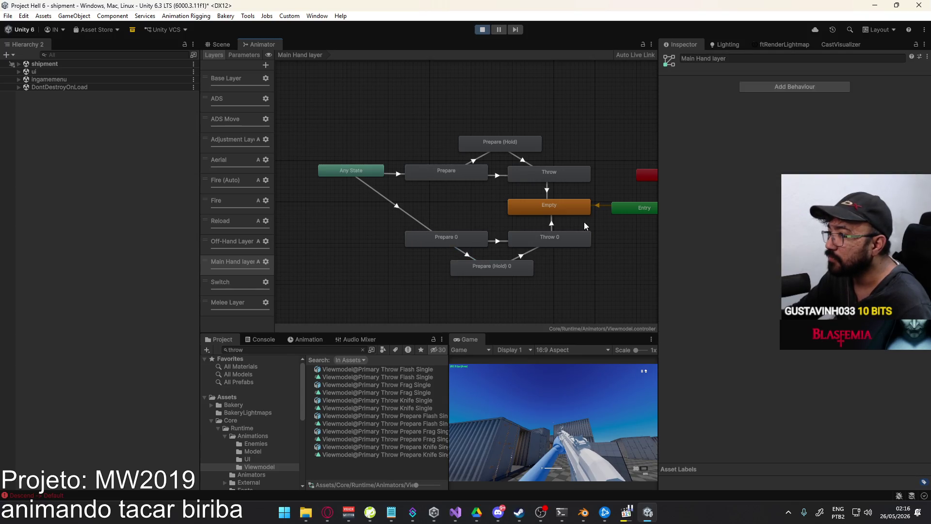
left_click_drag(361, 169, 356, 202)
left_click(463, 206)
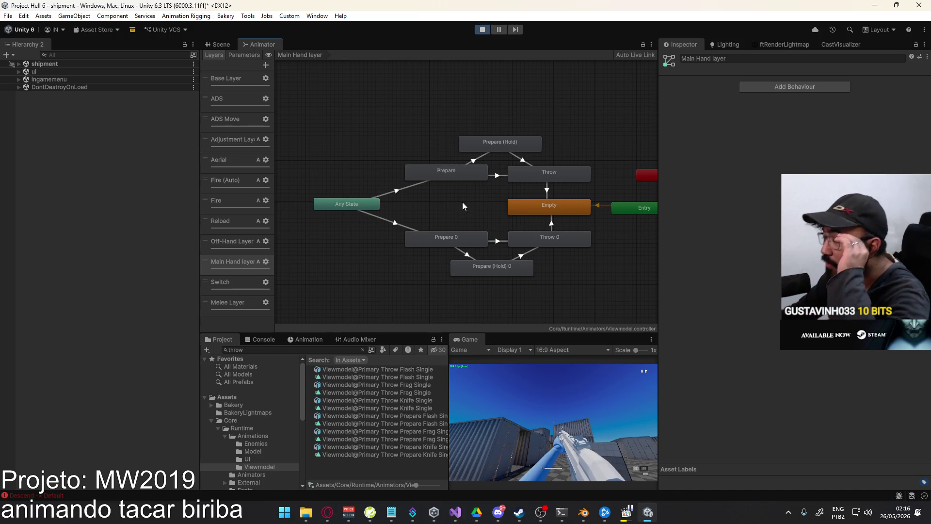
middle_click_drag(472, 217, 408, 200)
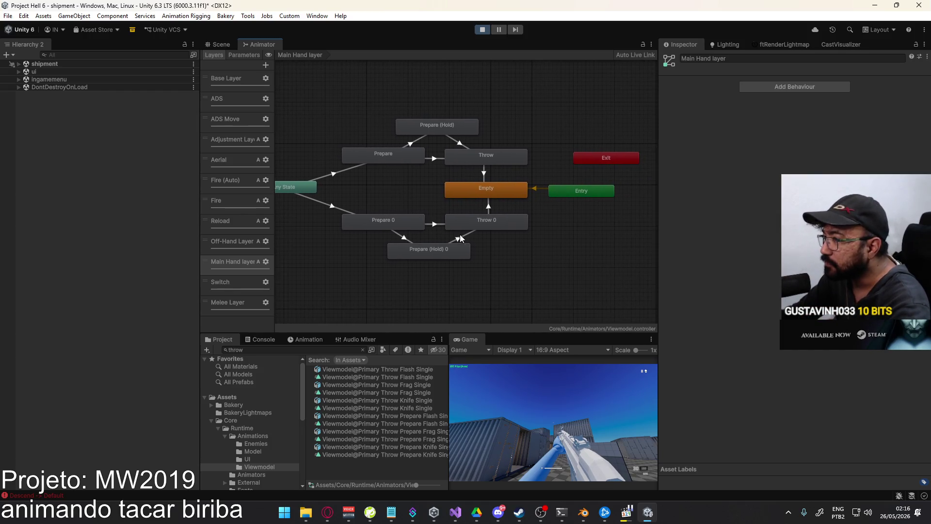
left_click(460, 239)
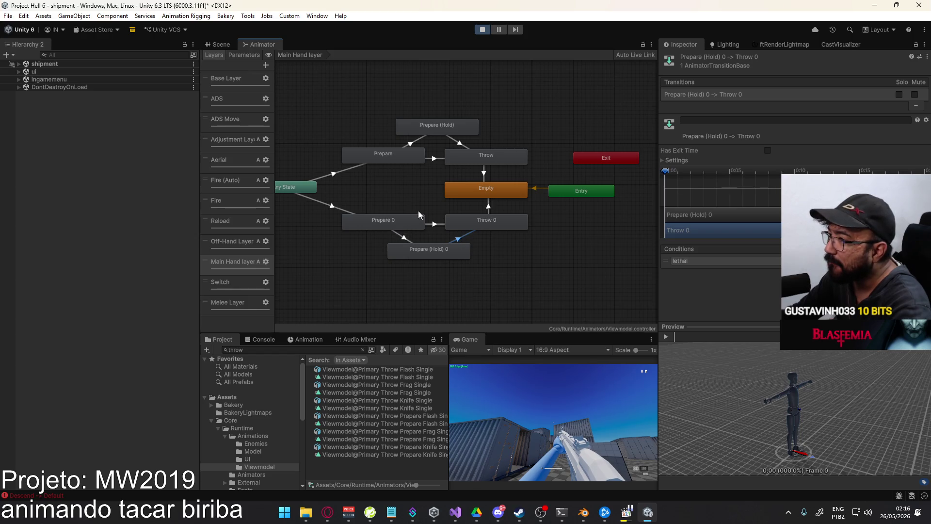
left_click(349, 169)
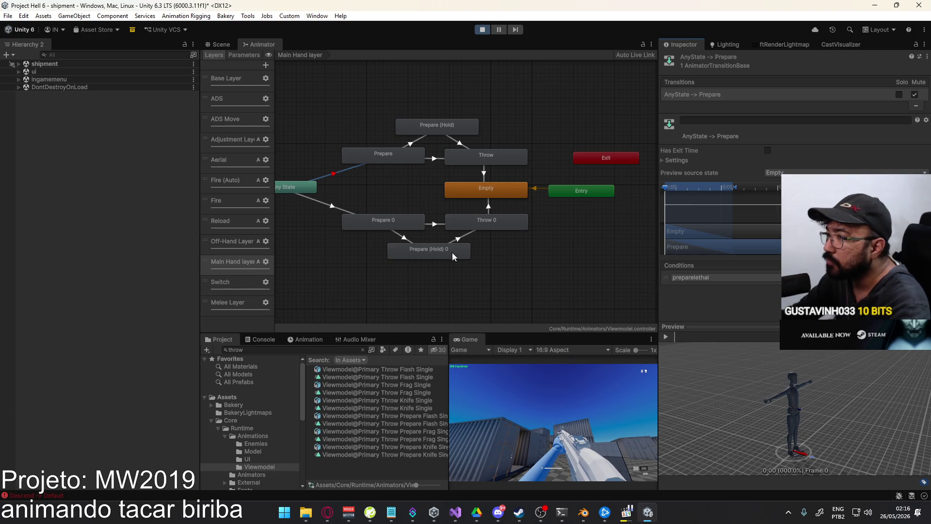
Assign the Viewmodel@Primary Throw Prepare Knife Single clip to Prepare 0
left_click(405, 224)
left_click(924, 83)
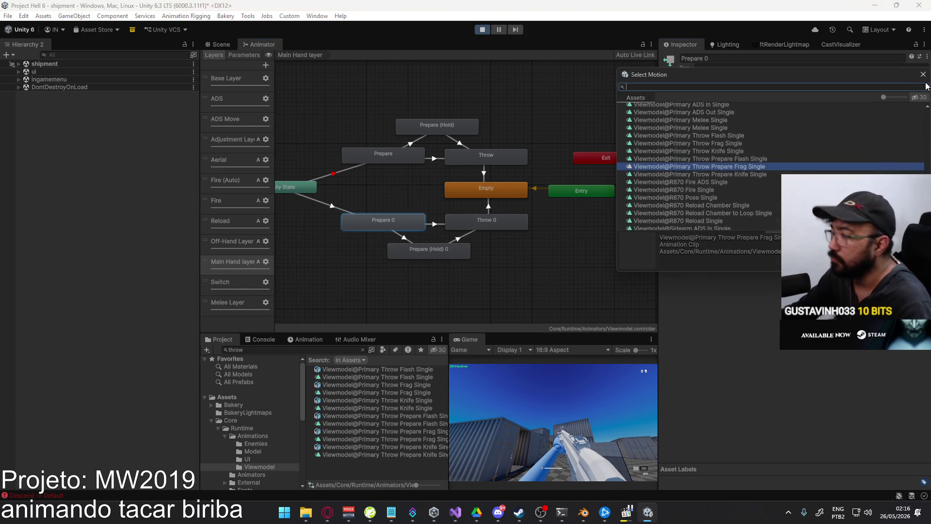
type("throw knife")
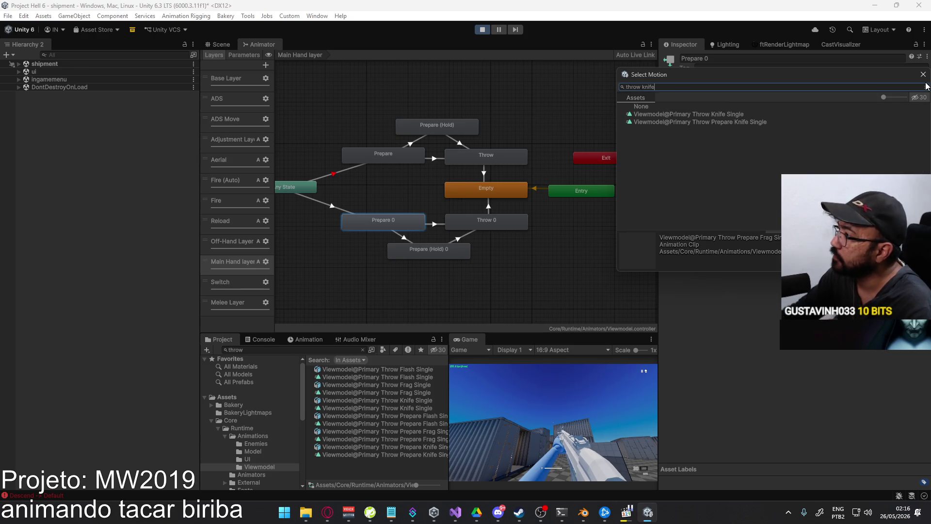
double_click(737, 121)
Assign the Viewmodel@Primary Throw Prepare Knife Single clip to Prepare (Hold) 0
left_click(432, 247)
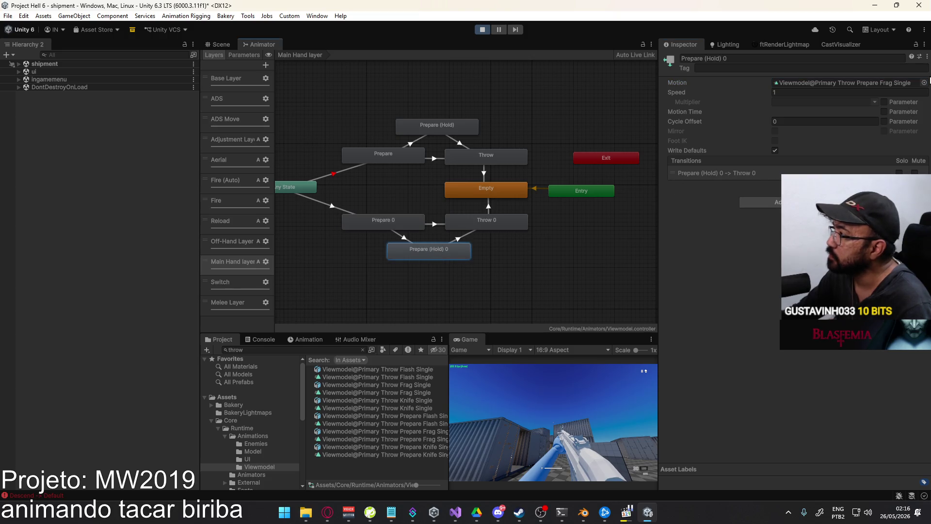
left_click(923, 83)
type("throw")
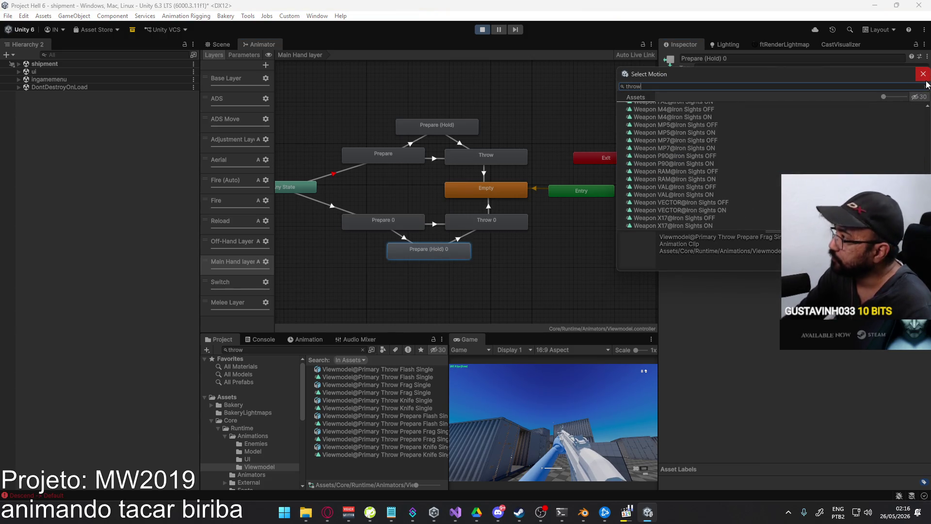
type(" kni")
double_click(764, 126)
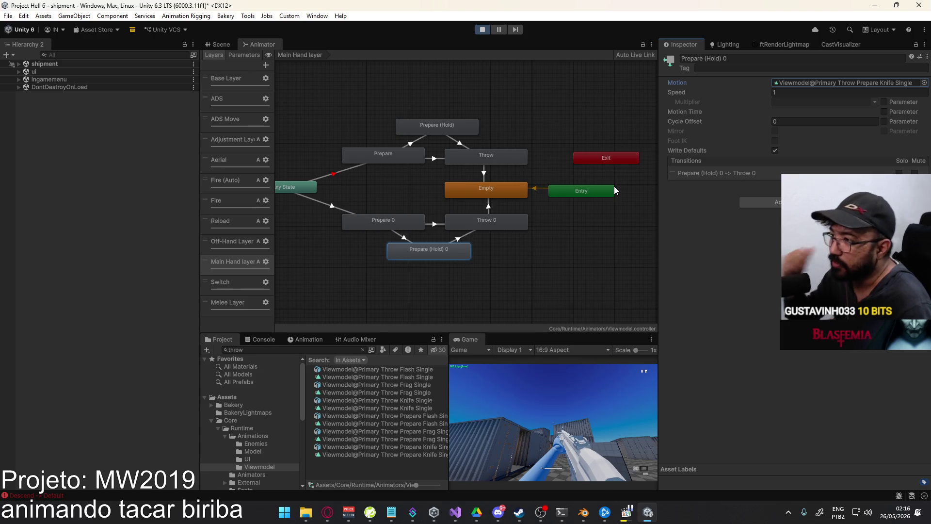
Nudge Prepare (Hold) 0 right and check its transition to Throw 0
left_click(526, 261)
left_click(464, 254)
left_click_drag(468, 255, 476, 255)
left_click(513, 266)
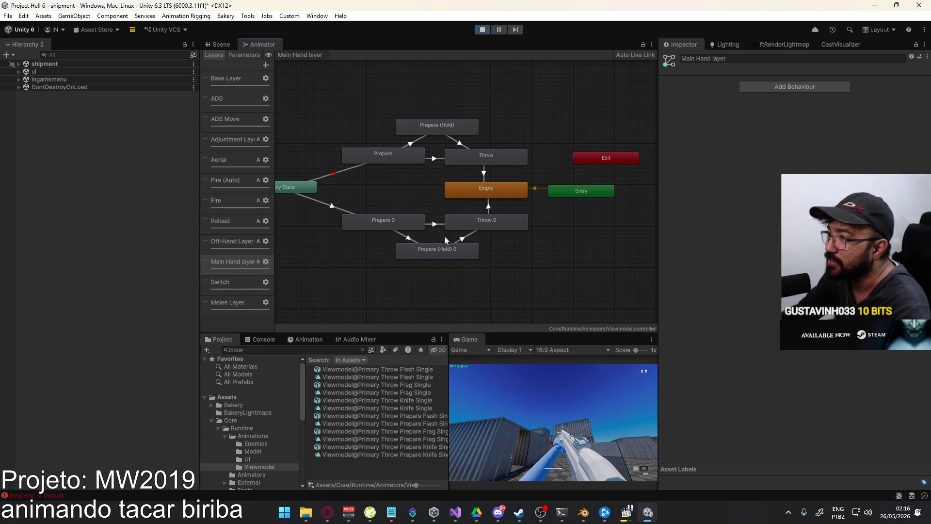
left_click(469, 238)
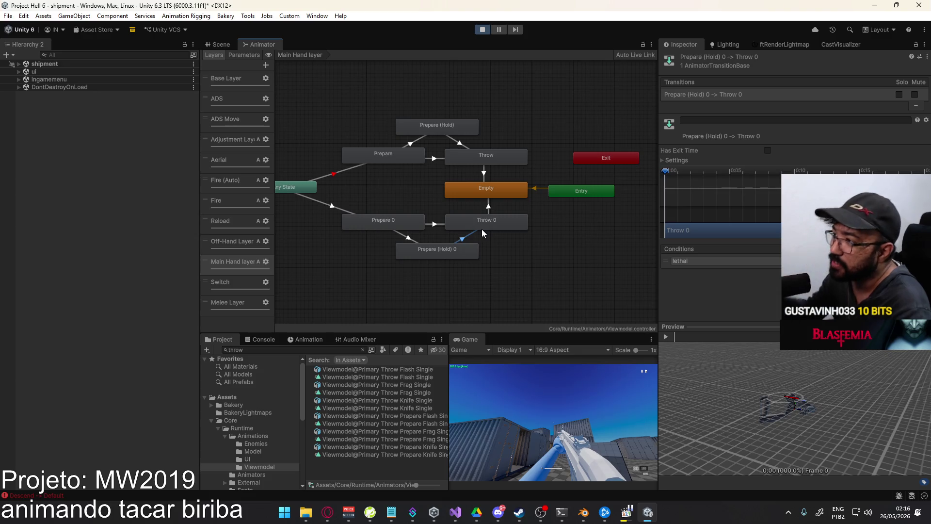
left_click(460, 227)
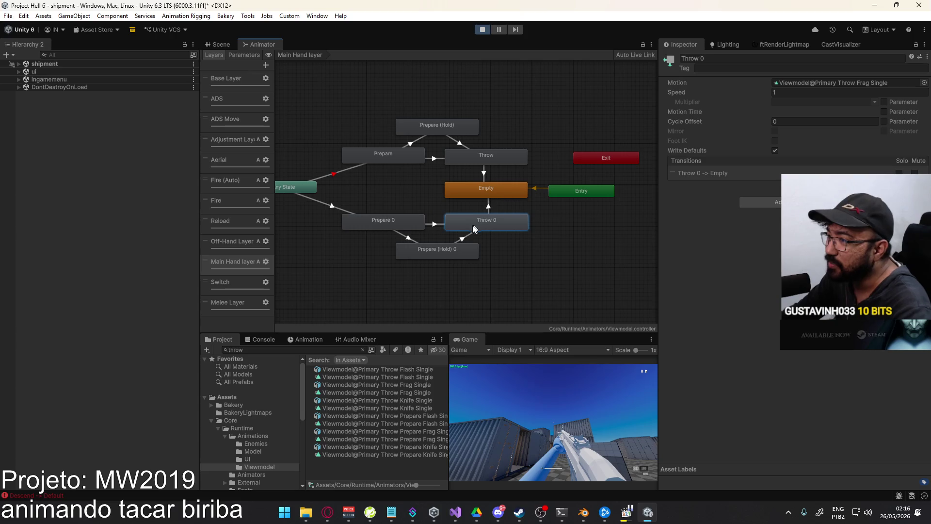
left_click(438, 226)
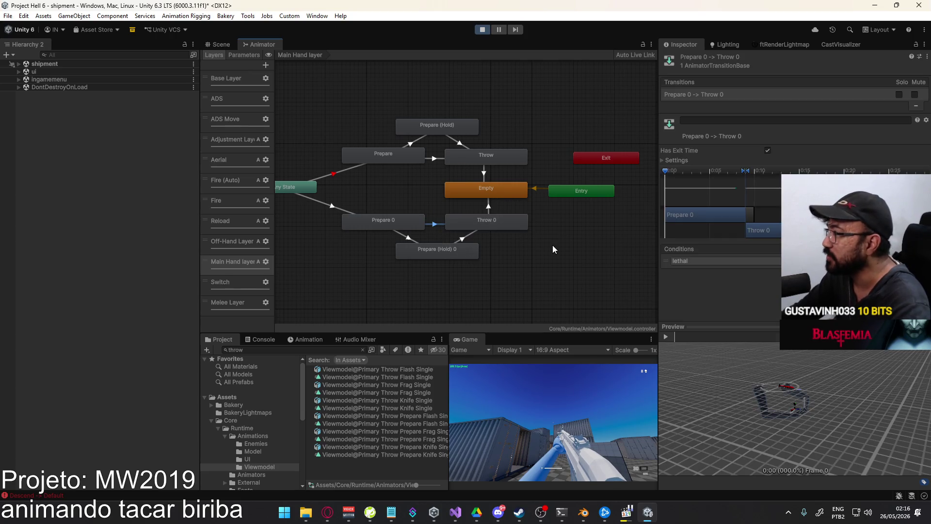
left_click(686, 163)
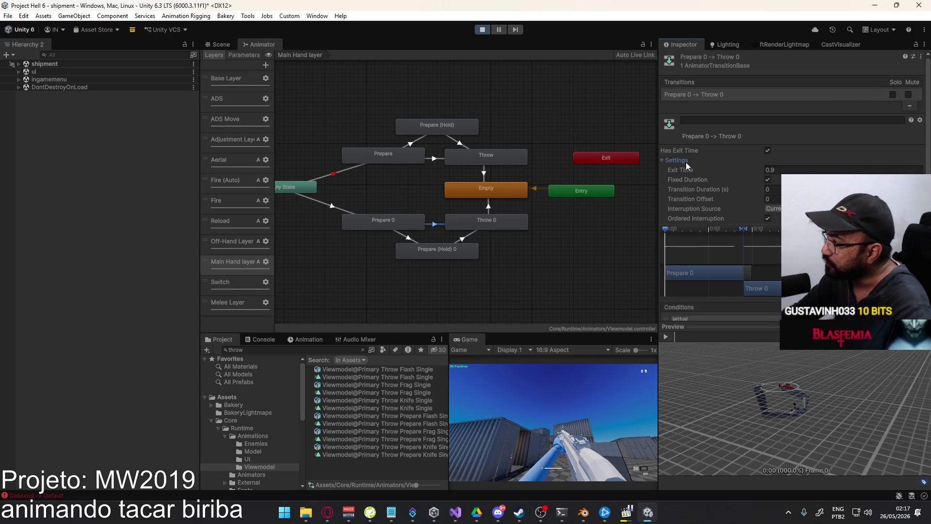
left_click(686, 163)
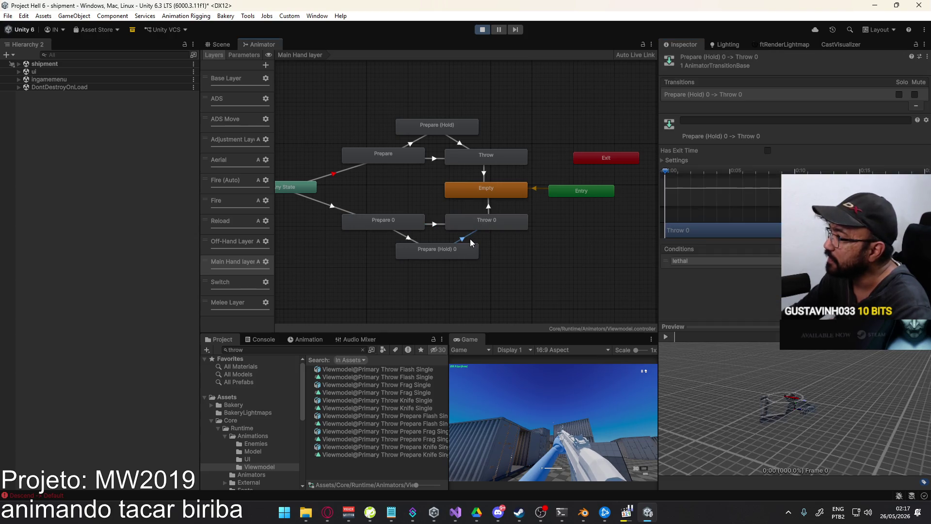
left_click(379, 224)
left_click(331, 209)
middle_click_drag(331, 209, 380, 231)
left_click(367, 211)
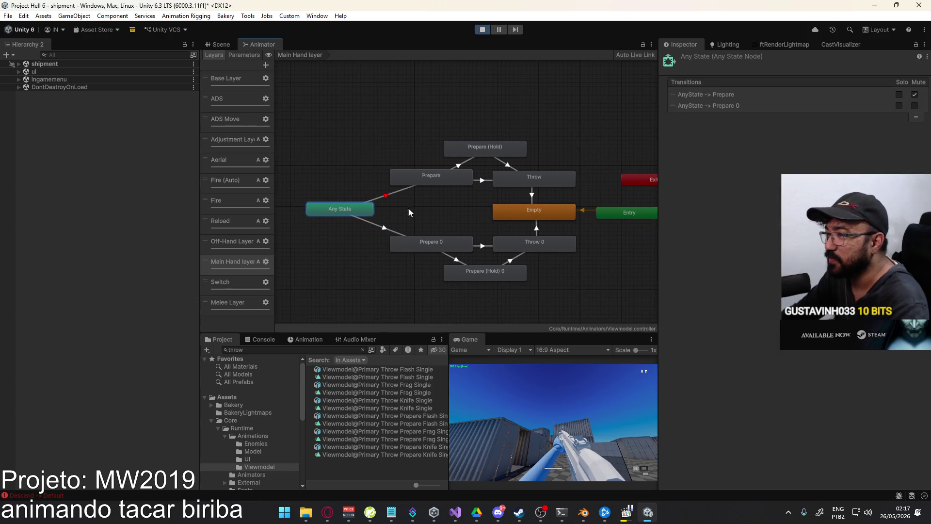
left_click(443, 215)
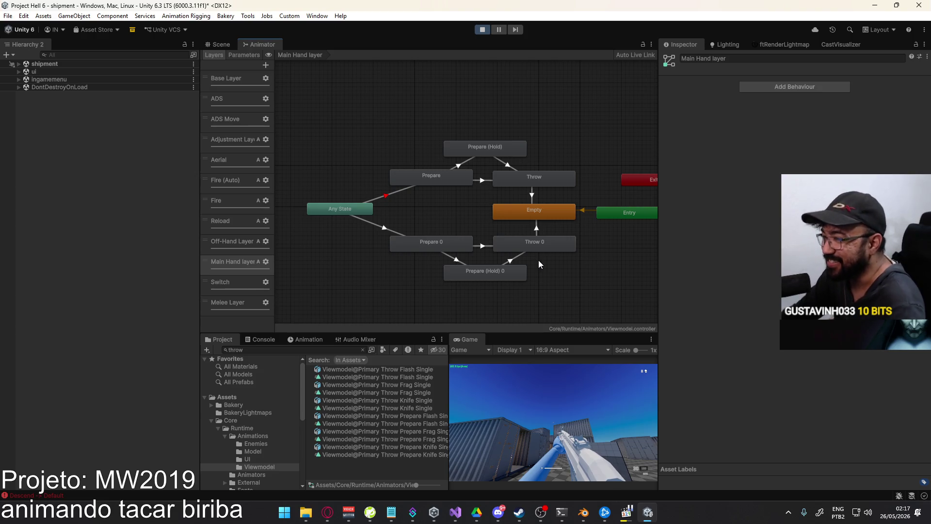
left_click(485, 246)
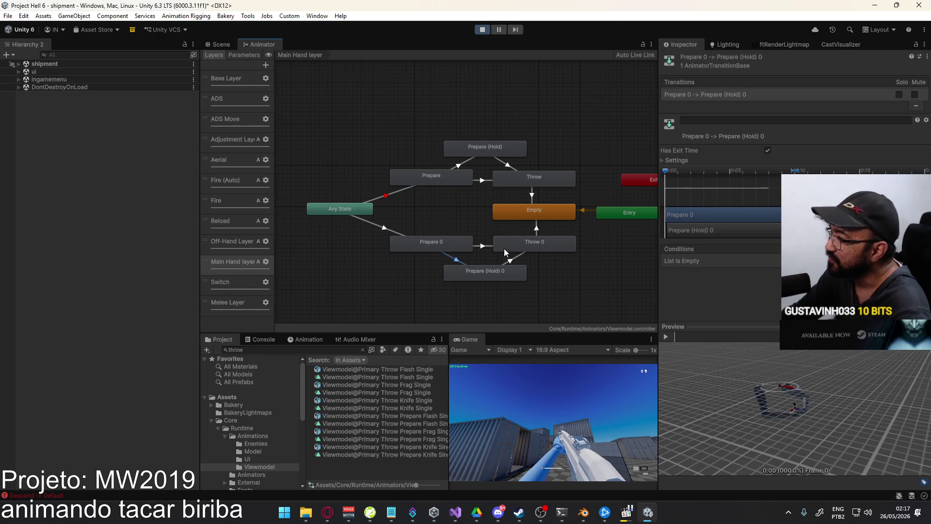
left_click(483, 246)
left_click(515, 260)
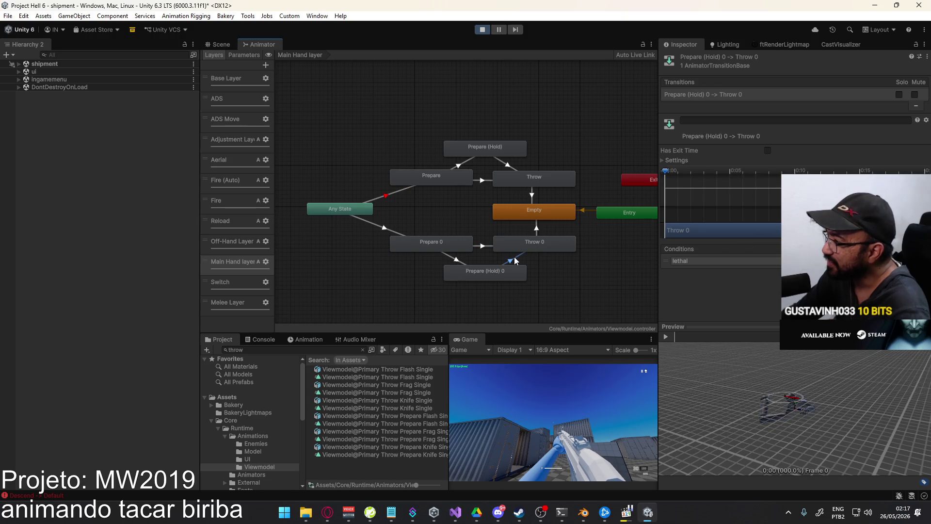
left_click(466, 245)
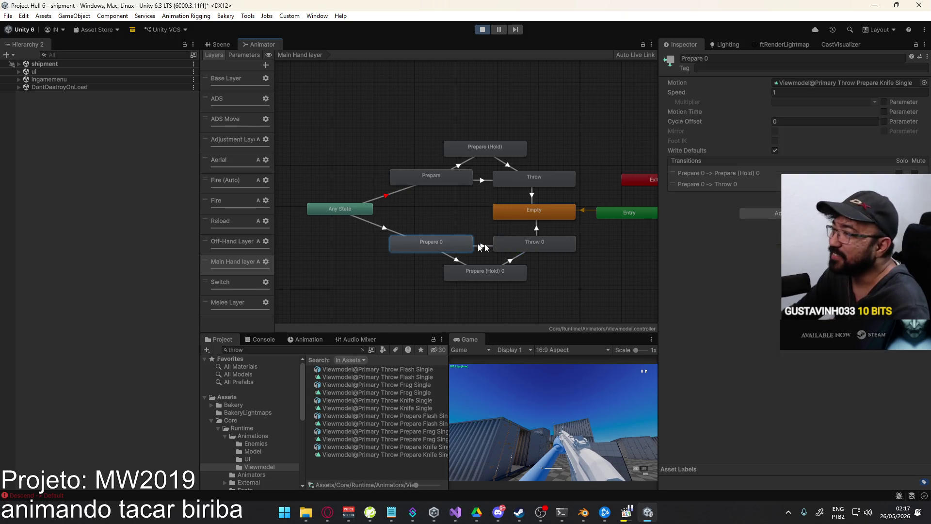
left_click(536, 243)
left_click(497, 271)
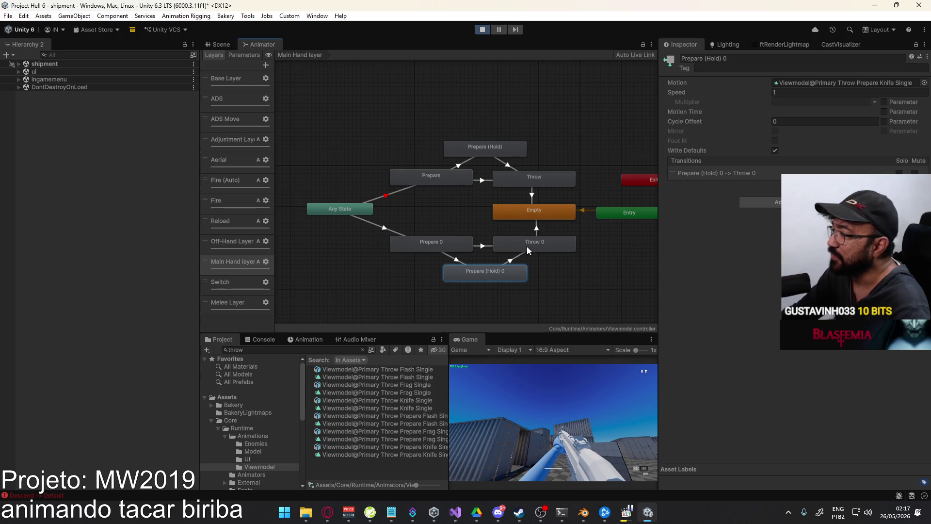
Assign the Viewmodel@Primary Throw Knife Single clip to the Throw 0 state
left_click(527, 247)
left_click(924, 82)
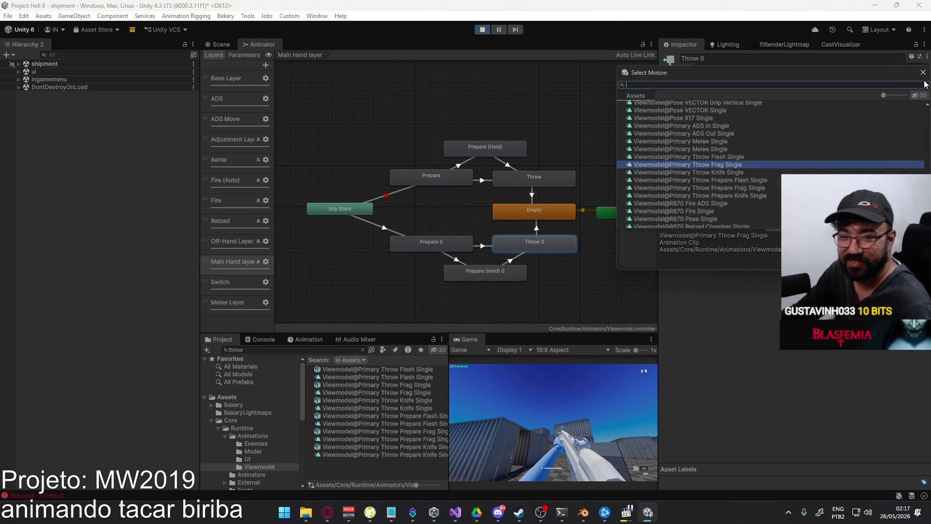
type("thr")
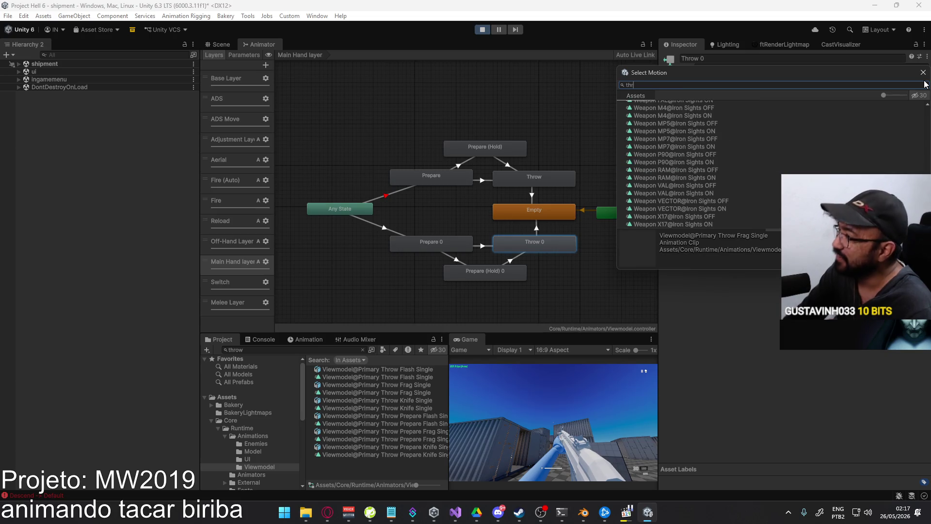
type("ow")
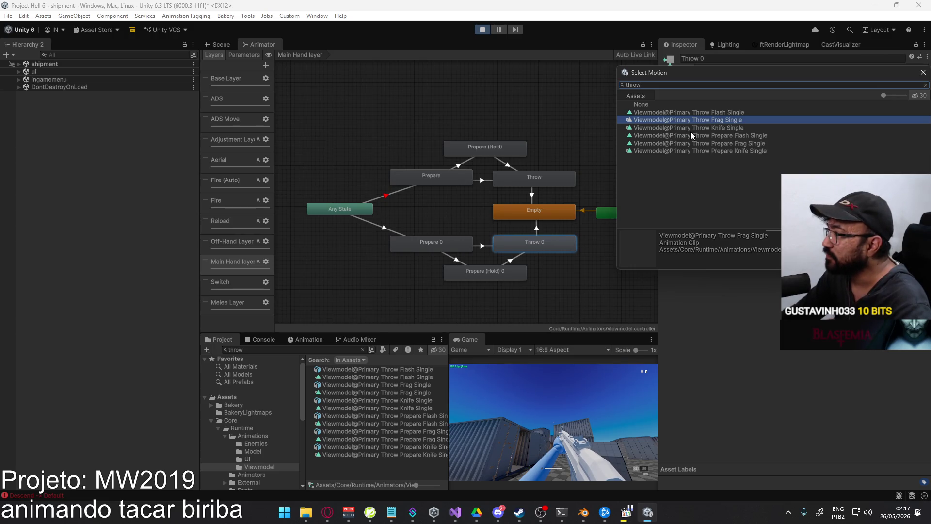
double_click(716, 129)
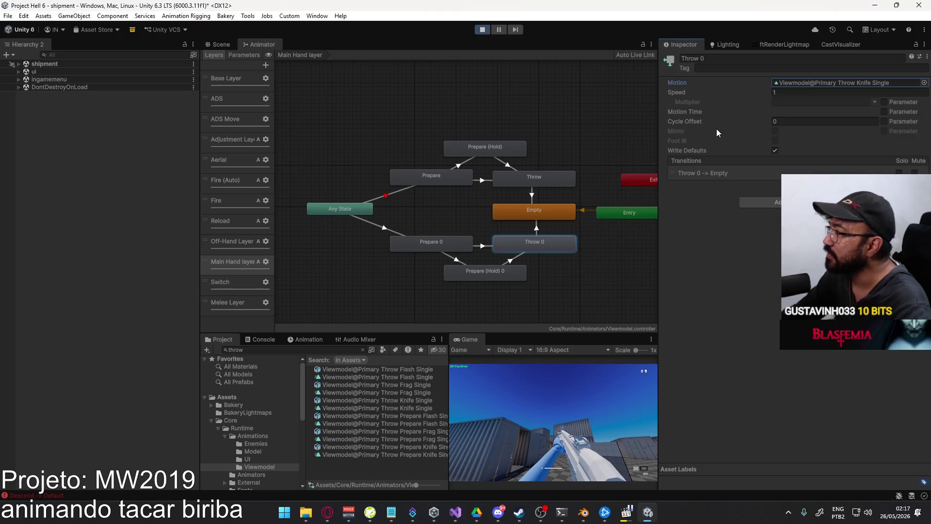
Locate the assigned clip in the project files and focus the running game view
left_click(834, 83)
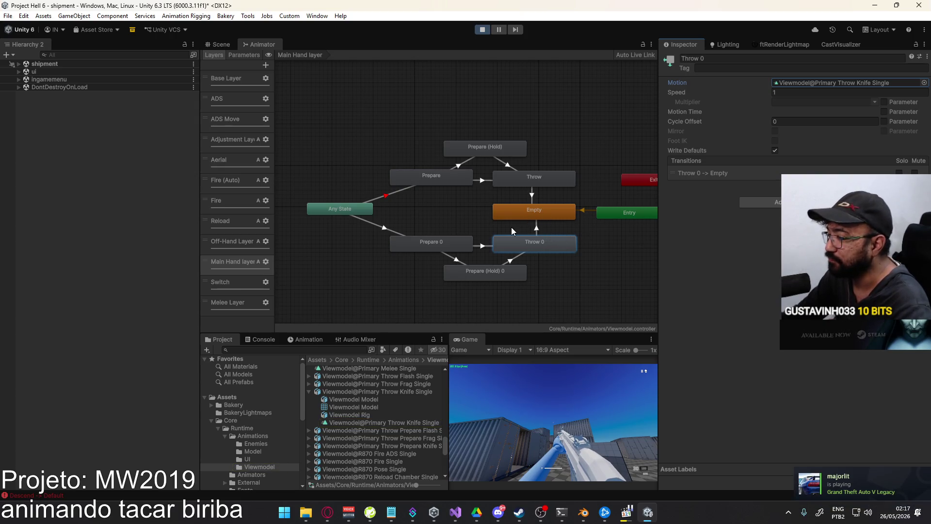
left_click(592, 453)
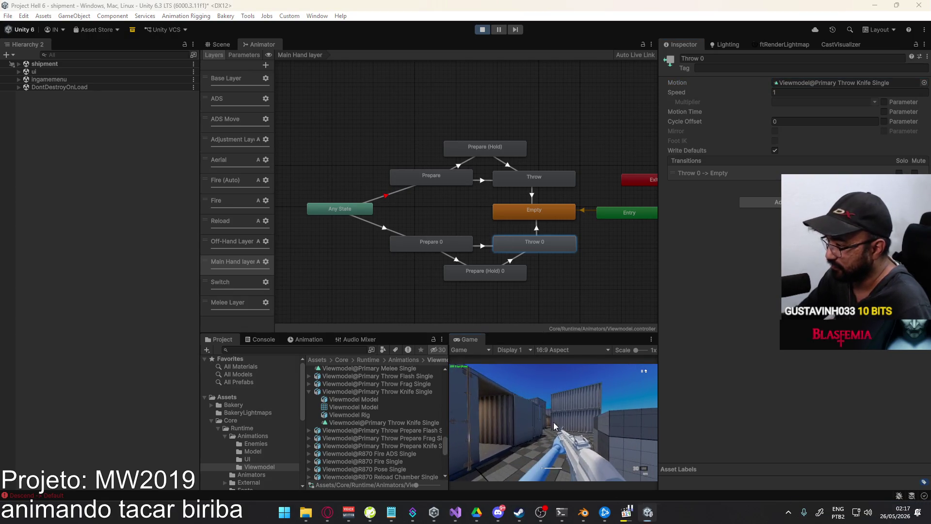
right_click(470, 338)
Maximize the Game view, throw twice with G, then restore the editor layout
left_click(485, 368)
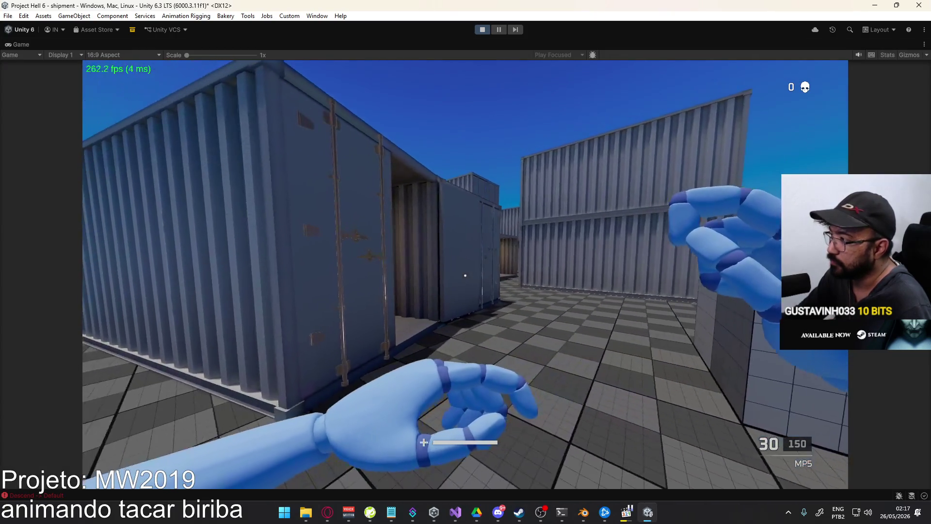
key("g")
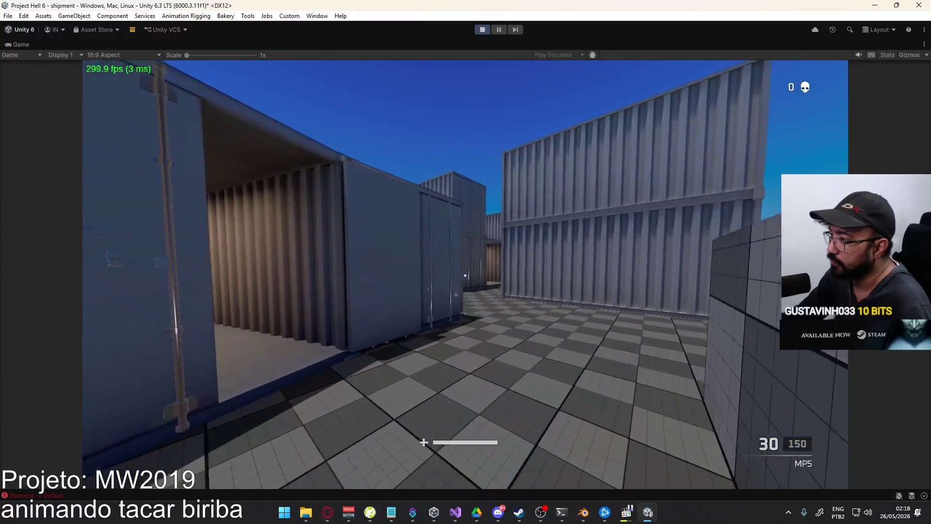
key("g")
key("g")
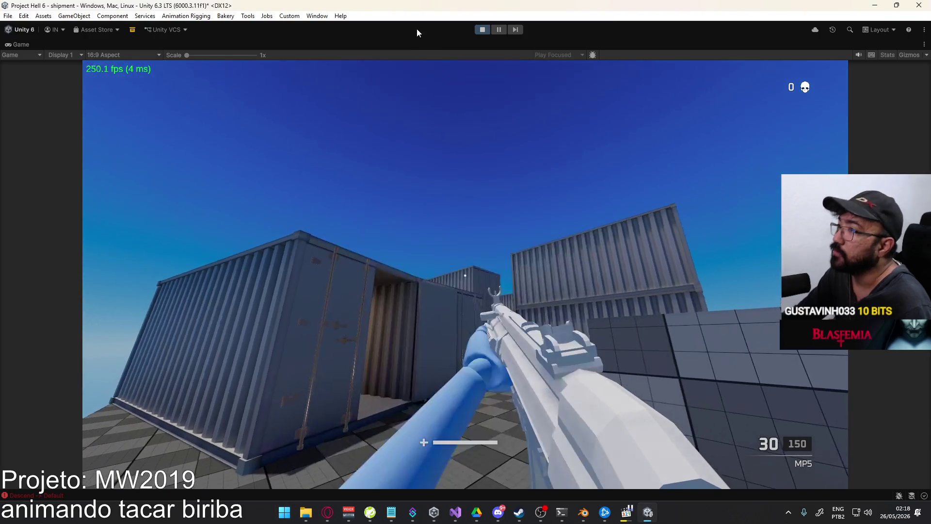
right_click(421, 44)
left_click(451, 80)
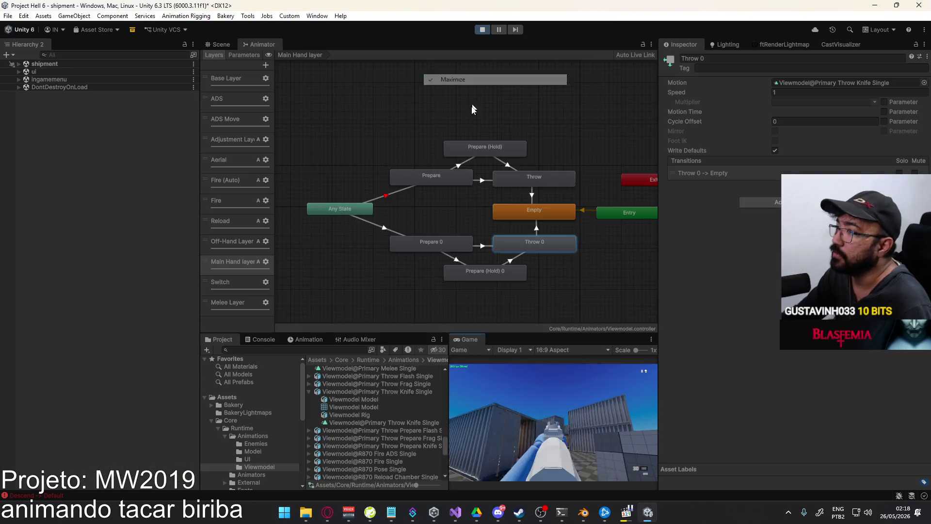
key("super")
Set the AnyState to Prepare 0 transition duration to 0
left_click(386, 229)
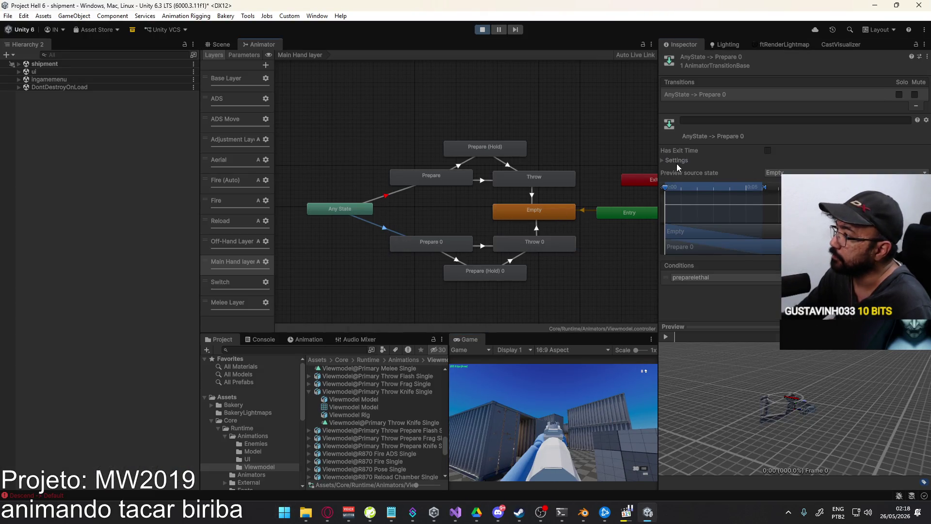
left_click(676, 161)
type("0")
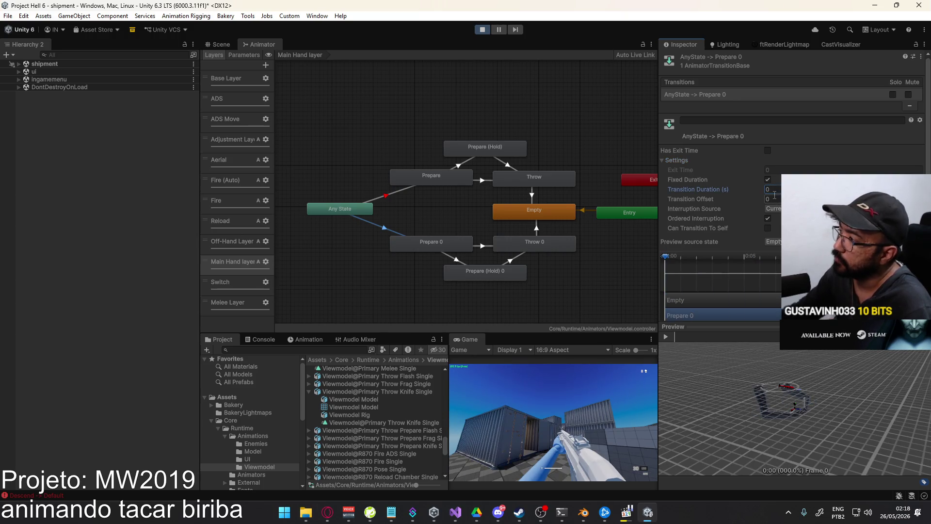
Maximize the Game view, switch to throwable hands with 2, and pause play
right_click(478, 334)
left_click(482, 371)
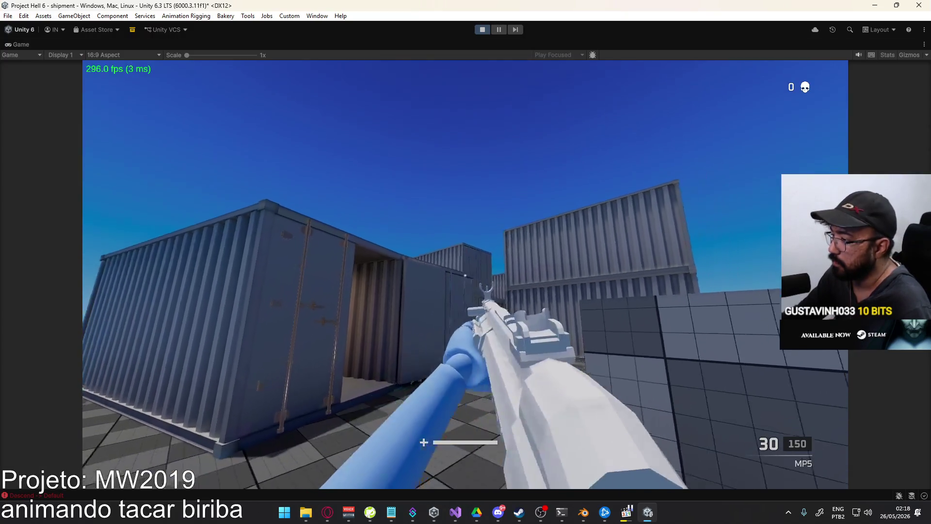
key("2")
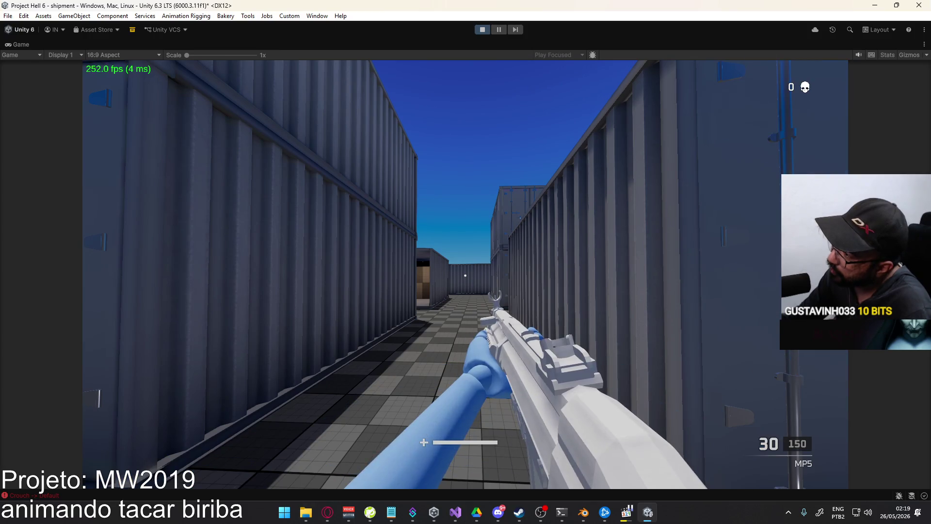
key("ctrl+shift+p")
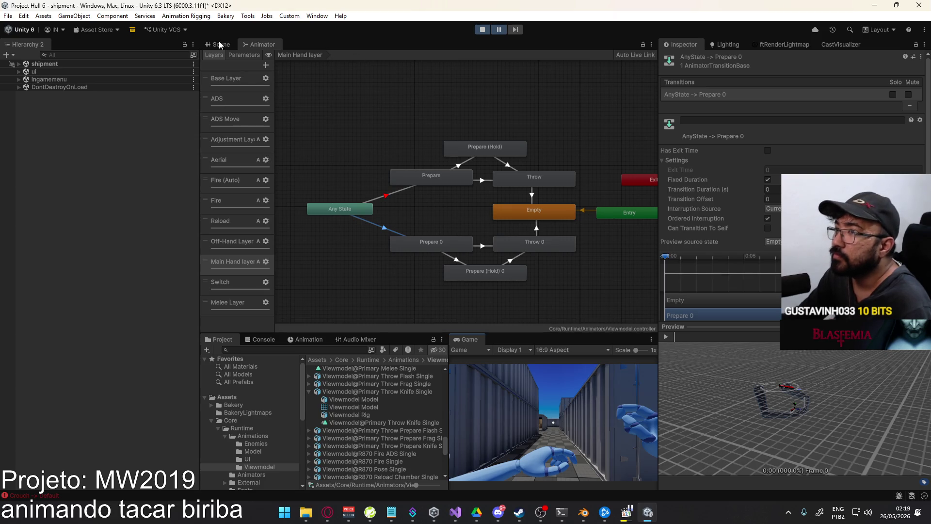
right_click(481, 343)
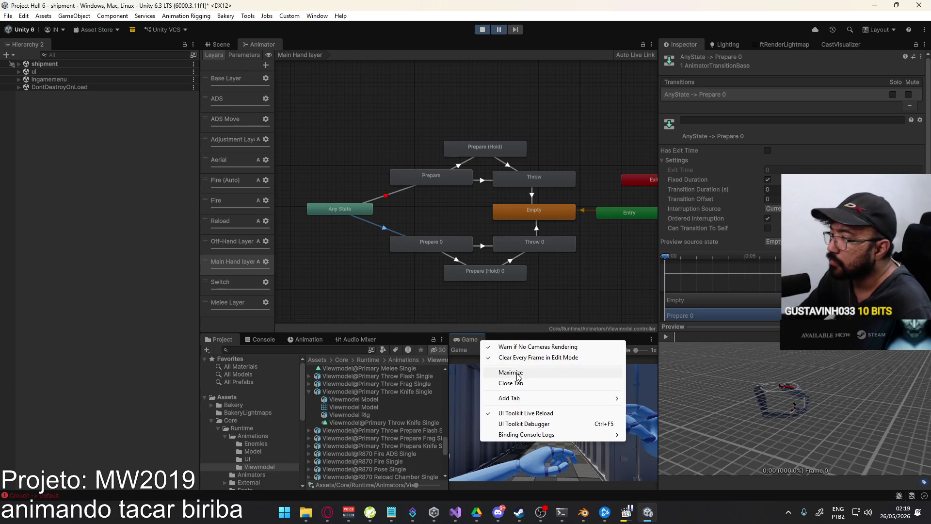
Maximize the Game view and step the paused throw forward sixteen frames
left_click(513, 372)
left_click(518, 31)
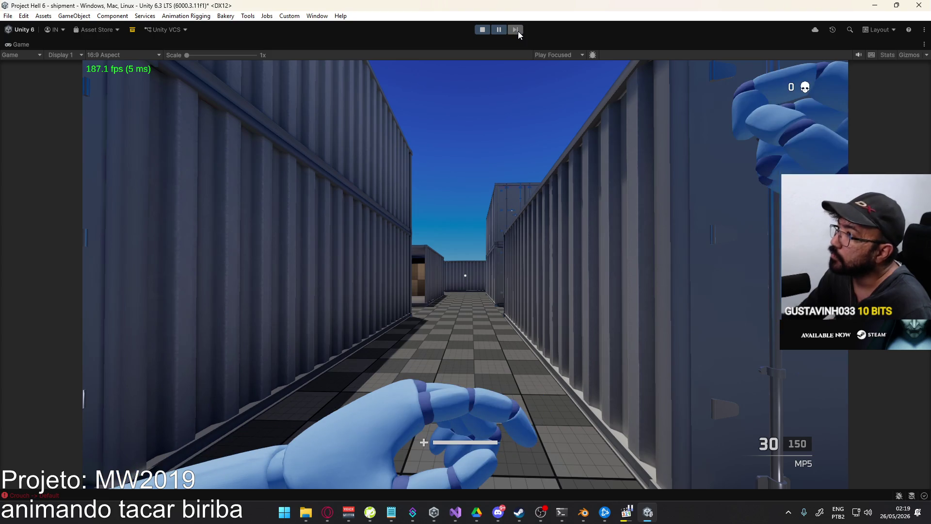
left_click(517, 31)
left_click(517, 31)
left_click(518, 31)
left_click(518, 31)
left_click(518, 31)
left_click(518, 31)
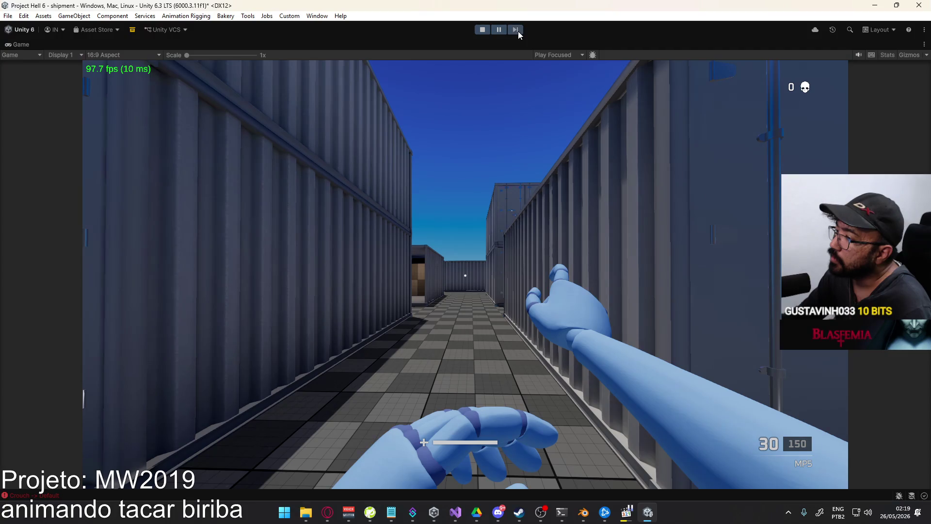
left_click(518, 31)
left_click(517, 31)
left_click(518, 31)
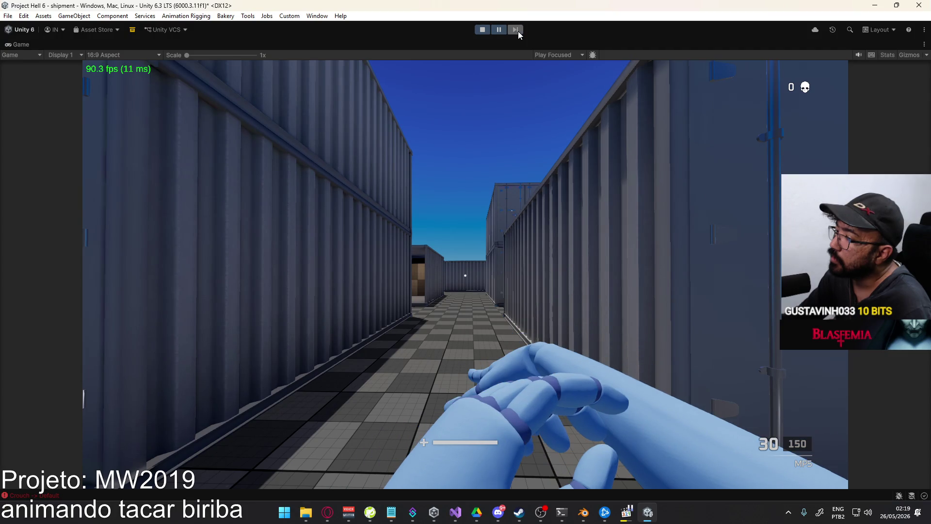
left_click(518, 31)
left_click(518, 31)
left_click(518, 31)
left_click(518, 31)
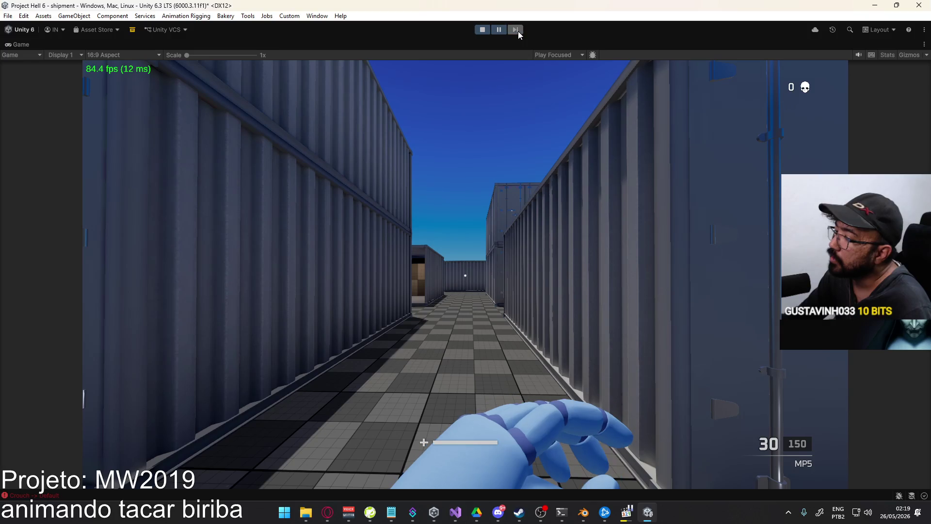
left_click(518, 31)
left_click(518, 31)
left_click(518, 31)
Resume play, walk around the containers throwing repeatedly, then stop the game
left_click(496, 28)
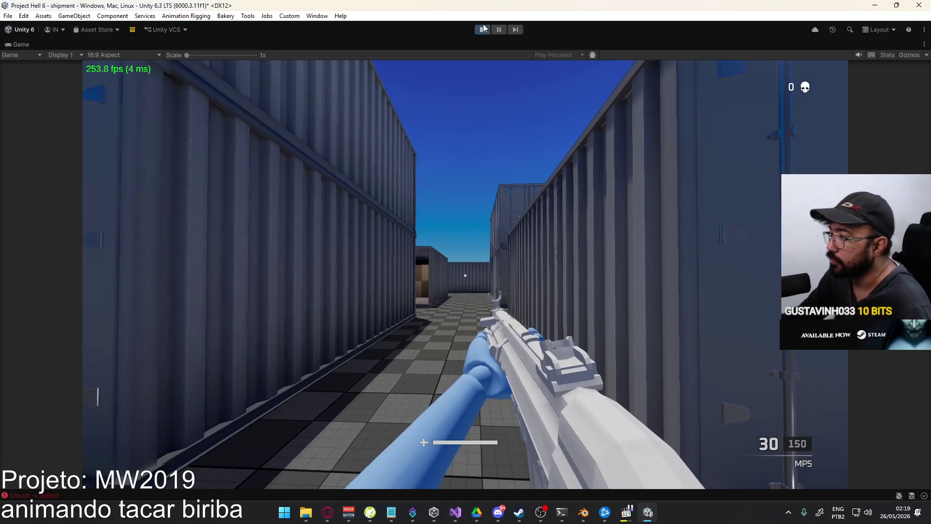
key("super")
key("super")
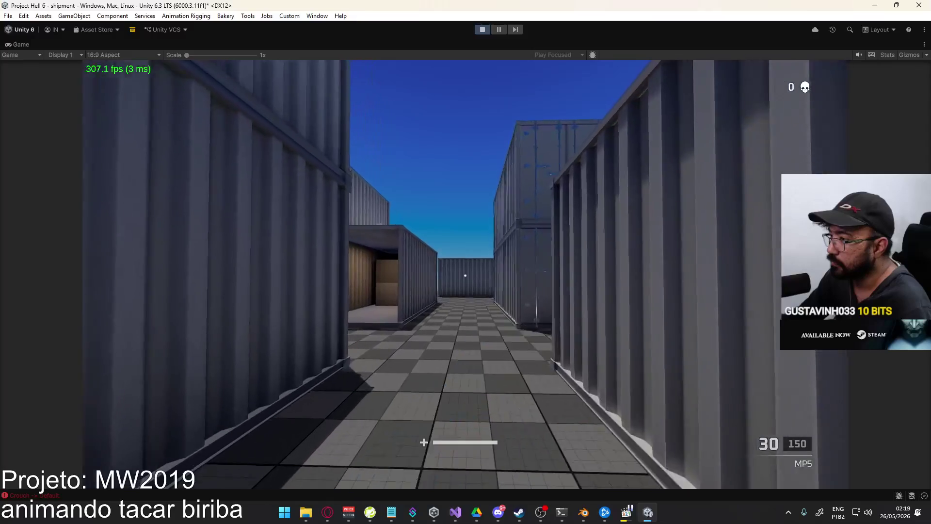
key("g")
key("w")
key("g")
key("s")
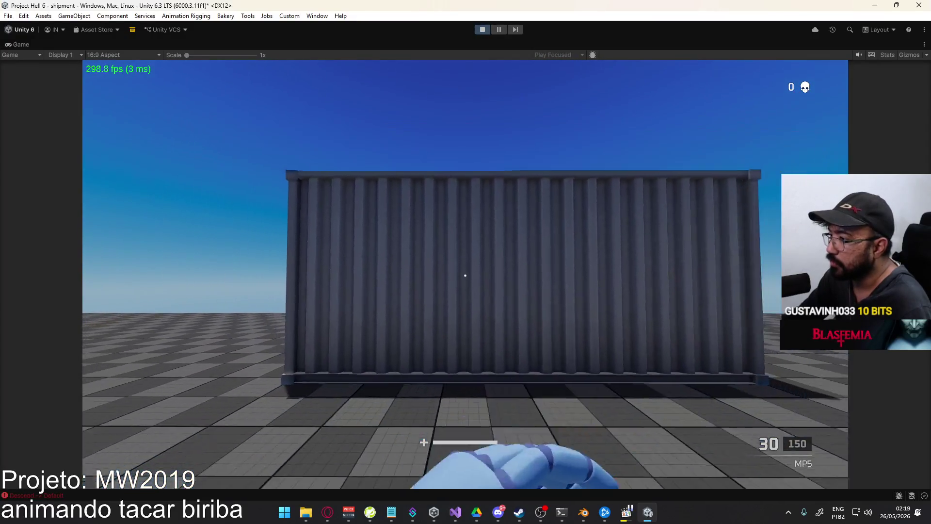
key("g")
key("w")
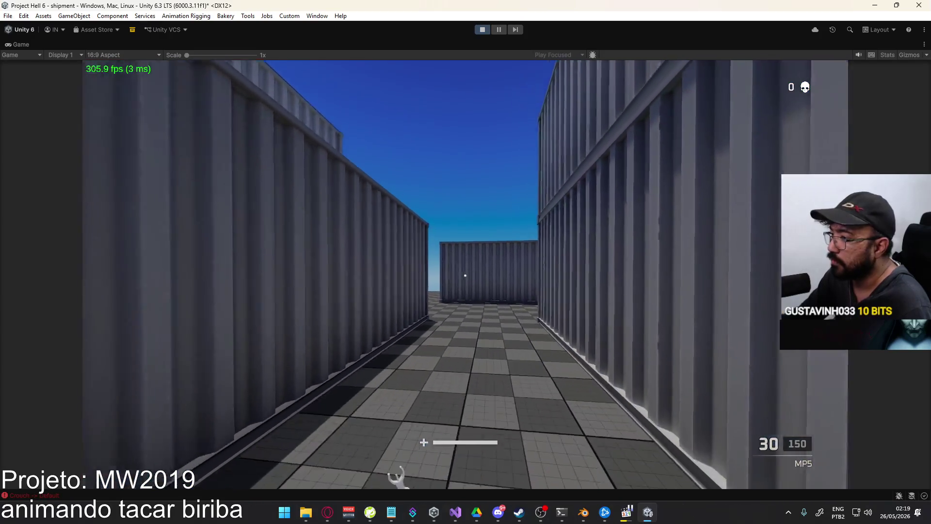
key("g")
key("w")
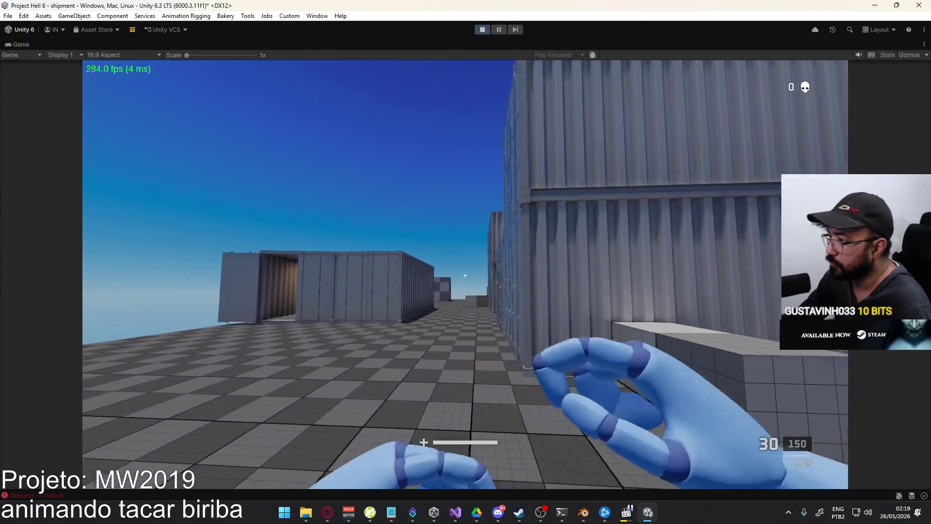
key("w")
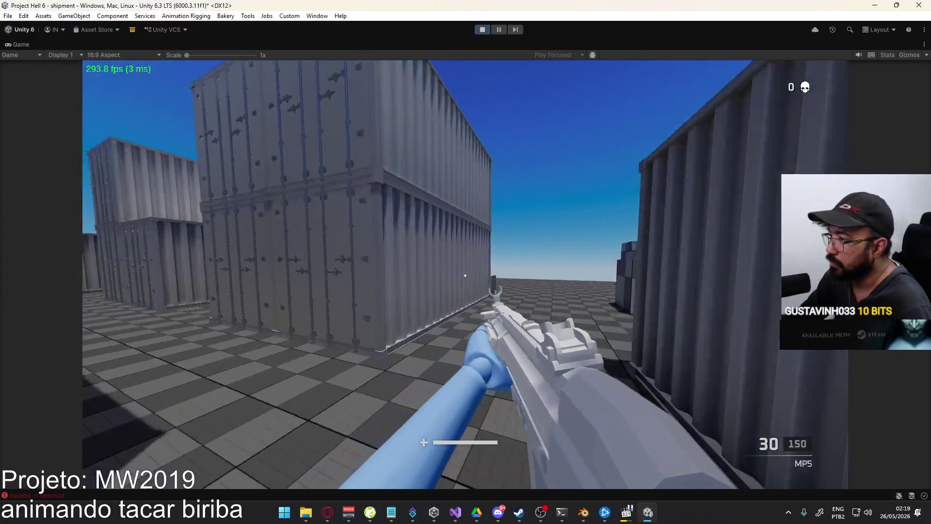
key("w")
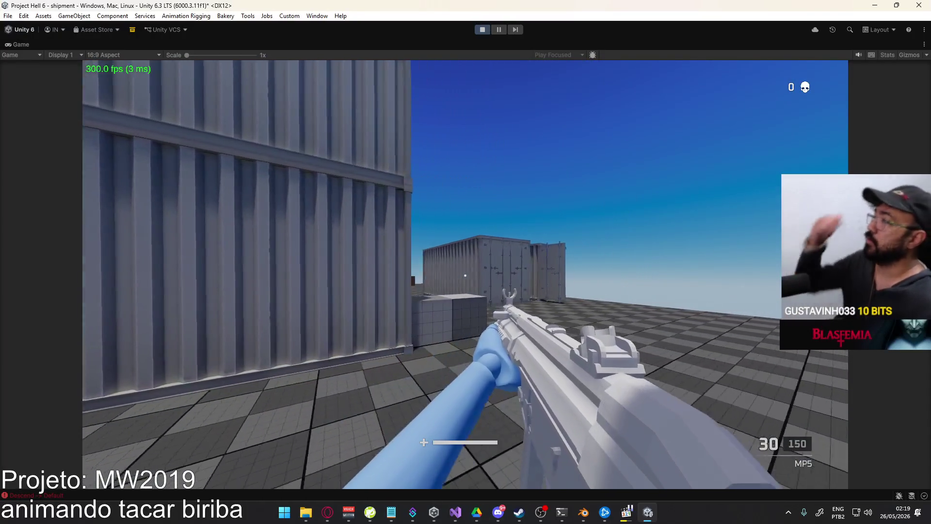
key("super")
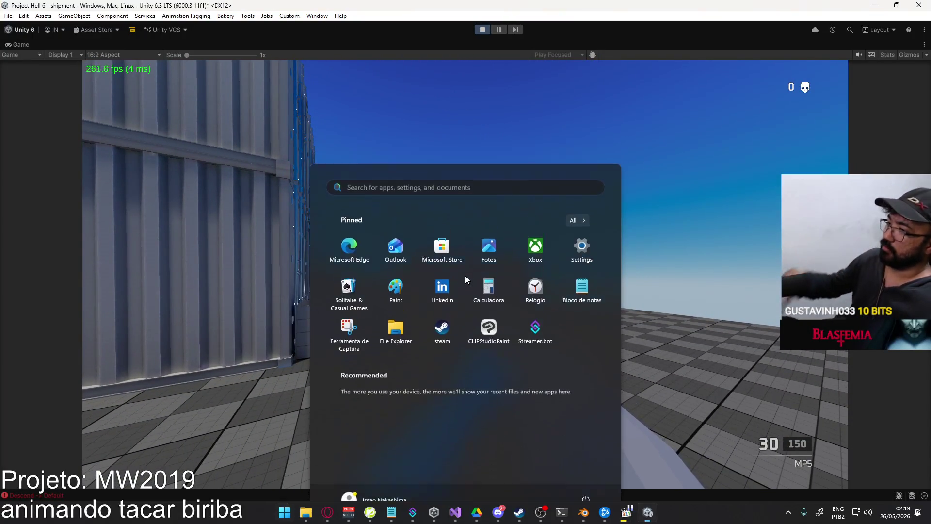
key("Escape")
left_click(480, 29)
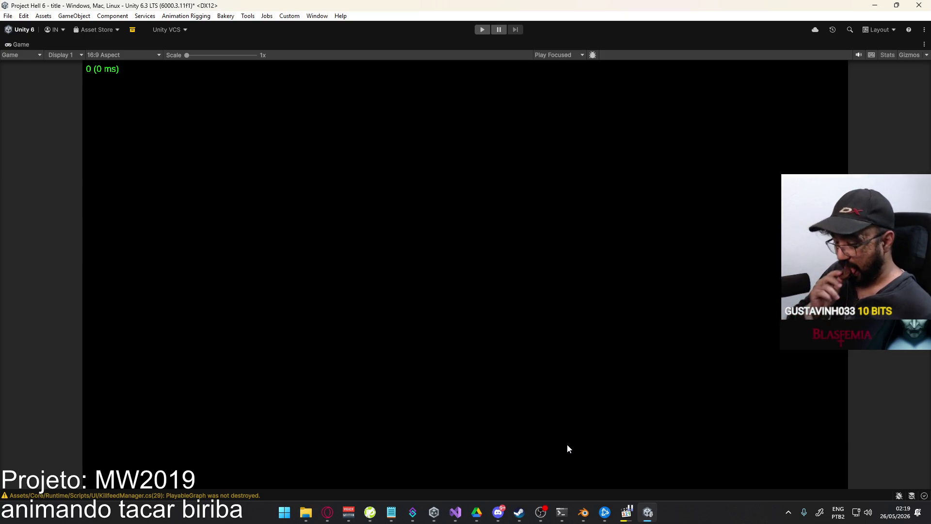
In Blender, frame all of the action's keyframes and shift the timeline right
left_click(584, 512)
key("Home")
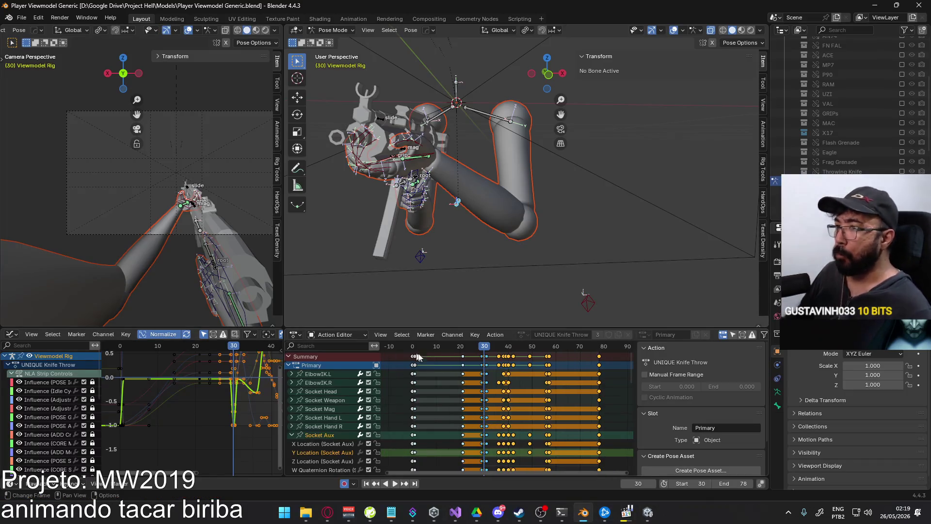
middle_click_drag(454, 392, 511, 397)
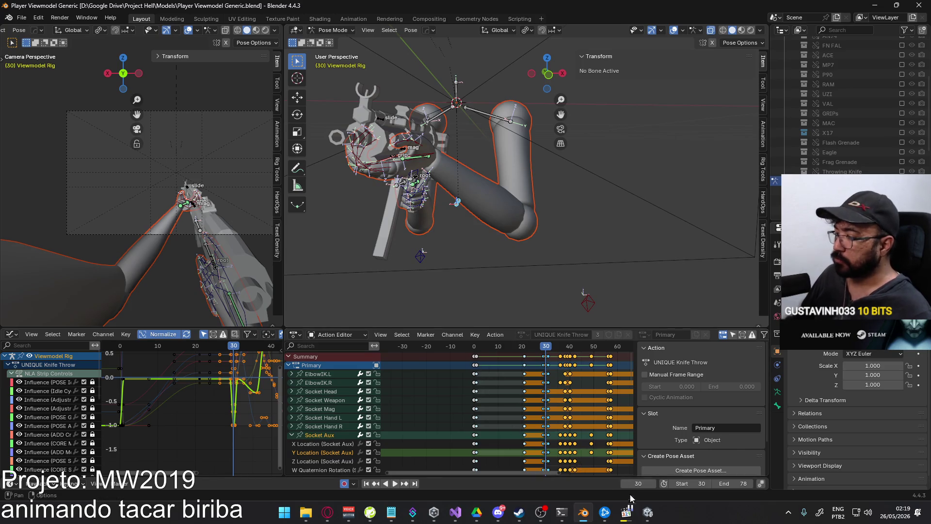
Back in Unity, un-maximize the Game view to restore the full layout
left_click(650, 515)
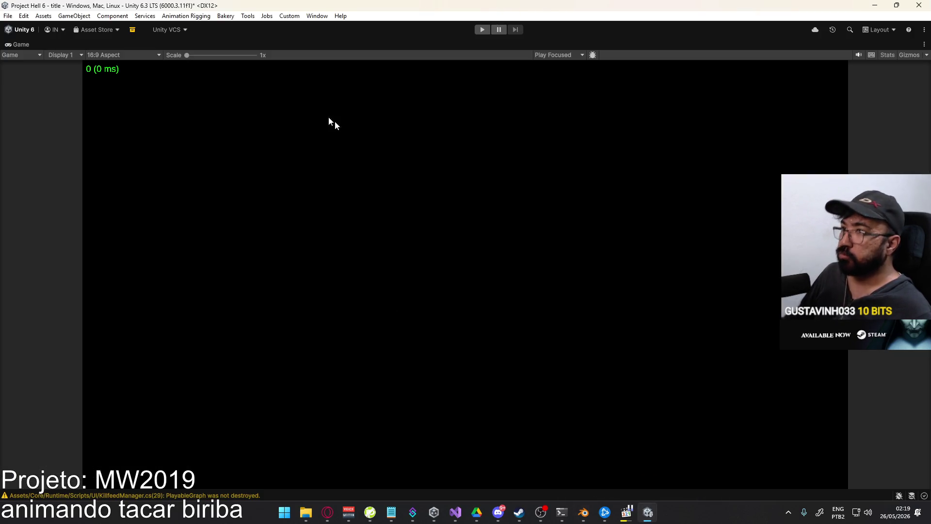
right_click(259, 47)
left_click(298, 79)
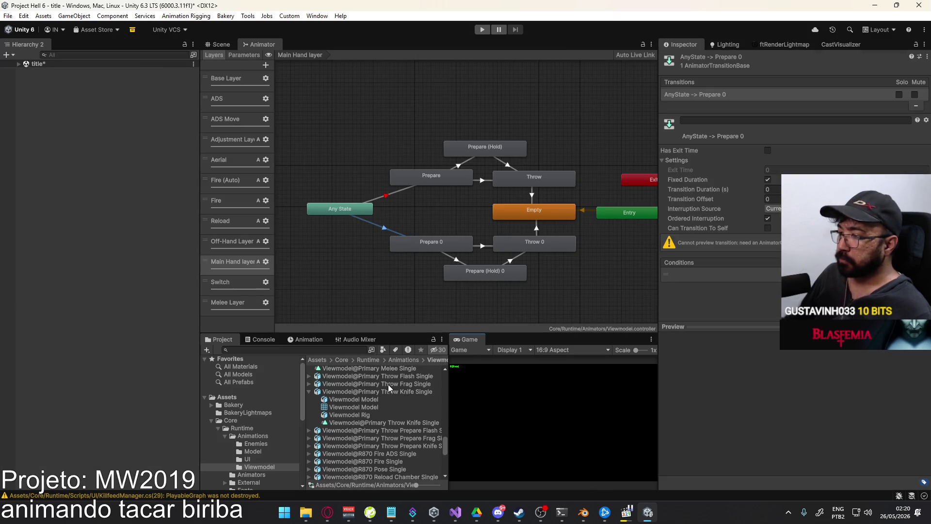
left_click(583, 513)
Save the viewmodel file, open Weapon Library.blend from recent files, and zoom to the grenade
key("ctrl+s")
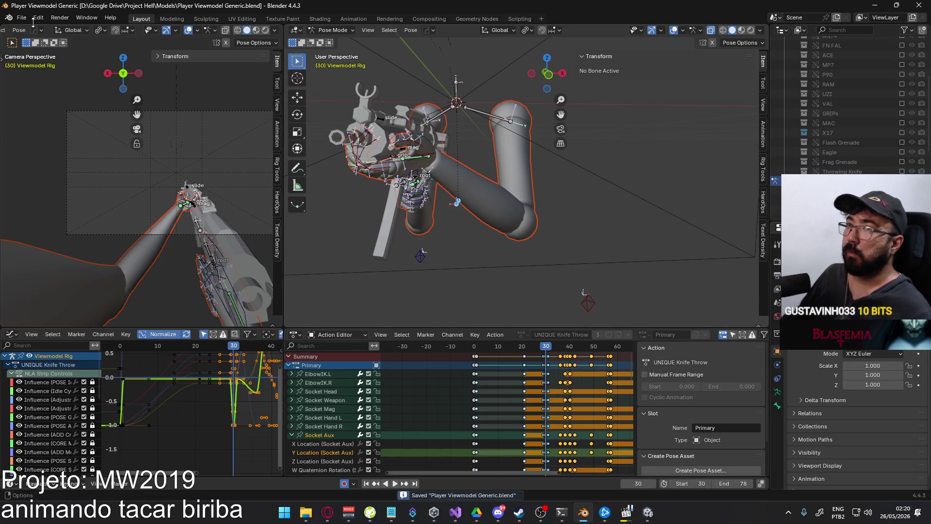
left_click(38, 17)
left_click(21, 20)
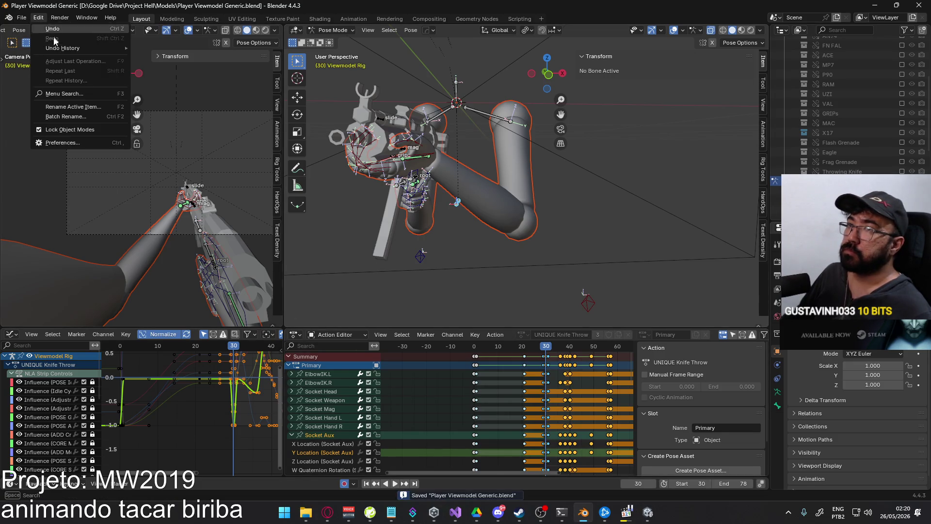
mouse_move(50, 49)
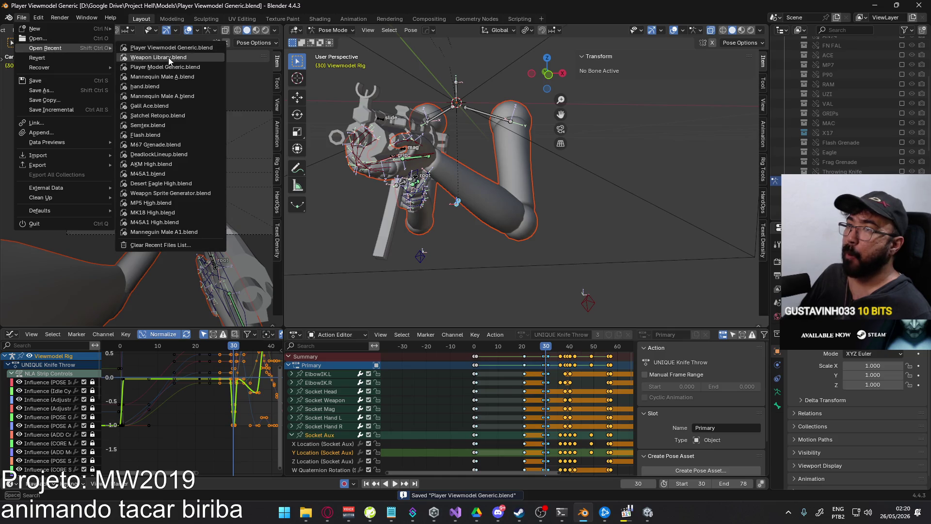
left_click(169, 58)
mouse_move(483, 263)
middle_mouse_down()
mouse_move(340, 218)
mouse_move(369, 232)
mouse_move(484, 183)
mouse_move(537, 231)
mouse_move(449, 260)
mouse_move(364, 228)
mouse_move(378, 267)
mouse_move(370, 243)
mouse_move(277, 263)
mouse_move(223, 231)
mouse_move(423, 244)
mouse_move(405, 229)
mouse_move(380, 259)
mouse_move(391, 228)
middle_mouse_up()
scroll(449, 260, "up", 5)
Enter Edit Mode on Frag Body and recalculate all its normals outside
left_click(391, 228)
key("Tab")
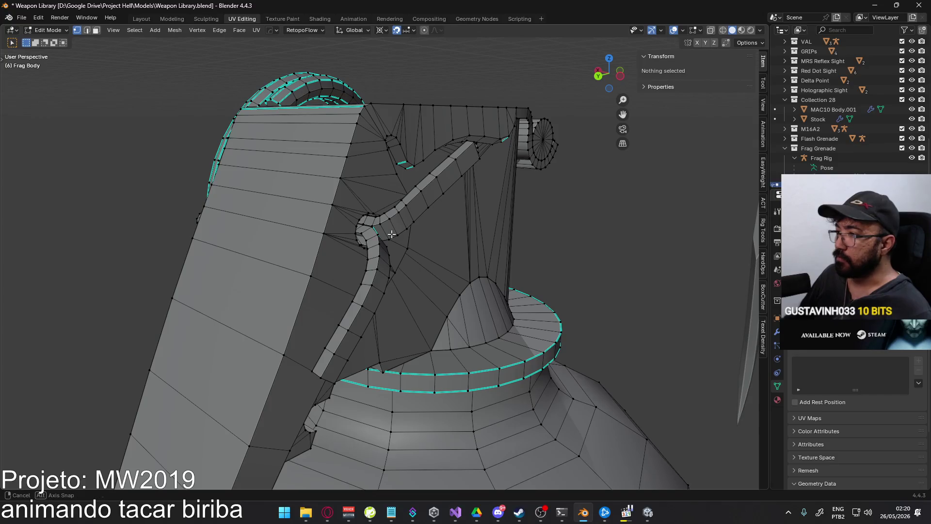
mouse_move(398, 223)
middle_mouse_down()
mouse_move(291, 212)
mouse_move(441, 246)
mouse_move(457, 235)
mouse_move(413, 260)
mouse_move(442, 277)
mouse_move(467, 315)
mouse_move(454, 321)
mouse_move(423, 288)
middle_mouse_up()
key("a")
key("alt+n")
left_click(425, 290)
mouse_move(426, 290)
middle_mouse_down()
mouse_move(413, 249)
mouse_move(459, 225)
middle_mouse_up()
key("alt+n")
left_click(456, 226)
In face mode, select the lever's face strip and recalculate its normals outward
key("3")
left_click(440, 186)
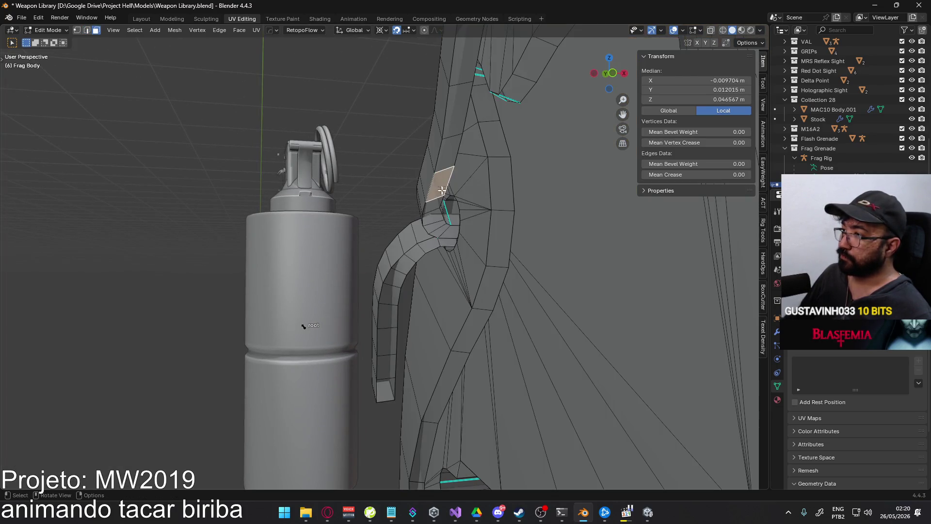
mouse_move(438, 218)
middle_mouse_down()
mouse_move(406, 170)
mouse_move(411, 266)
middle_mouse_up()
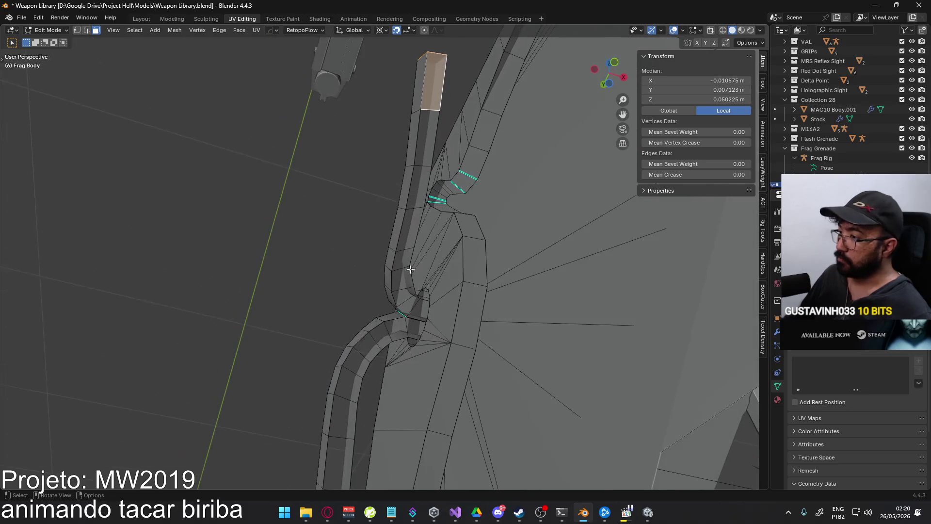
left_click(412, 302, "ctrl")
mouse_move(411, 303)
middle_mouse_down()
mouse_move(602, 362)
mouse_move(392, 310)
mouse_move(349, 271)
mouse_move(341, 249)
mouse_move(446, 219)
middle_mouse_up()
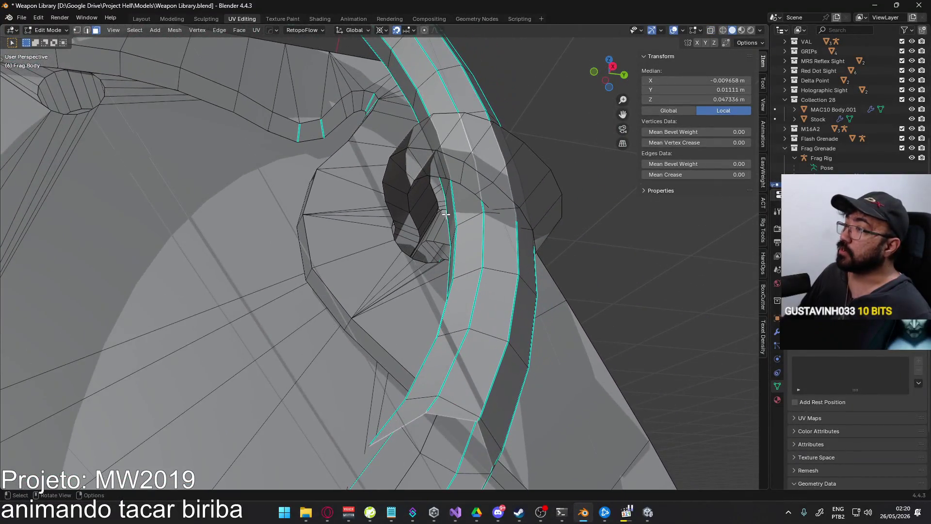
left_click(405, 171, "ctrl")
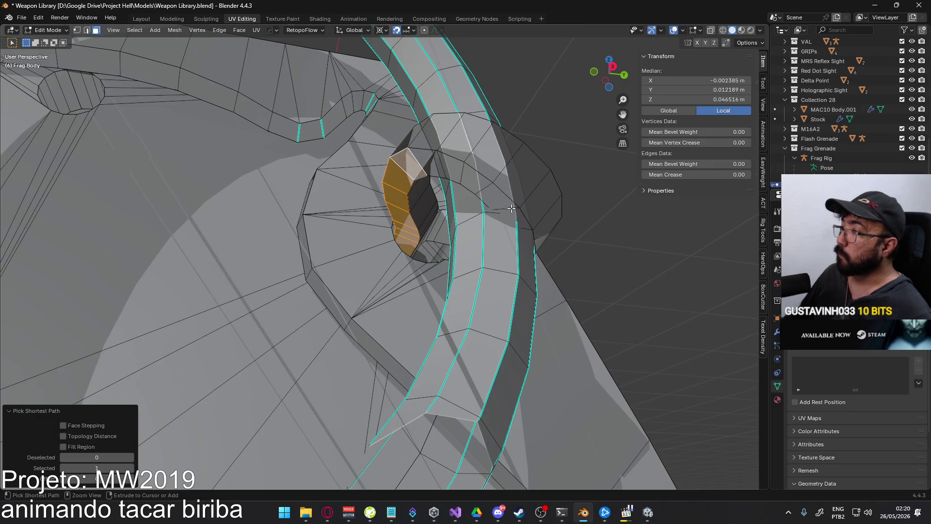
mouse_move(540, 245)
middle_mouse_down()
mouse_move(519, 208)
mouse_move(430, 152)
mouse_move(417, 160)
mouse_move(390, 134)
mouse_move(396, 113)
mouse_move(407, 172)
mouse_move(401, 199)
mouse_move(425, 208)
mouse_move(426, 269)
mouse_move(471, 277)
middle_mouse_up()
scroll(445, 273, "down", 8)
key("alt+z")
key("alt+z")
scroll(413, 297, "up", 5)
mouse_move(413, 296)
middle_mouse_down()
mouse_move(501, 183)
mouse_move(426, 172)
mouse_move(411, 187)
middle_mouse_up()
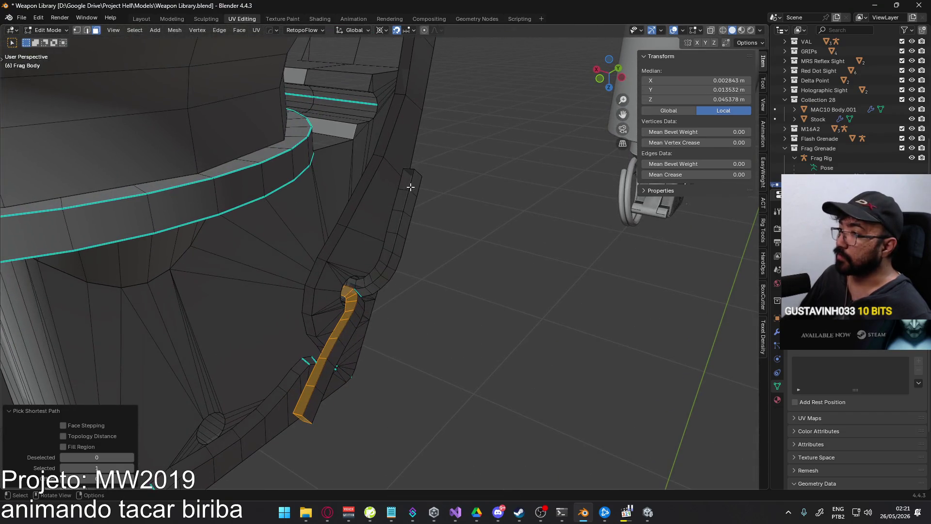
left_click(411, 180, "shift")
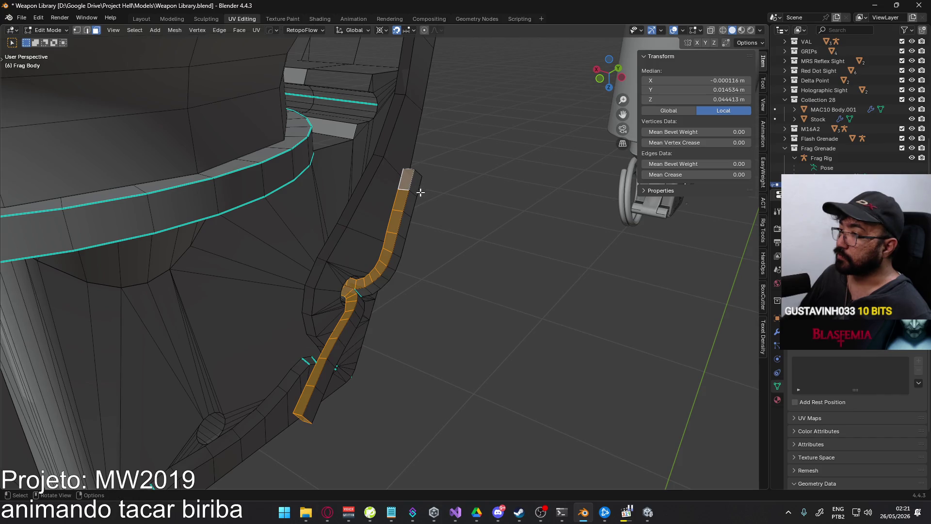
key("alt+n")
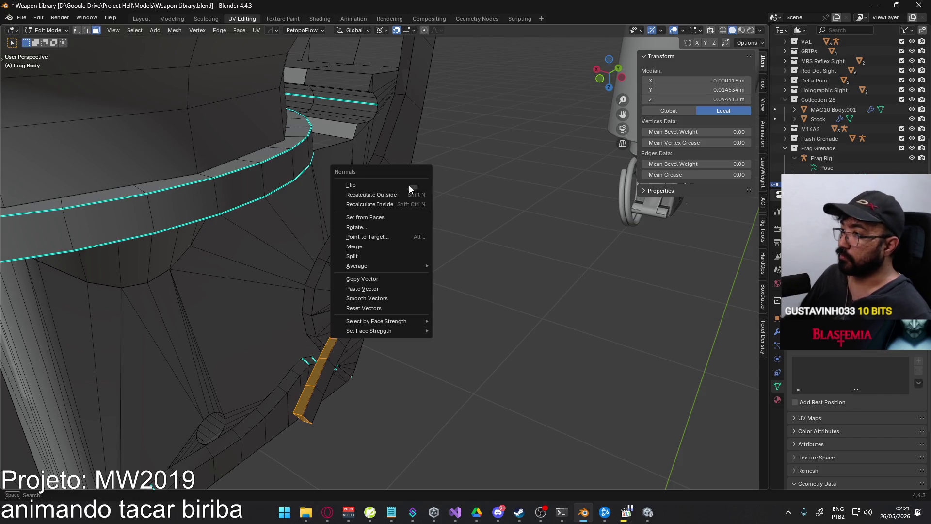
left_click(411, 194)
Recalculate normals outward on two more individual lever faces
key("alt+a")
mouse_move(428, 266)
middle_mouse_down()
mouse_move(430, 220)
mouse_move(301, 222)
mouse_move(387, 204)
middle_mouse_up()
left_click(383, 193)
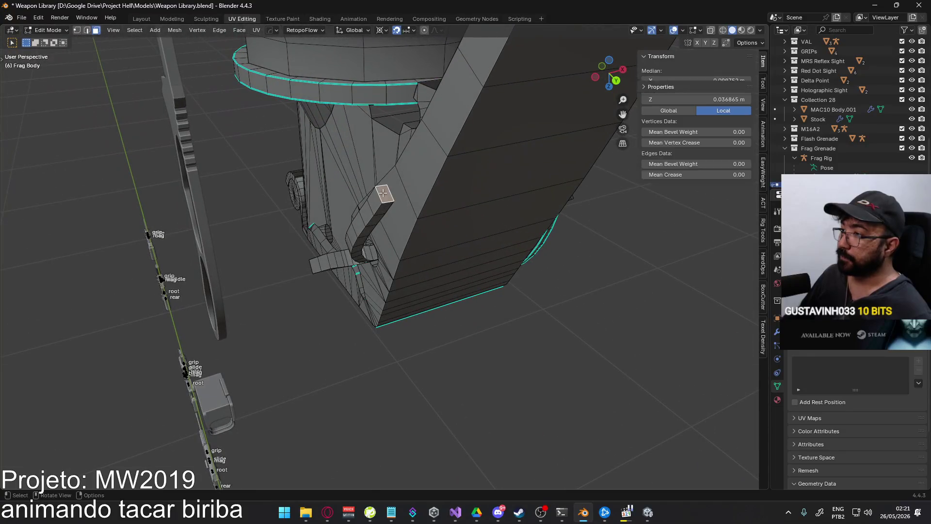
key("alt+n")
left_click(426, 215)
key("alt+a")
mouse_move(395, 366)
middle_mouse_down()
mouse_move(487, 216)
mouse_move(522, 222)
middle_mouse_up()
left_click(343, 221)
key("alt+n")
left_click(443, 228)
key("alt+a")
Select another lever face strip and check it in see-through view near the ring
mouse_move(395, 234)
middle_mouse_down()
mouse_move(359, 247)
mouse_move(401, 197)
mouse_move(388, 212)
mouse_move(388, 183)
mouse_move(461, 208)
mouse_move(418, 210)
middle_mouse_up()
left_click(383, 225)
left_click(370, 206, "ctrl")
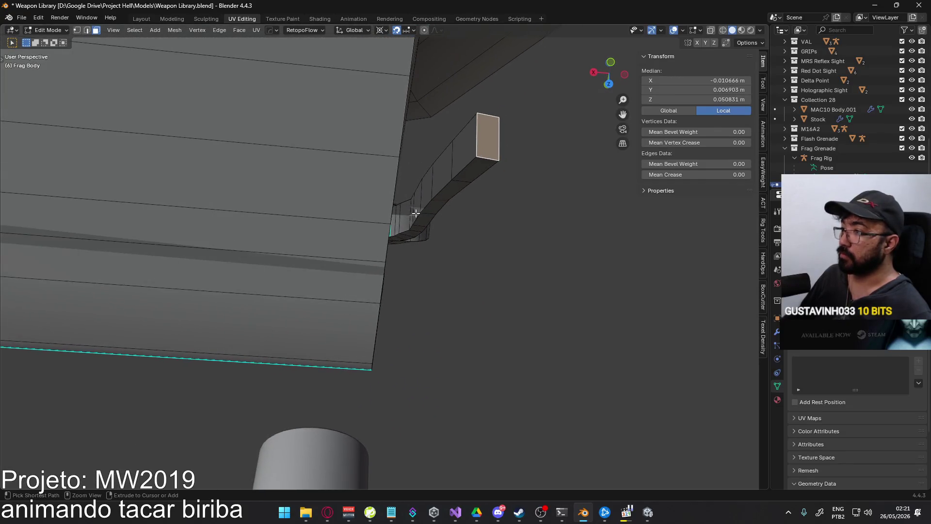
left_click(474, 141)
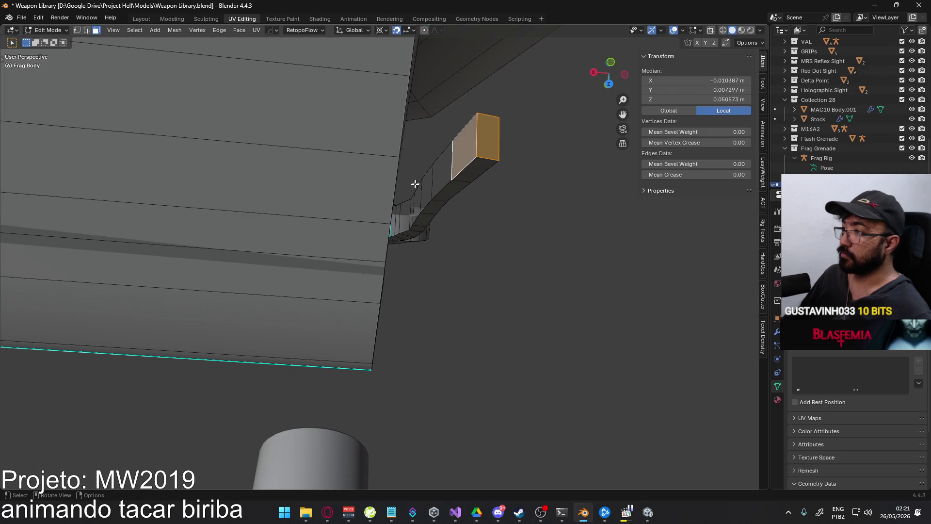
left_click(413, 201, "ctrl")
middle_click_drag(413, 200, 383, 214)
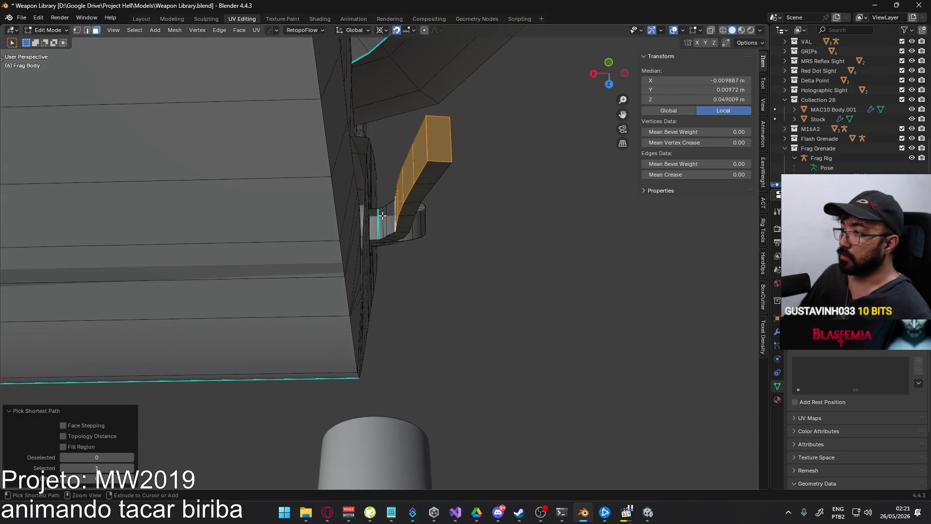
key("alt+z")
key("alt+z")
scroll(266, 231, "up", 5)
mouse_move(267, 230)
middle_mouse_down()
mouse_move(348, 227)
mouse_move(322, 277)
mouse_move(299, 289)
middle_mouse_up()
mouse_move(240, 294)
middle_mouse_down("shift")
mouse_move(327, 290)
mouse_move(302, 302)
middle_mouse_up("shift")
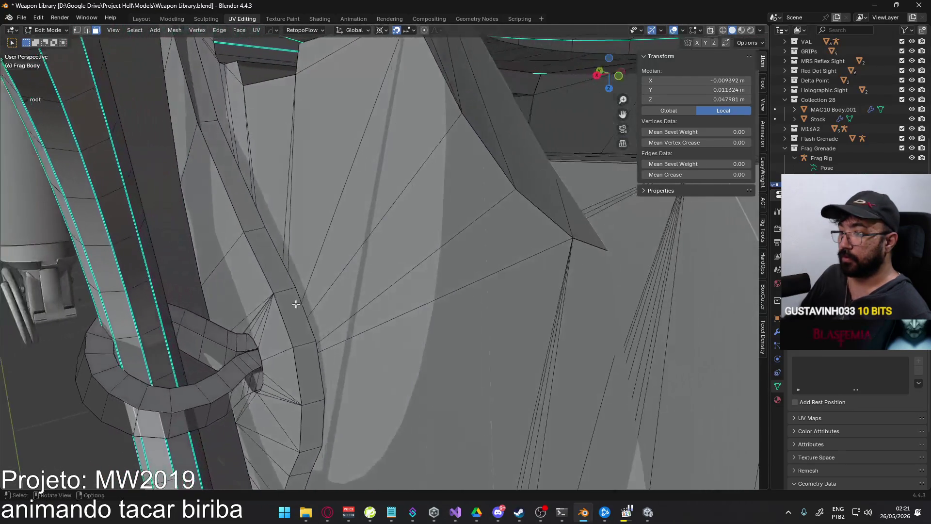
Recalculate the pin ring's normals to point outward
middle_click_drag(231, 345, 299, 335, "shift")
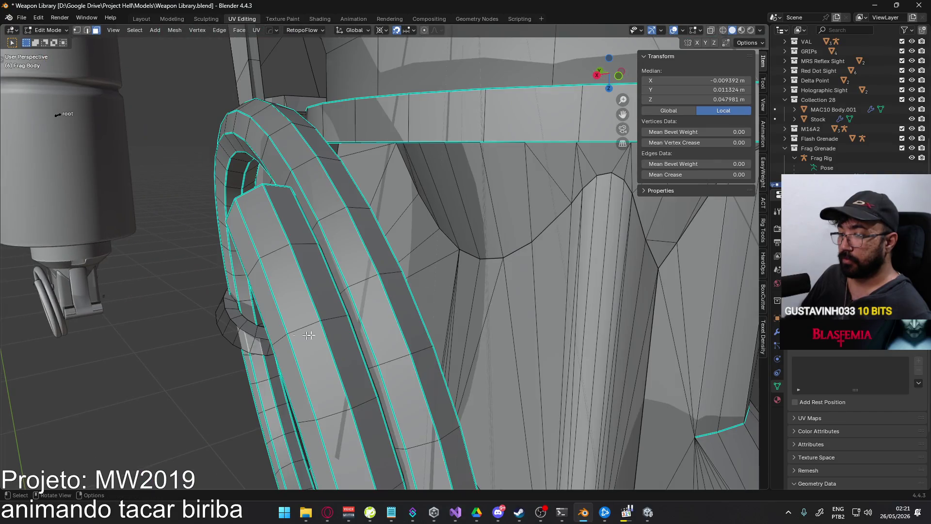
key("alt+n")
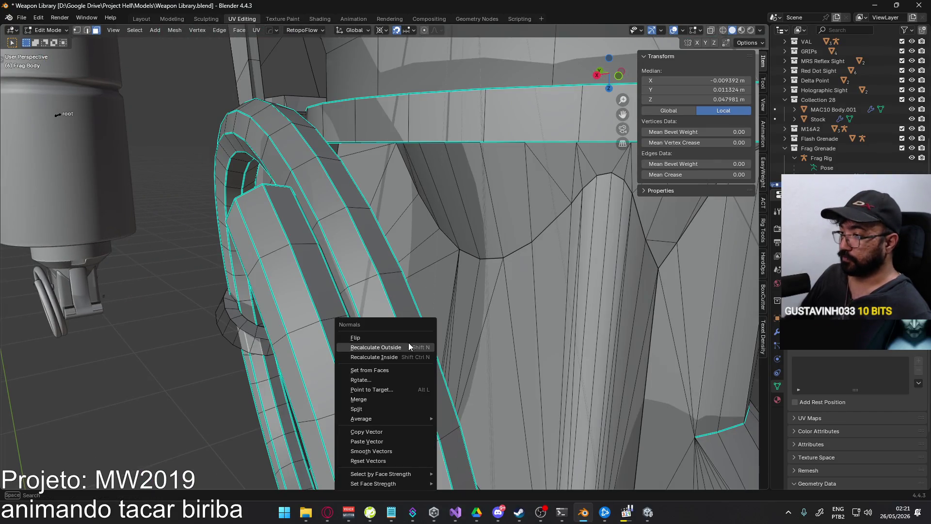
left_click(409, 342)
mouse_move(408, 342)
middle_mouse_down()
mouse_move(488, 323)
mouse_move(422, 266)
mouse_move(435, 259)
mouse_move(427, 269)
mouse_move(439, 278)
middle_mouse_up()
Flip the normal of the bad face on the grenade lever
key("alt+a")
left_click(438, 277)
right_click(438, 277)
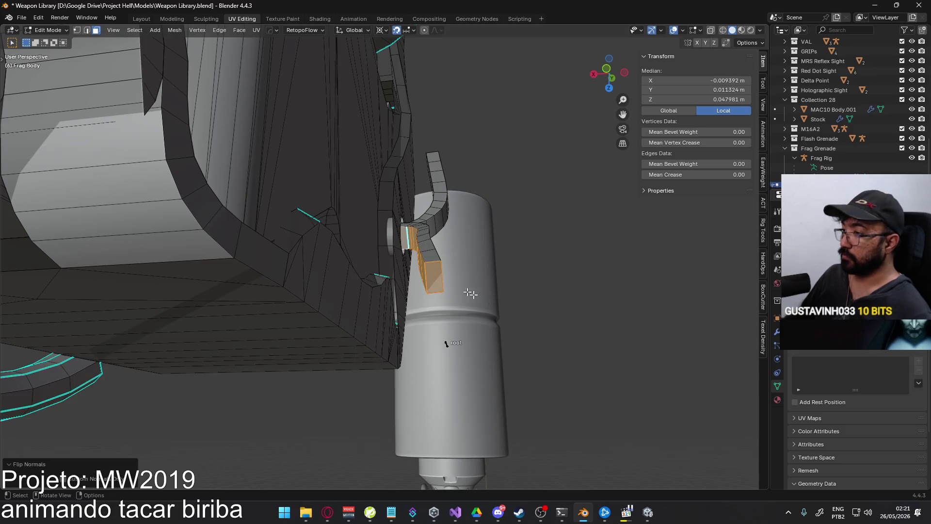
key("Delete")
mouse_move(577, 281)
middle_mouse_down()
mouse_move(432, 241)
mouse_move(366, 201)
mouse_move(381, 233)
middle_mouse_up()
Select a path of faces along the lever, briefly checking it in see-through view
key("2")
left_click(364, 227, "shift")
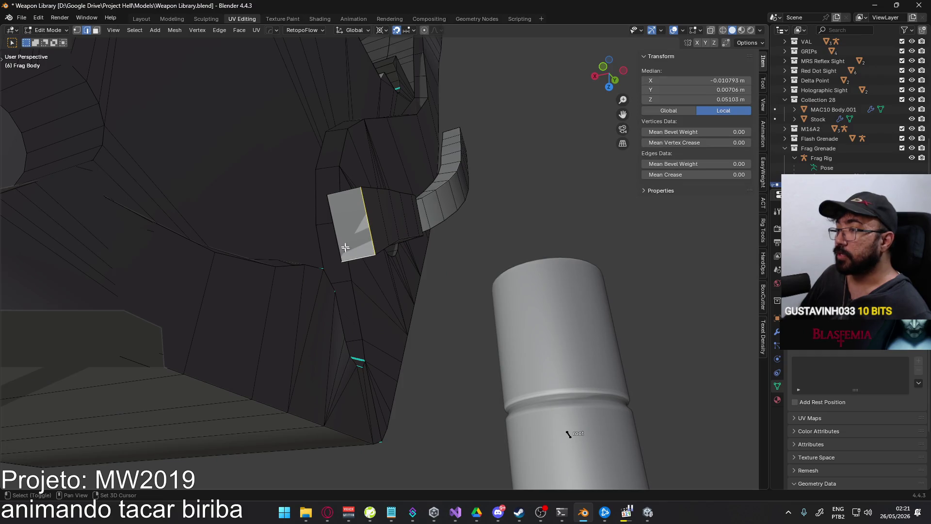
mouse_move(442, 270)
middle_mouse_down()
mouse_move(428, 258)
mouse_move(441, 289)
mouse_move(382, 237)
mouse_move(377, 269)
mouse_move(353, 167)
mouse_move(255, 228)
mouse_move(272, 291)
mouse_move(262, 308)
mouse_move(239, 295)
mouse_move(283, 245)
mouse_move(396, 251)
middle_mouse_up()
key("alt+a")
key("3")
left_click(283, 245)
left_click(420, 209, "ctrl")
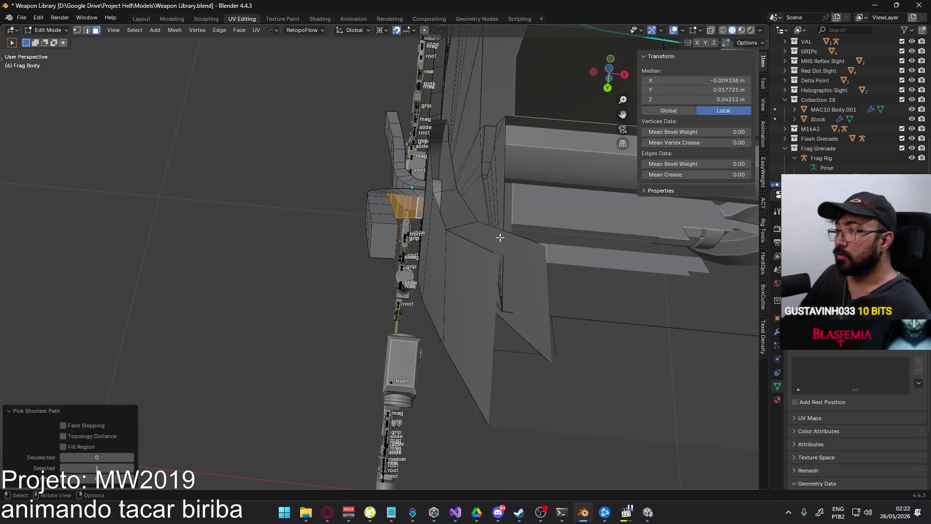
key("shift+h")
key("alt+z")
key("alt+z")
Select the pin strap face from below and frame the view on it
mouse_move(515, 250)
middle_mouse_down()
mouse_move(283, 239)
mouse_move(360, 221)
middle_mouse_up()
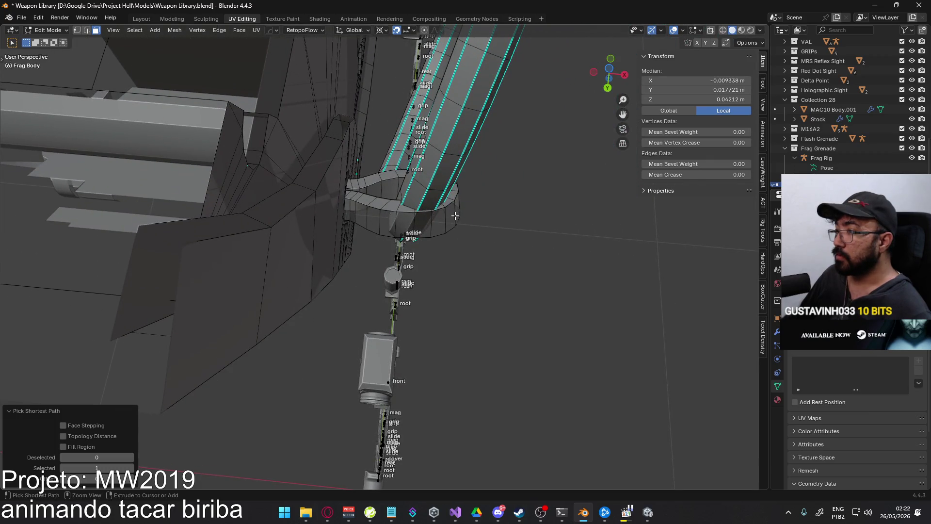
mouse_move(523, 233)
middle_mouse_down()
mouse_move(451, 271)
mouse_move(441, 245)
mouse_move(387, 218)
mouse_move(383, 250)
mouse_move(361, 268)
mouse_move(368, 271)
mouse_move(333, 263)
middle_mouse_up()
left_click(383, 250, "shift")
key("KP_Decimal")
key("Tab")
key("KP_Decimal")
key("Tab")
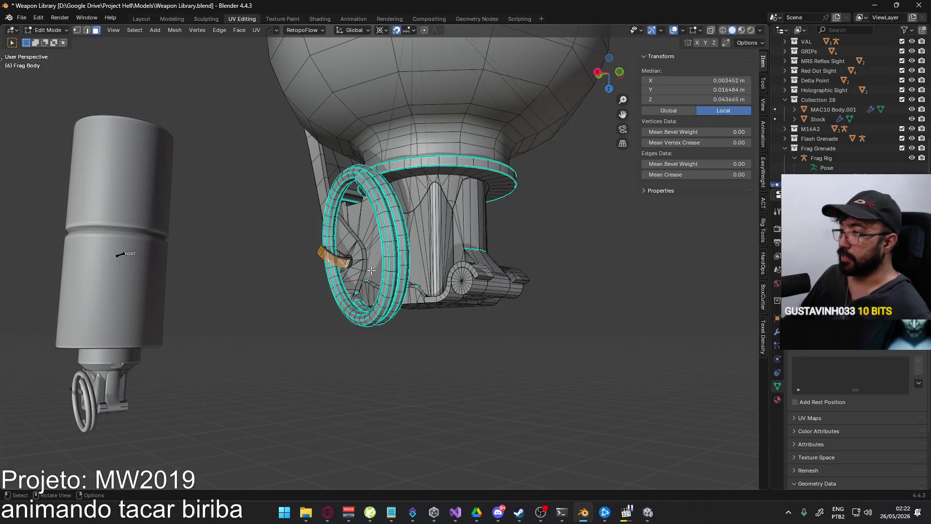
Select the linked pin piece up to seams and hide everything else
key("ctrl+l")
scroll(330, 262, "up", 2)
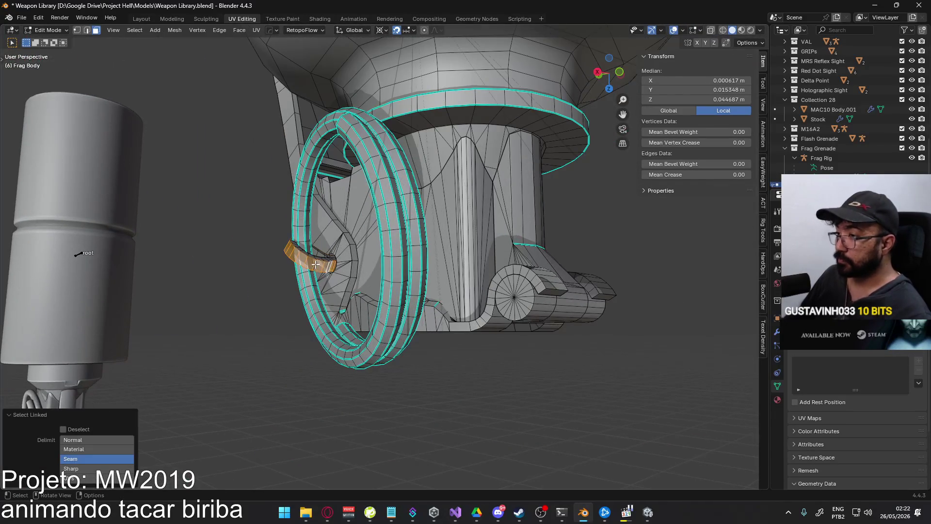
middle_click_drag(311, 260, 430, 213)
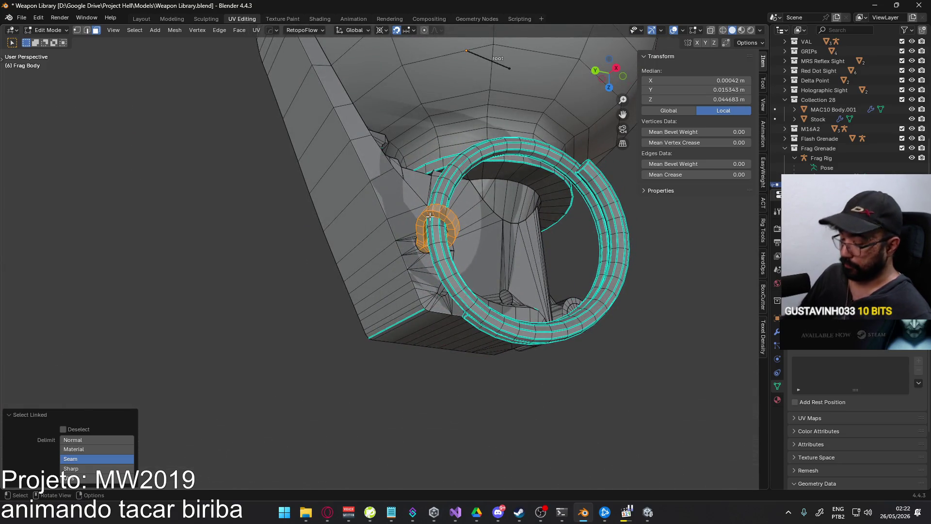
key("ctrl+i")
key("h")
scroll(401, 266, "up", 5)
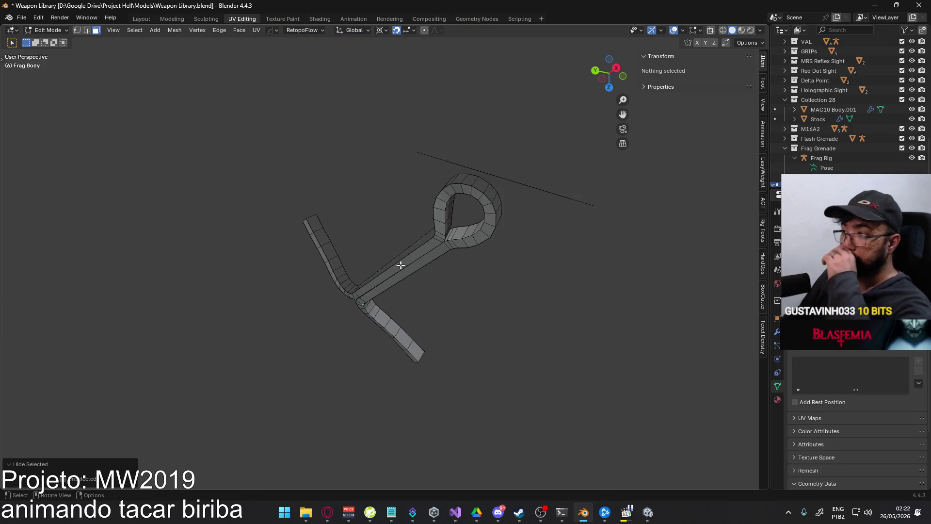
Box-select and delete the stray loose edge chain and its leftover vertex
mouse_move(415, 266)
middle_mouse_down()
mouse_move(473, 231)
mouse_move(567, 239)
mouse_move(486, 272)
mouse_move(442, 274)
mouse_move(414, 328)
mouse_move(490, 281)
mouse_move(436, 291)
mouse_move(518, 317)
mouse_move(497, 334)
mouse_move(481, 286)
middle_mouse_up()
key("a")
key("alt+a")
mouse_move(365, 129)
middle_mouse_down()
mouse_move(404, 216)
mouse_move(501, 210)
middle_mouse_up()
mouse_move(339, 141)
left_mouse_down()
mouse_move(517, 212)
mouse_move(542, 232)
left_mouse_up()
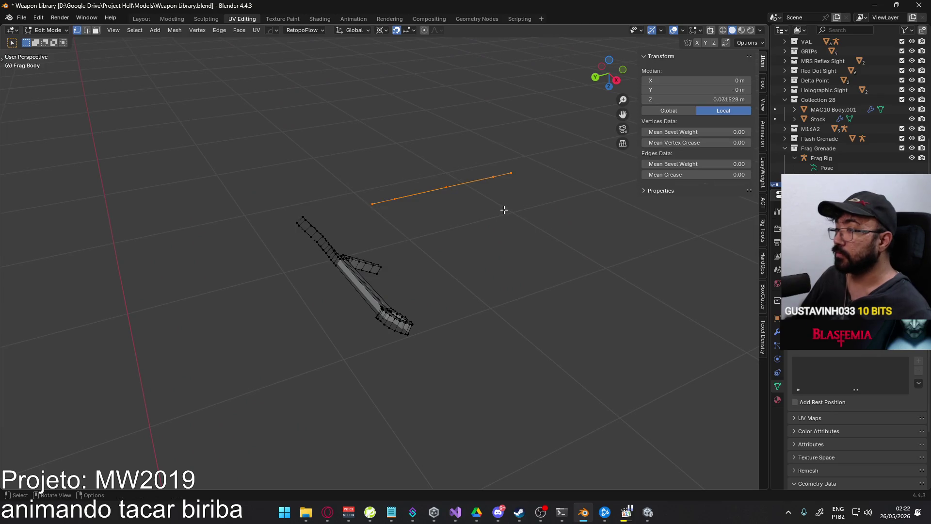
key("x")
left_click(466, 312)
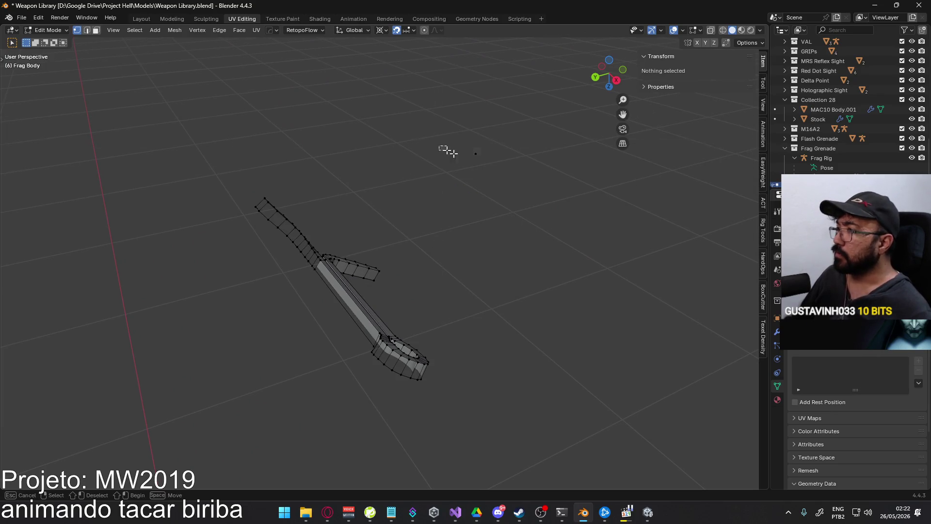
key("x")
left_click(549, 191)
scroll(414, 327, "up", 2)
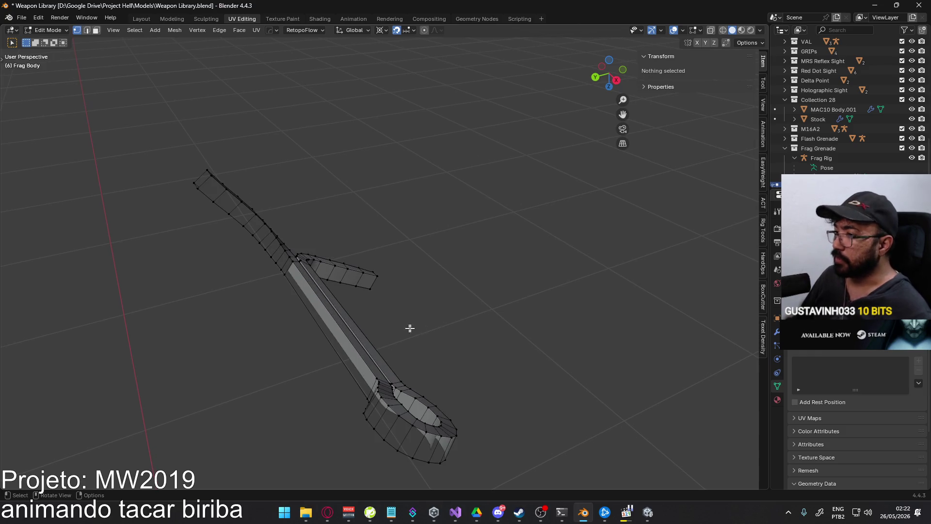
Select the whole lever mesh, cancel the delete, and deselect it again
mouse_move(308, 325)
middle_mouse_down()
mouse_move(357, 260)
mouse_move(487, 269)
mouse_move(447, 301)
middle_mouse_up()
key("a")
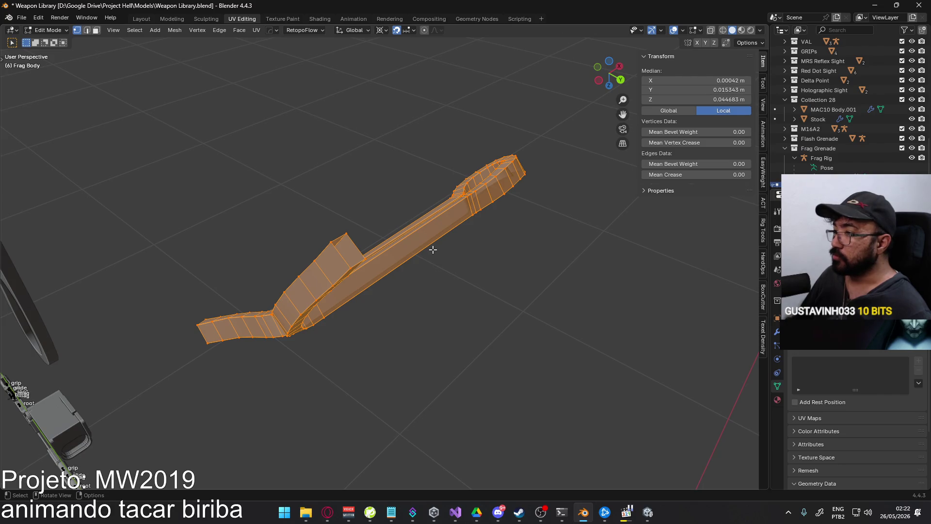
key("x")
key("alt+a")
mouse_move(370, 258)
middle_mouse_down()
mouse_move(439, 246)
mouse_move(430, 266)
mouse_move(458, 322)
middle_mouse_up()
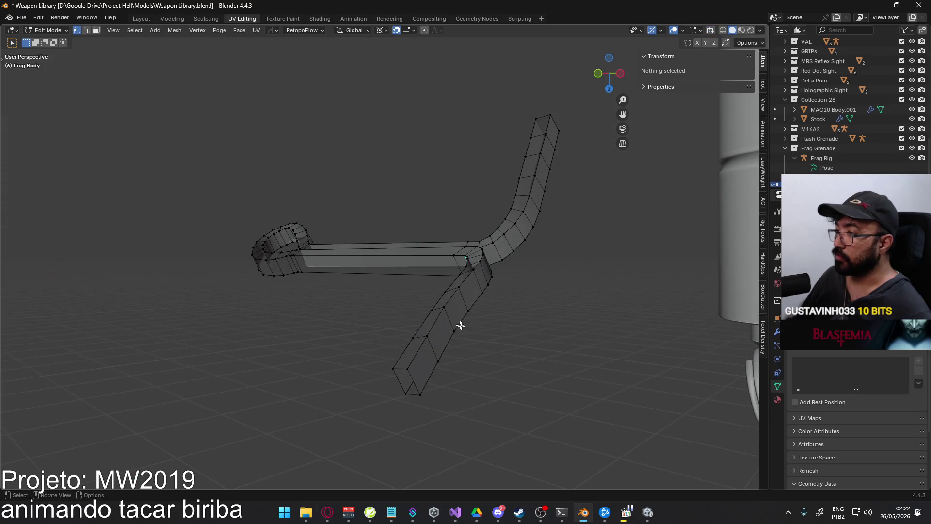
mouse_move(396, 293)
middle_mouse_down()
mouse_move(485, 286)
mouse_move(337, 284)
mouse_move(283, 239)
mouse_move(291, 228)
mouse_move(266, 233)
mouse_move(304, 229)
mouse_move(395, 284)
mouse_move(422, 270)
mouse_move(401, 266)
mouse_move(432, 349)
mouse_move(434, 317)
middle_mouse_up()
Select the lever's bottom end face after trying its bottom edge and bend face
key("2")
left_click(426, 344)
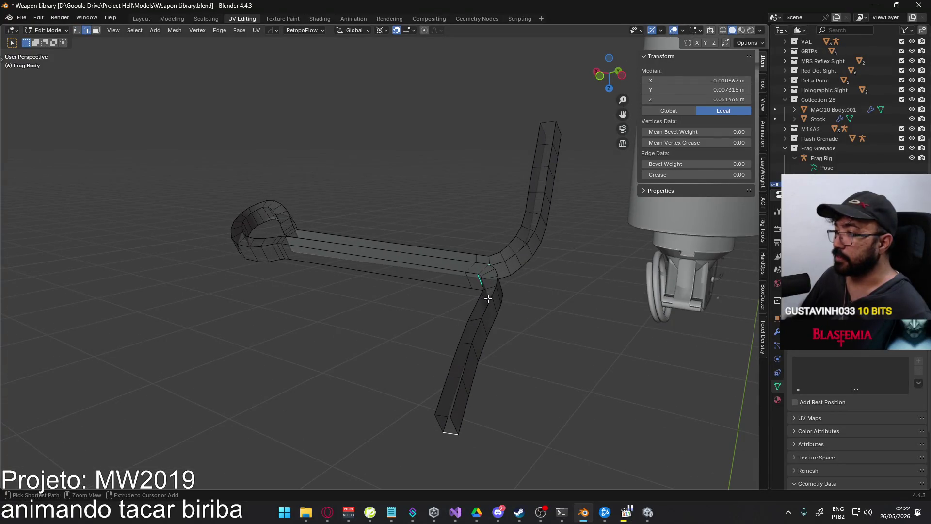
key("3")
left_click(487, 282, "ctrl")
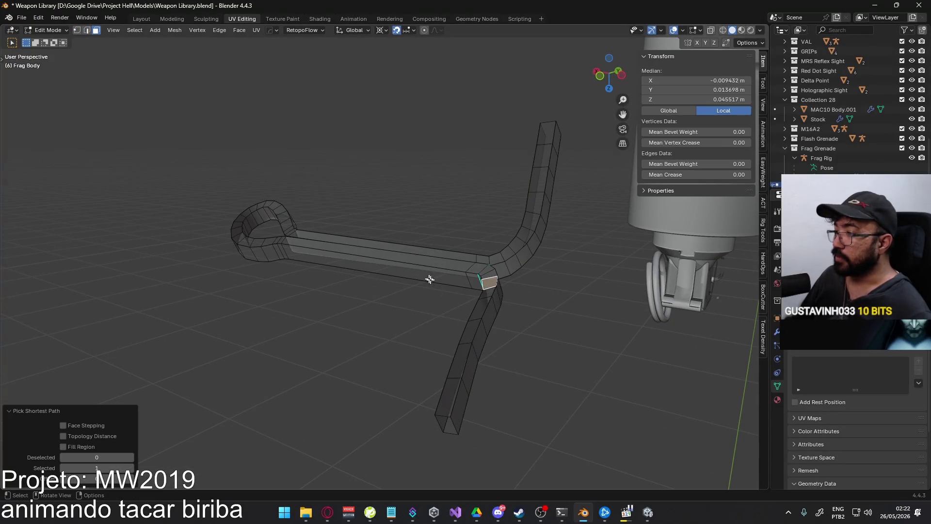
key("alt+a")
left_click(442, 411)
mouse_move(442, 411)
middle_mouse_down()
mouse_move(444, 230)
mouse_move(408, 156)
mouse_move(407, 380)
middle_mouse_up()
key("2")
key("3")
left_click(408, 385)
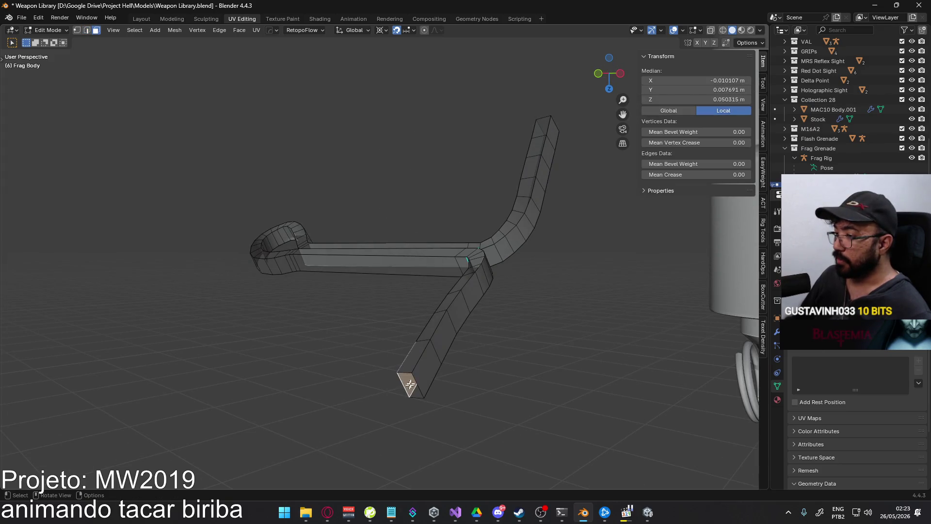
Check the lever in see-through view and select the end face at its tip
key("alt+z")
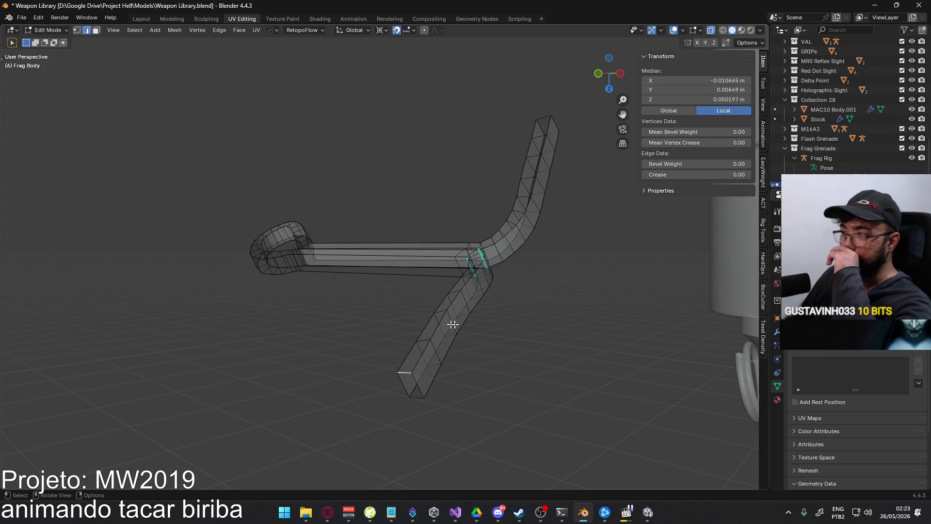
key("alt+z")
mouse_move(382, 286)
middle_mouse_down()
mouse_move(387, 342)
mouse_move(506, 286)
middle_mouse_up()
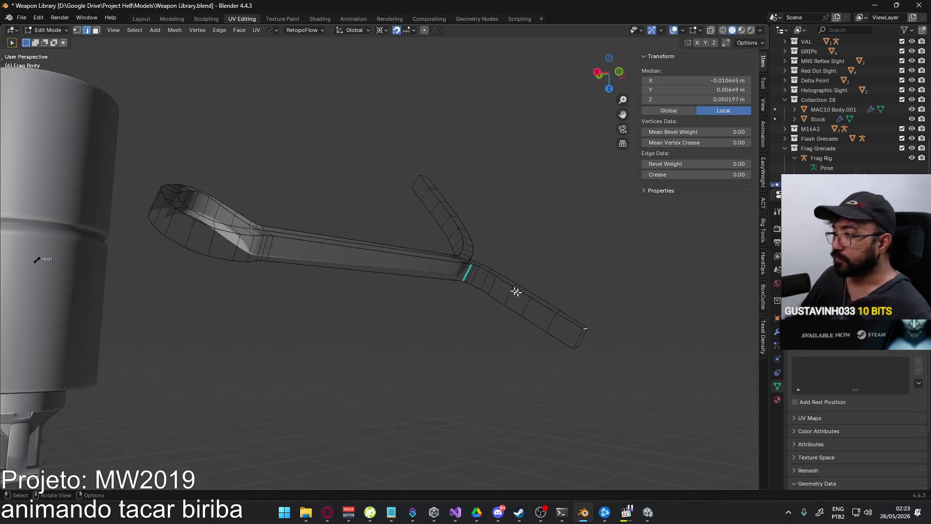
key("3")
left_click(467, 273, "ctrl")
key("ctrl+z")
left_click(570, 334)
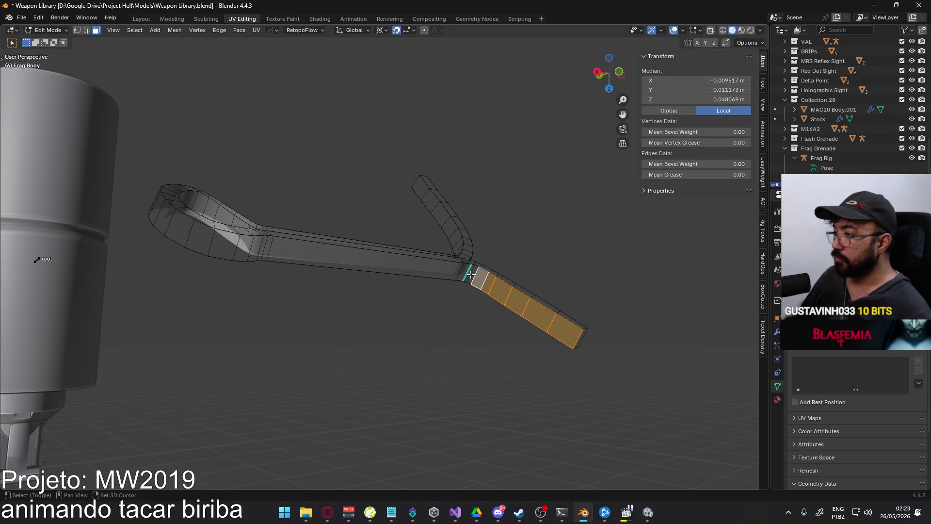
Select the whole lever mesh and merge its overlapping vertices
key("l")
key("q")
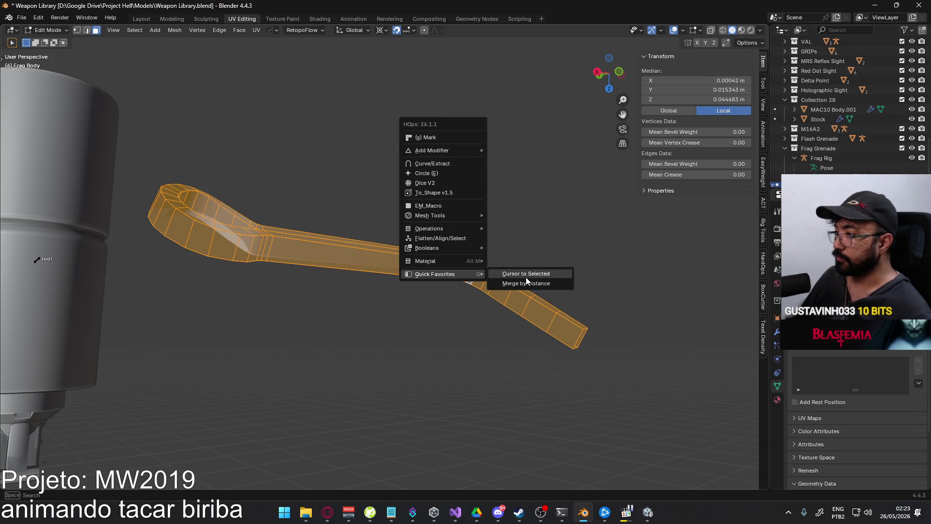
left_click(526, 280)
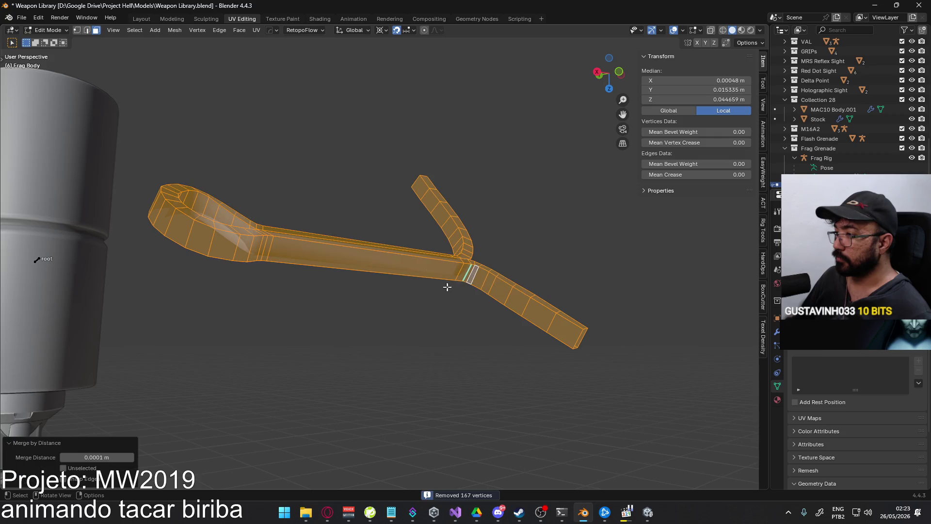
right_click(392, 280)
left_click(391, 283)
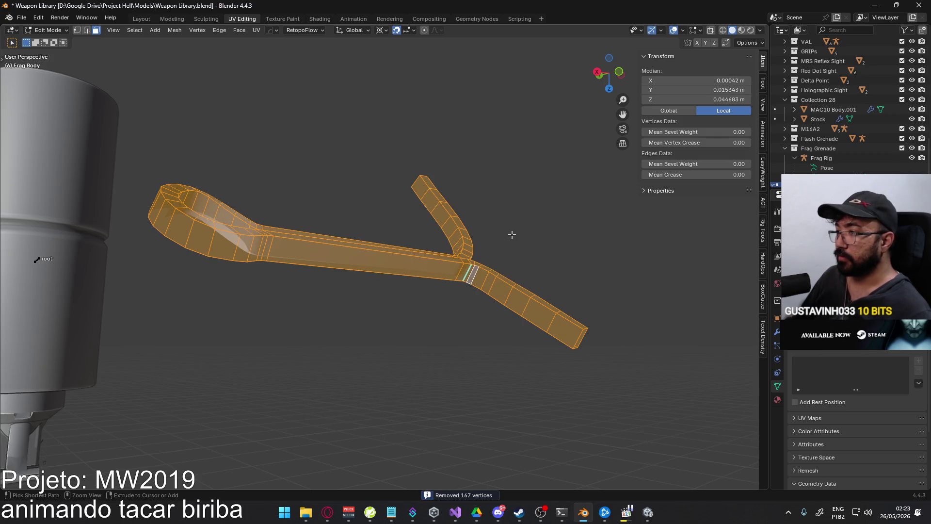
key("alt+a")
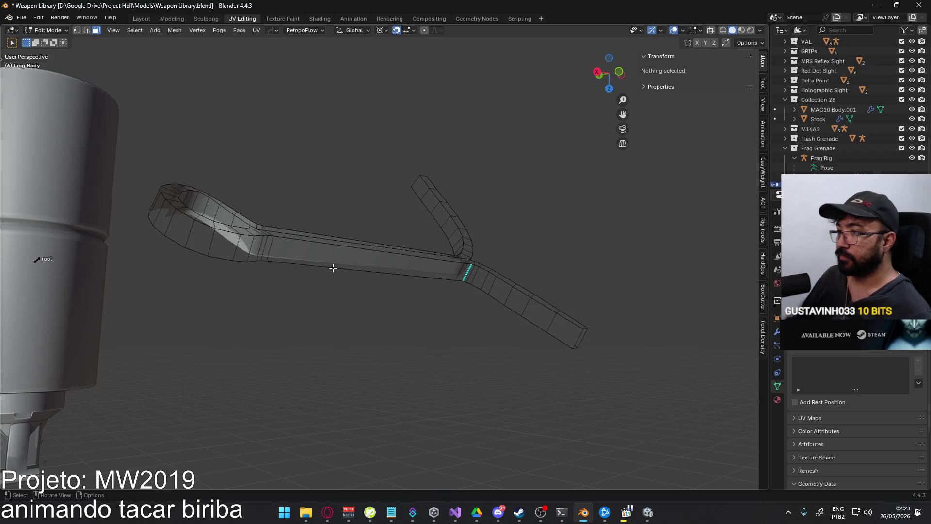
Flip the normals of a face strip along the lever and check the result
mouse_move(203, 236)
middle_mouse_down()
mouse_move(239, 274)
mouse_move(335, 294)
middle_mouse_up()
left_click(221, 150)
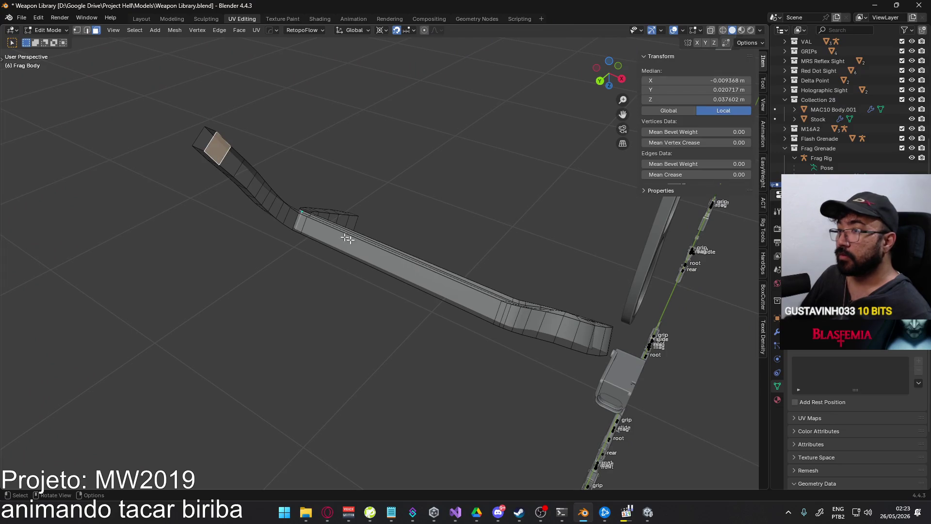
left_click(496, 312, "ctrl")
left_click(597, 341, "ctrl")
mouse_move(597, 340)
middle_mouse_down()
mouse_move(485, 269)
mouse_move(476, 275)
middle_mouse_up()
left_click(571, 293, "ctrl")
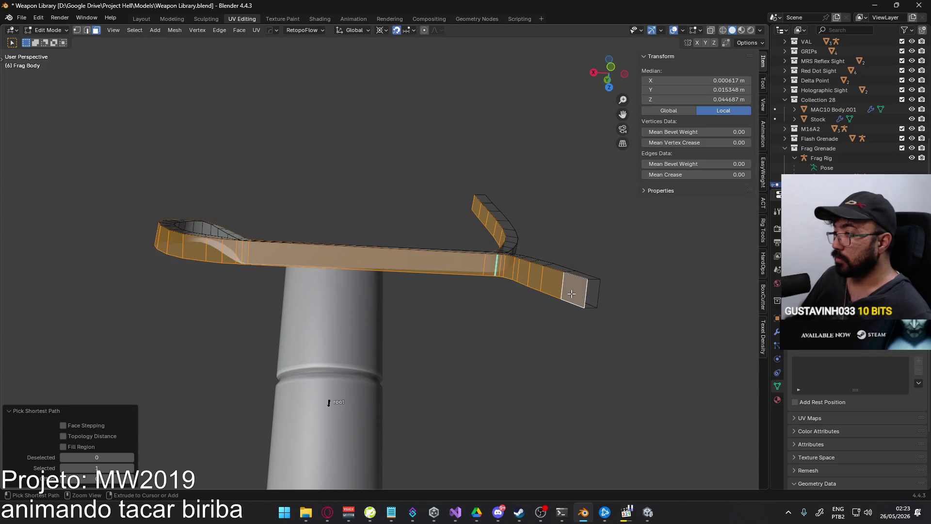
right_click(571, 294)
left_click(558, 291)
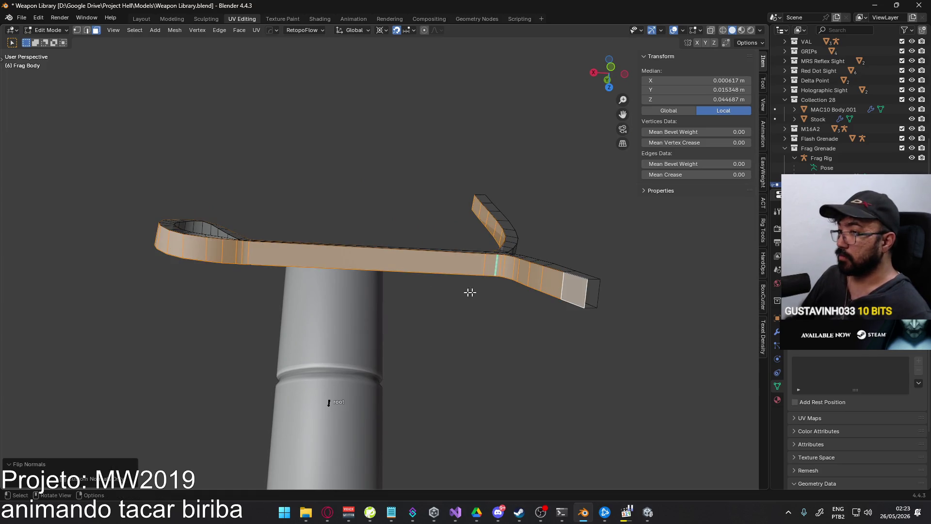
key("Tab")
scroll(482, 345, "down", 10)
key("Tab")
Flip normals on the lever's underside, top and vertical face strips
middle_click_drag(277, 202, 387, 290)
left_click(561, 358)
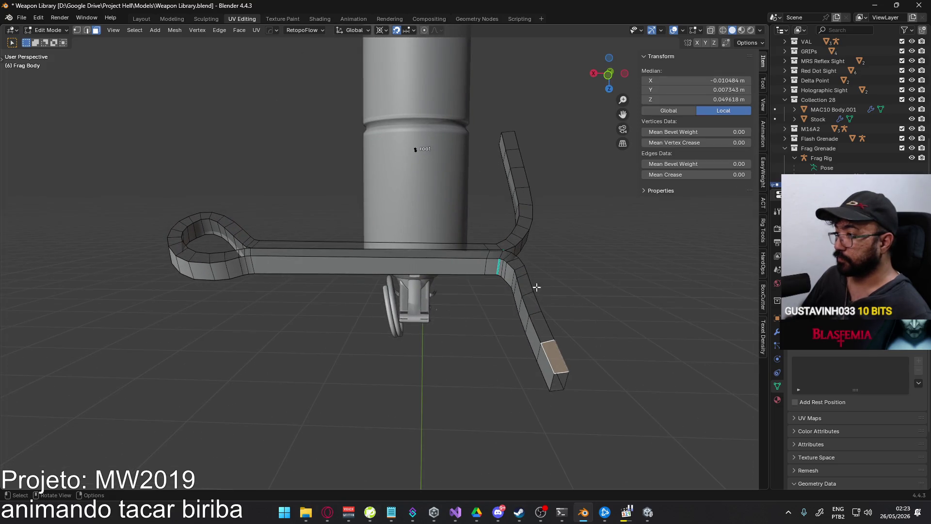
left_click(512, 259, "ctrl")
left_click(176, 248, "ctrl")
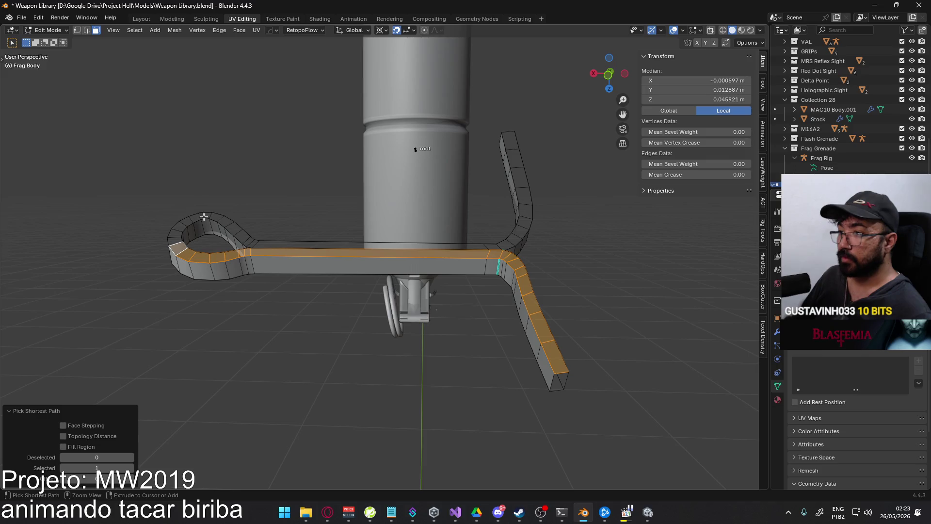
left_click(518, 238, "ctrl")
left_click(509, 140, "ctrl")
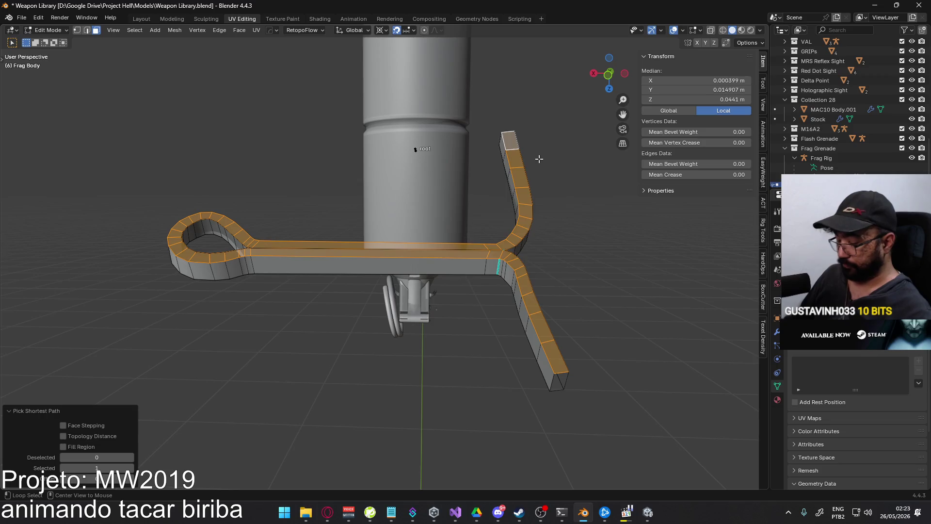
key("alt+n")
left_click(539, 159)
key("alt+a")
Recalculate the lever end's normals to point outside in see-through view
mouse_move(332, 162)
middle_mouse_down()
mouse_move(287, 243)
mouse_move(461, 176)
mouse_move(523, 202)
mouse_move(476, 311)
mouse_move(281, 321)
mouse_move(419, 336)
middle_mouse_up()
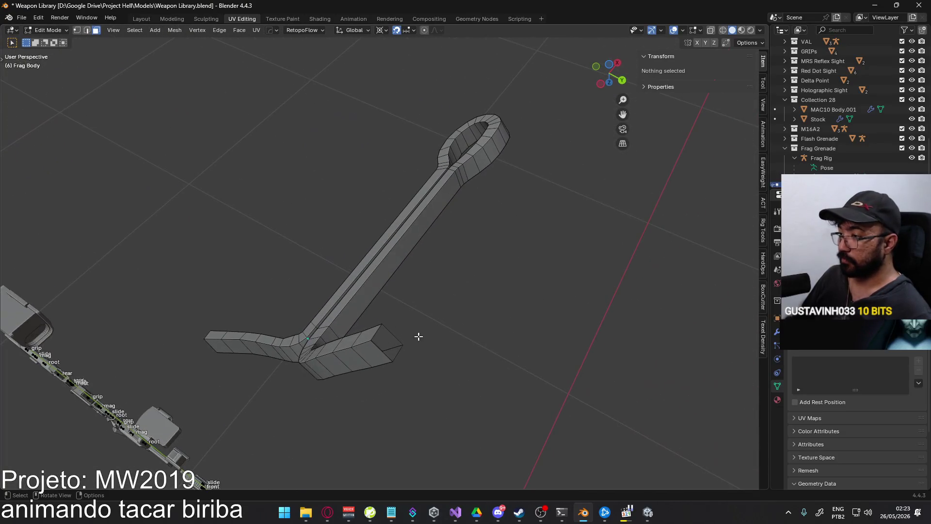
left_click(393, 342)
key("alt+z")
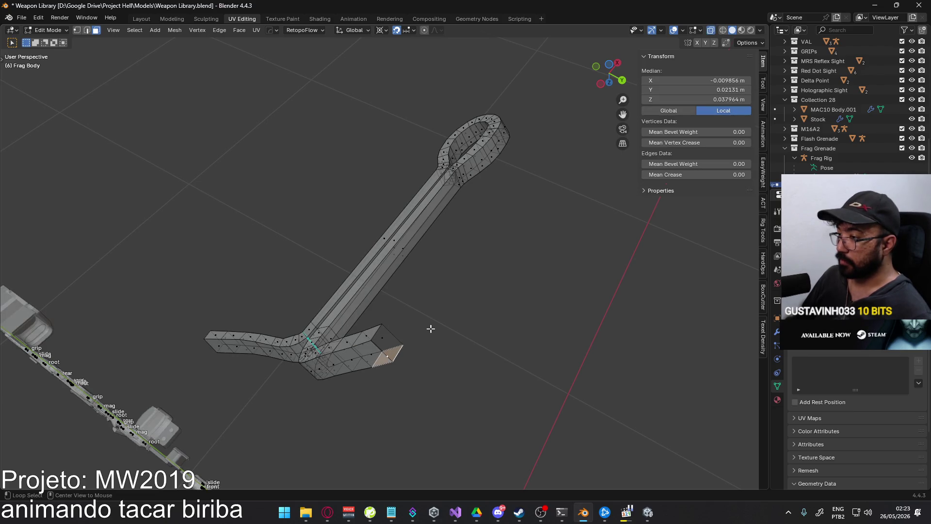
key("alt+a")
mouse_move(426, 326)
middle_mouse_down()
mouse_move(449, 307)
mouse_move(473, 215)
middle_mouse_up()
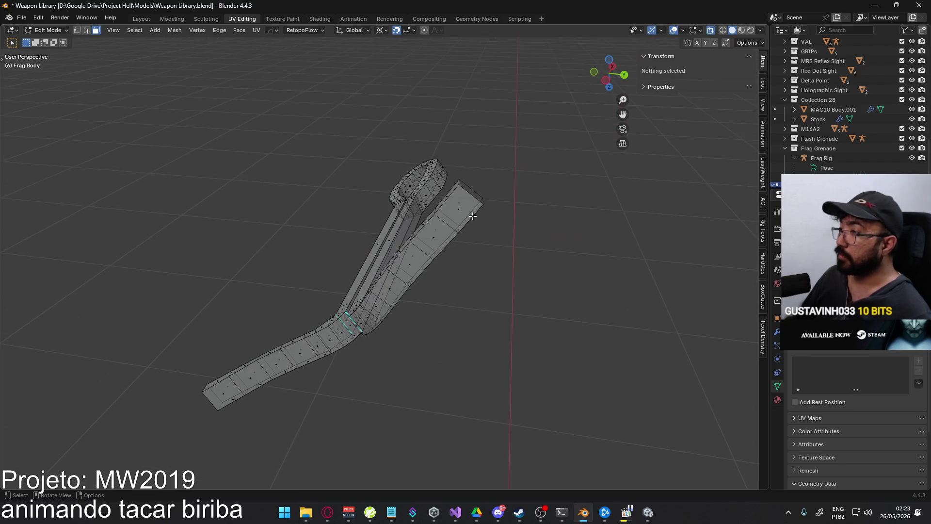
left_click(474, 188, "shift")
key("3")
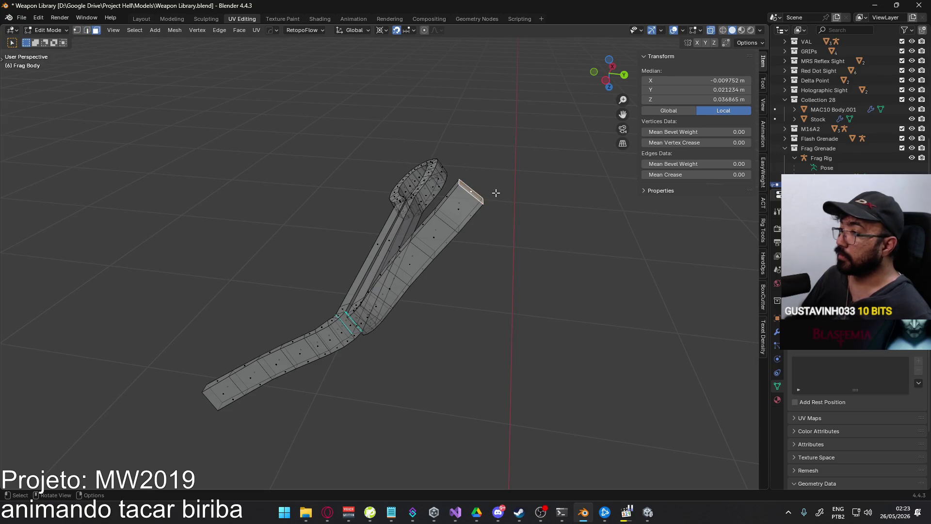
key("alt+n")
left_click(491, 198)
middle_click_drag(483, 197, 426, 226)
Separate the selected lever piece into its own object, Frag Body.001
right_click(389, 227)
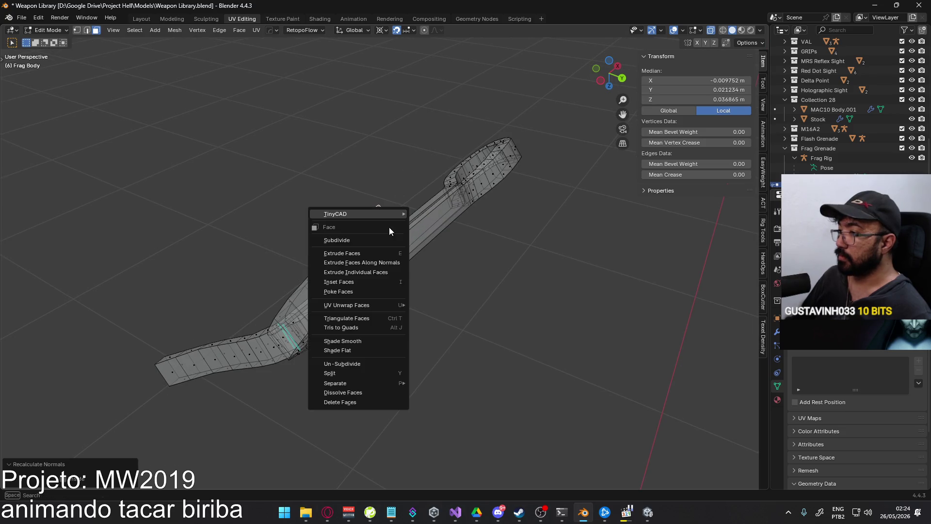
mouse_move(383, 382)
left_click(443, 383)
key("Tab")
left_click(384, 223)
key("Tab")
key("Tab")
key("alt+z")
Isolate Frag Body in local view and edit the lever mesh
left_click(394, 231)
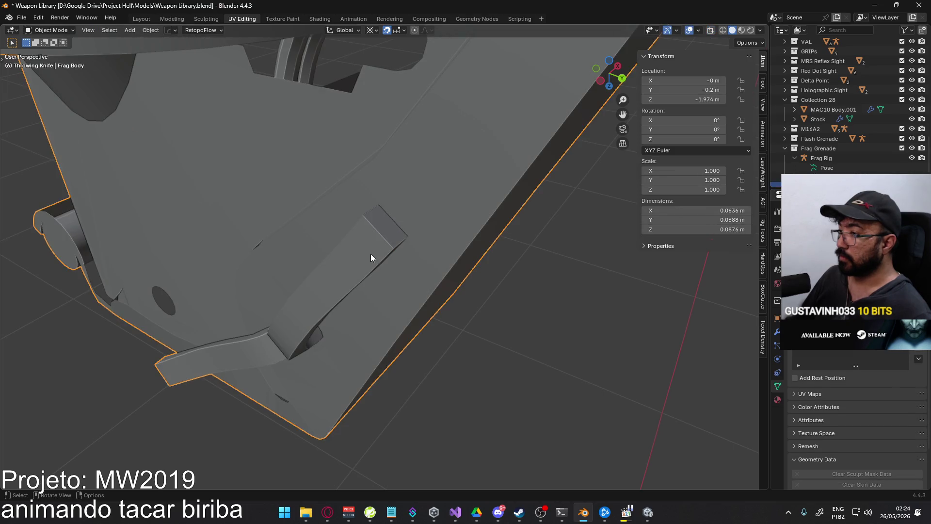
left_click(385, 231)
left_click(395, 260)
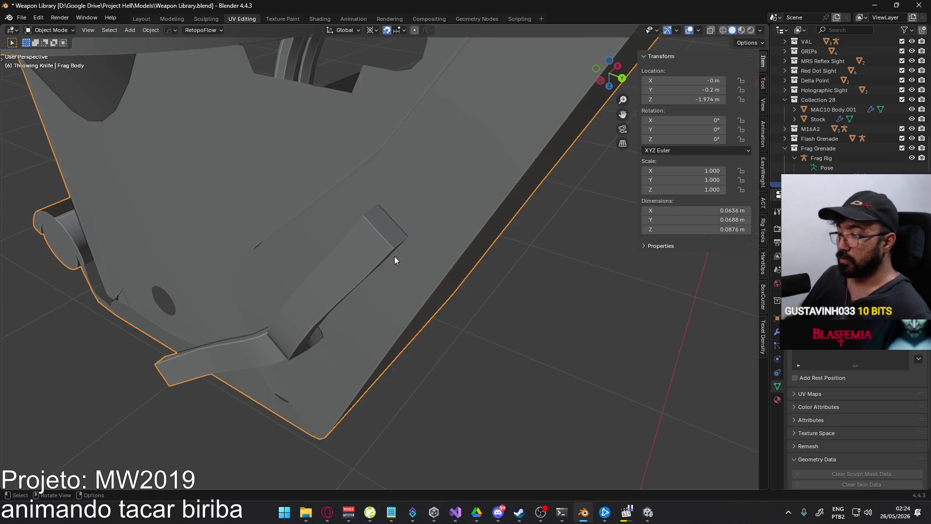
key("KP_Divide")
key("Tab")
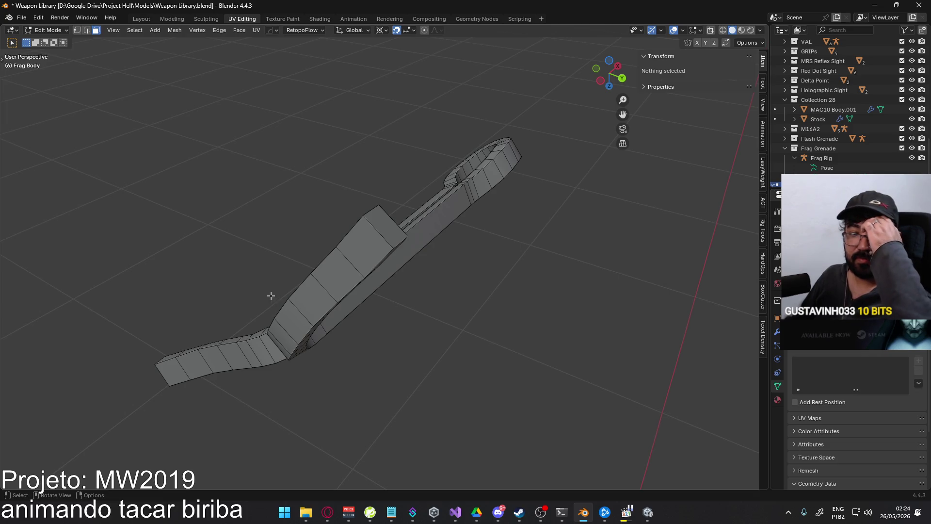
middle_click_drag(221, 309, 389, 270)
middle_click_drag(501, 281, 436, 289, "shift")
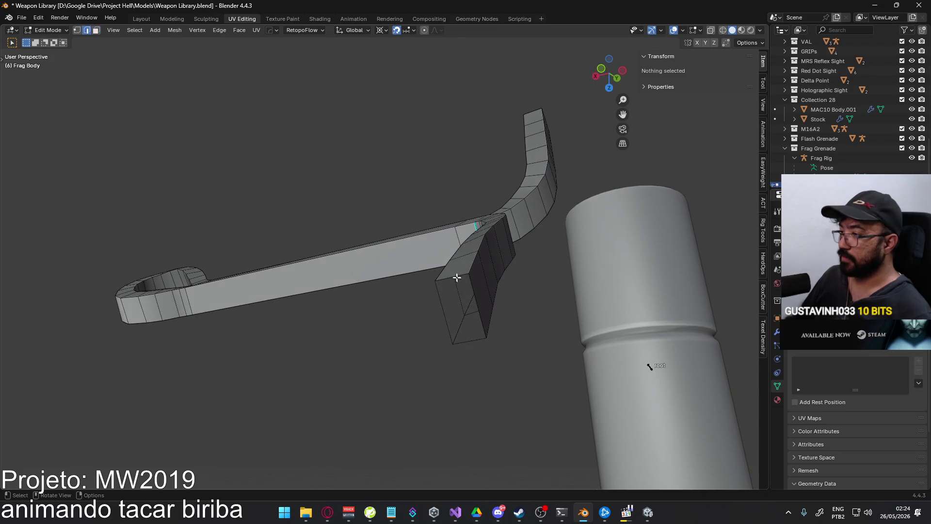
Select the lever's end face and apply an option from its face menu
left_click(457, 278)
key("3")
left_click(459, 314)
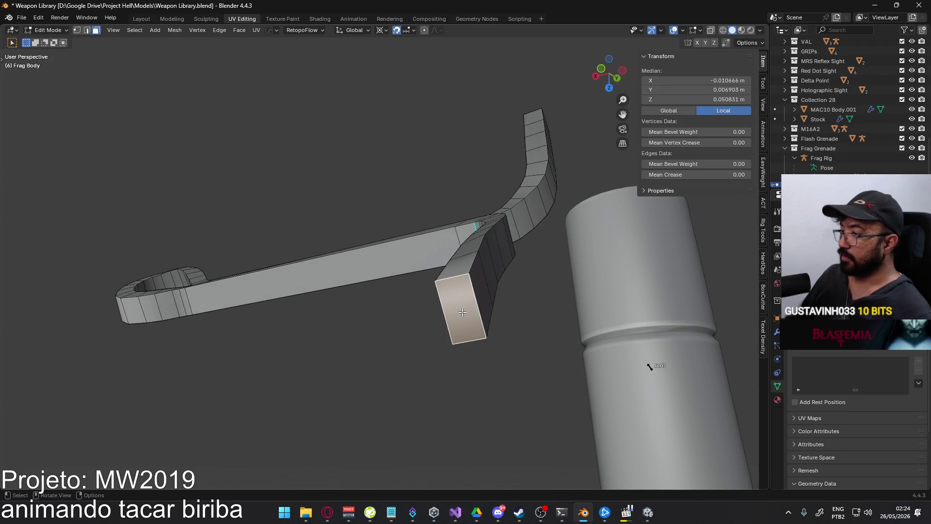
right_click(460, 314)
left_click(493, 309)
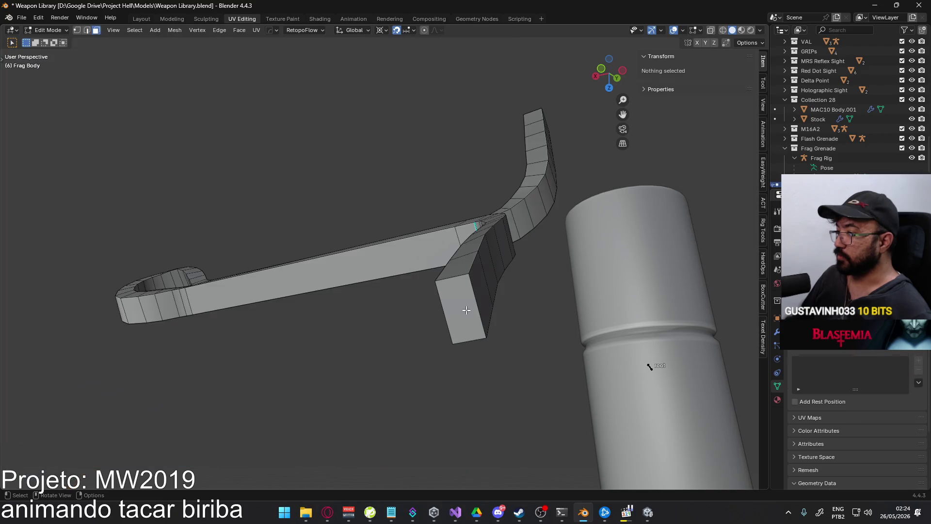
left_click(459, 318)
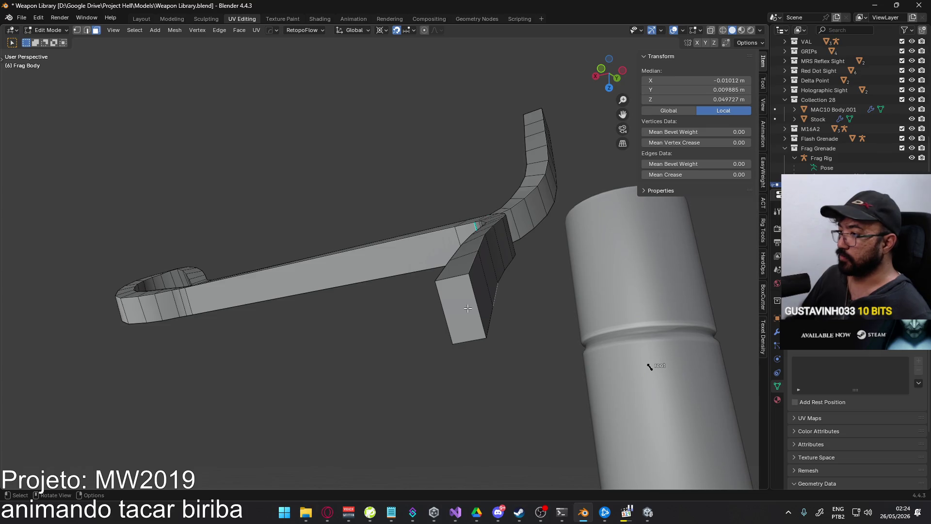
Compare Frag Body.001 with the main Frag Body and re-enter its mesh editing
middle_click_drag(480, 316, 344, 389)
key("Tab")
left_click(342, 390)
left_click(388, 374)
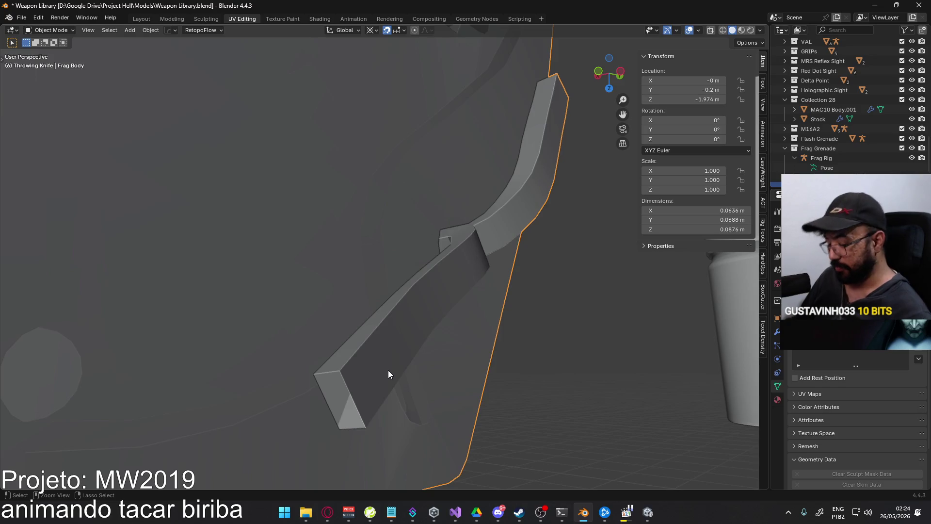
key("Tab")
Inspect the lever, pin and body, then return to Object Mode
left_click(299, 351)
mouse_move(299, 350)
middle_mouse_down()
mouse_move(272, 334)
mouse_move(334, 329)
mouse_move(368, 355)
mouse_move(333, 376)
mouse_move(389, 372)
mouse_move(359, 380)
mouse_move(332, 370)
mouse_move(332, 358)
mouse_move(225, 318)
mouse_move(217, 278)
middle_mouse_up()
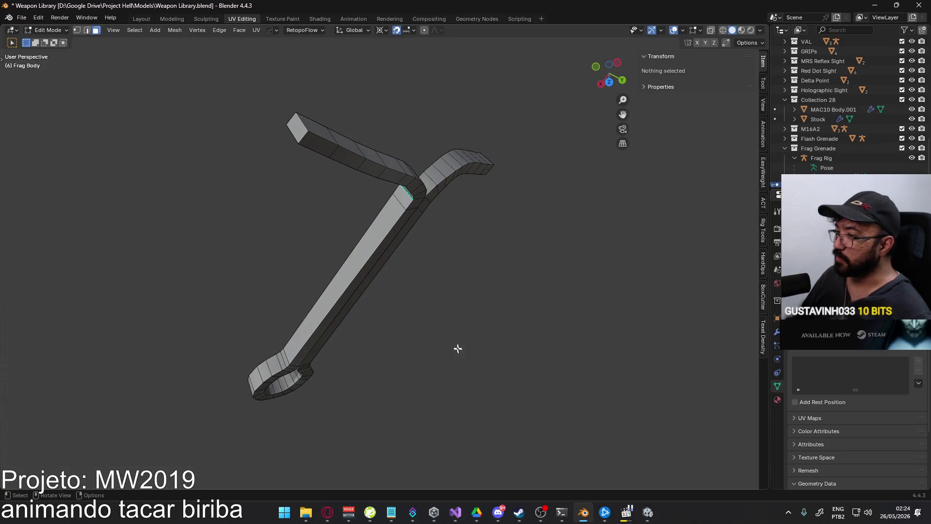
middle_click_drag(461, 348, 385, 329)
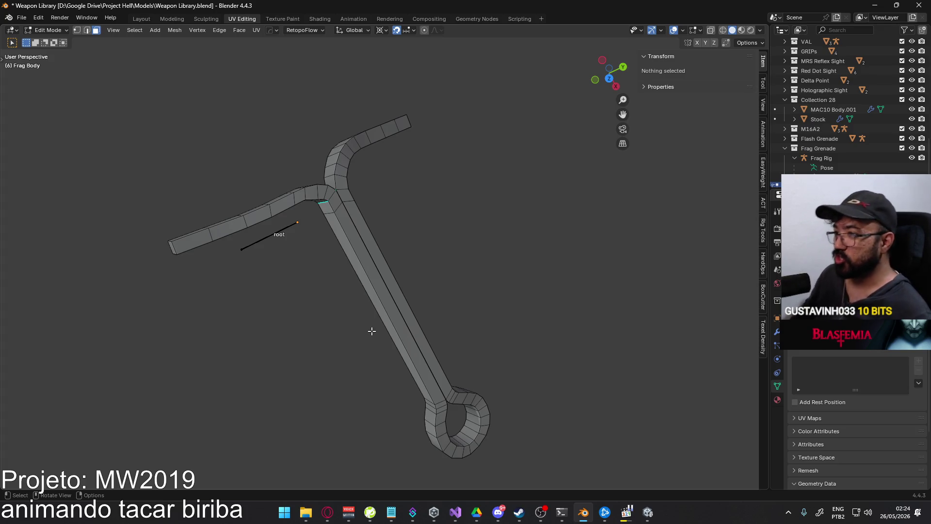
mouse_move(371, 331)
middle_mouse_down()
mouse_move(388, 293)
mouse_move(520, 330)
mouse_move(486, 337)
mouse_move(496, 308)
mouse_move(496, 194)
mouse_move(338, 270)
mouse_move(400, 259)
mouse_move(415, 278)
middle_mouse_up()
key("Tab")
scroll(415, 278, "up", 4)
scroll(415, 278, "up", 1)
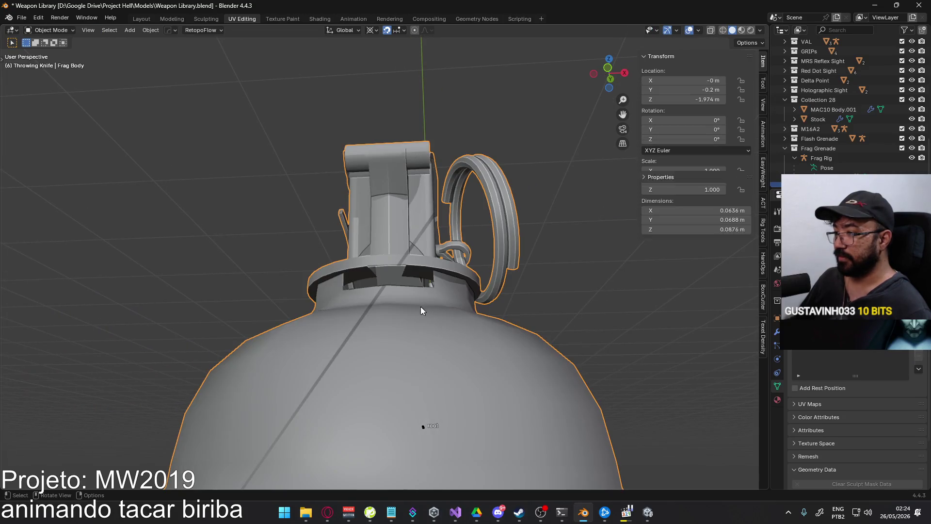
Enter Edit Mode on Frag Body and reveal its hidden parts with Alt+H
key("Tab")
key("Tab")
key("Tab")
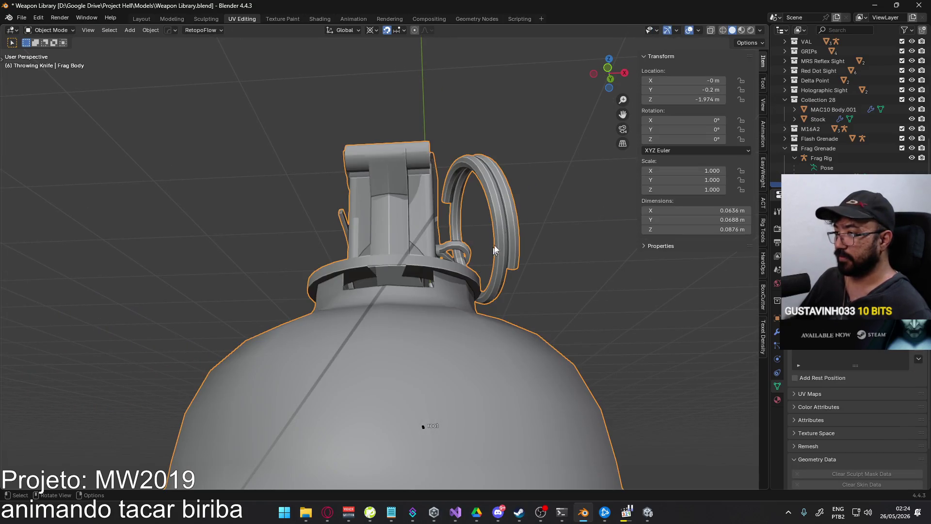
key("alt+h")
mouse_move(453, 275)
middle_mouse_down()
mouse_move(514, 270)
mouse_move(480, 243)
mouse_move(444, 286)
mouse_move(447, 267)
mouse_move(445, 276)
middle_mouse_up()
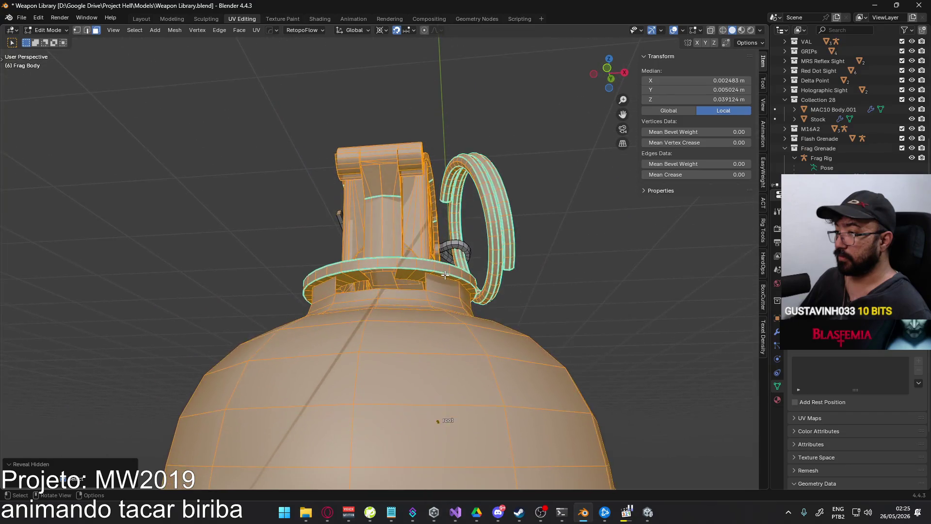
scroll(444, 275, "up", 4)
In see-through view, select a vertex and an edge on the grenade's lower rim
key("1")
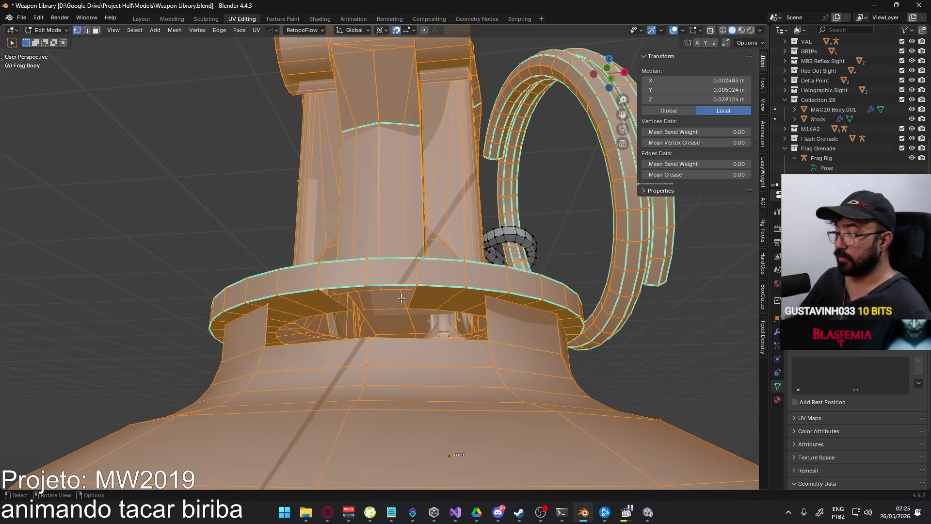
left_click(402, 301)
mouse_move(401, 301)
middle_mouse_down()
mouse_move(396, 314)
mouse_move(419, 302)
mouse_move(266, 290)
mouse_move(273, 287)
middle_mouse_up()
mouse_move(305, 325)
middle_mouse_down()
mouse_move(341, 290)
mouse_move(388, 292)
mouse_move(408, 357)
mouse_move(381, 293)
mouse_move(374, 322)
mouse_move(320, 289)
middle_mouse_up()
key("alt+z")
key("alt+z")
key("2")
left_click(322, 320)
left_click(356, 276, "shift")
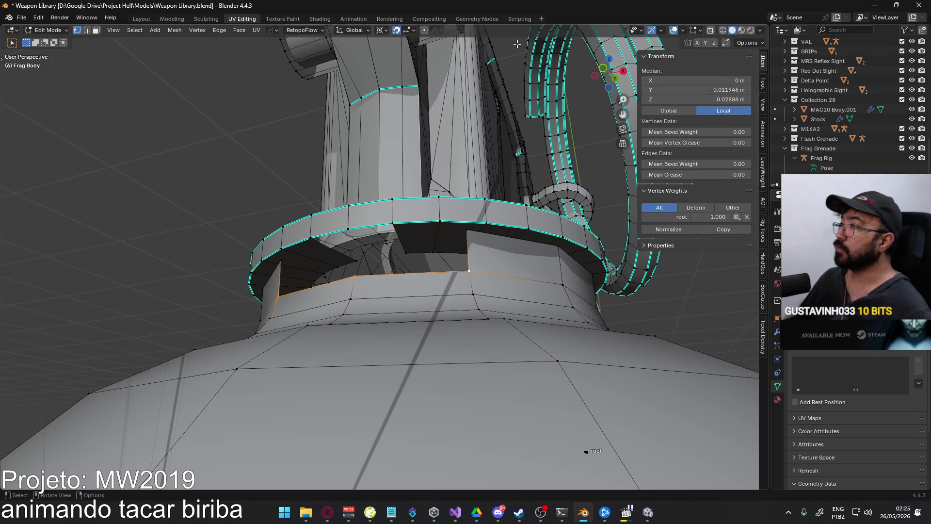
Set snapping to Vertex instead of Increment, then start a rim extrude and cancel its move
left_click(413, 30)
left_click(381, 100)
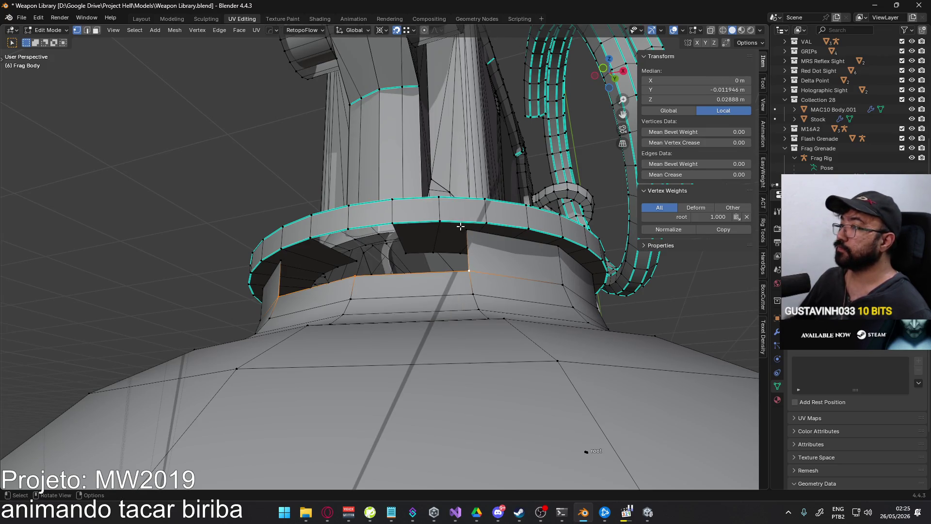
key("e")
key("Escape")
Select the connected grenade body faces with Ctrl+L in face mode
scroll(472, 234, "down", 2)
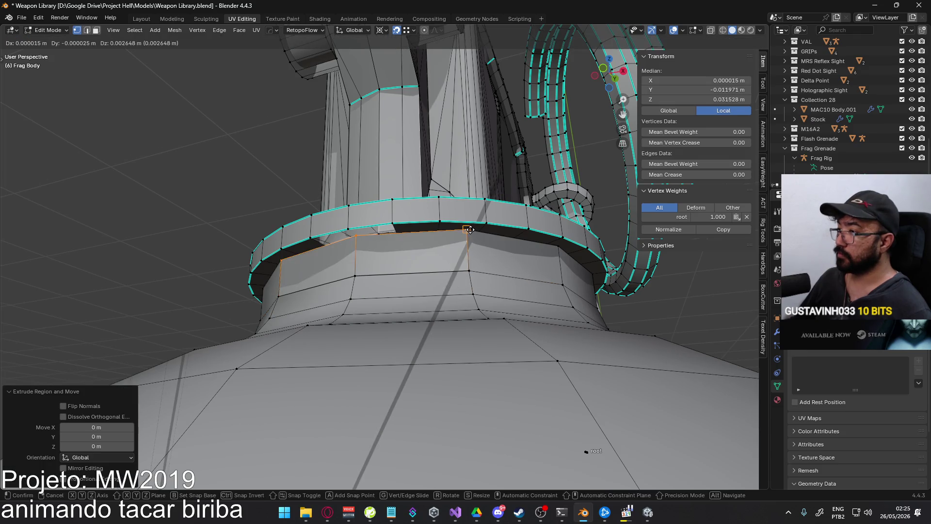
mouse_move(485, 242)
middle_mouse_down()
mouse_move(526, 260)
mouse_move(483, 248)
middle_mouse_up()
scroll(483, 247, "up", 5)
key("2")
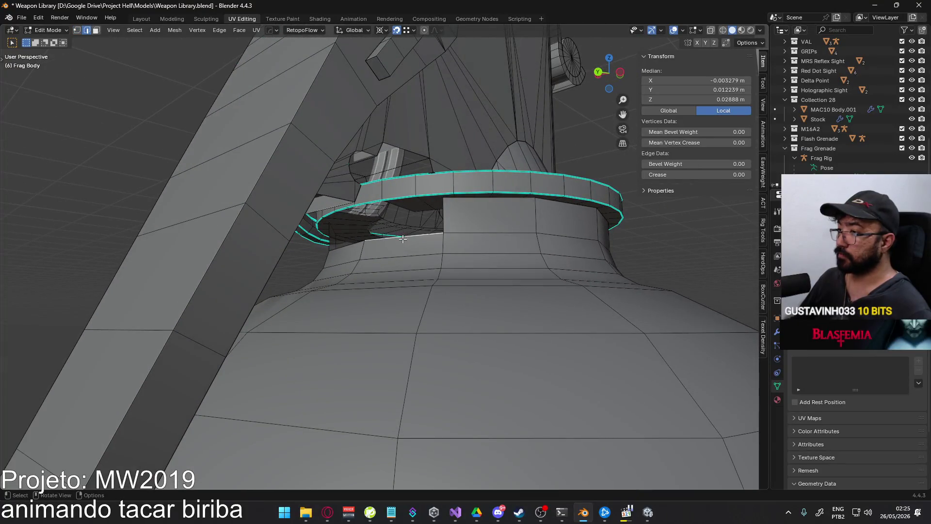
scroll(444, 235, "down", 4)
key("3")
key("ctrl+l")
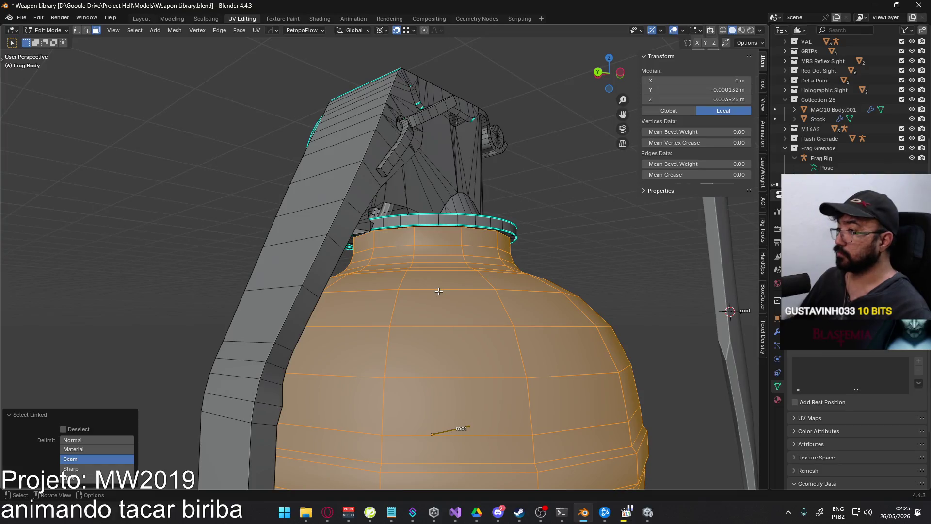
Merge the overlapping vertices in the selected mesh
right_click(438, 291)
mouse_move(441, 291)
left_click(500, 291)
scroll(464, 281, "up", 3)
mouse_move(464, 282)
middle_mouse_down()
mouse_move(383, 224)
mouse_move(335, 263)
mouse_move(383, 296)
mouse_move(350, 313)
mouse_move(394, 235)
mouse_move(342, 214)
mouse_move(396, 219)
mouse_move(380, 208)
mouse_move(295, 277)
mouse_move(259, 232)
mouse_move(241, 247)
mouse_move(385, 229)
mouse_move(362, 251)
mouse_move(400, 228)
mouse_move(364, 249)
mouse_move(360, 294)
mouse_move(314, 281)
mouse_move(580, 241)
middle_mouse_up()
Select the neck ring's lower edge loop and view it from the right side
key("1")
key("alt+a")
key("alt+z")
key("alt+z")
key("l")
key("alt+a")
key("2")
left_click(470, 224, "alt")
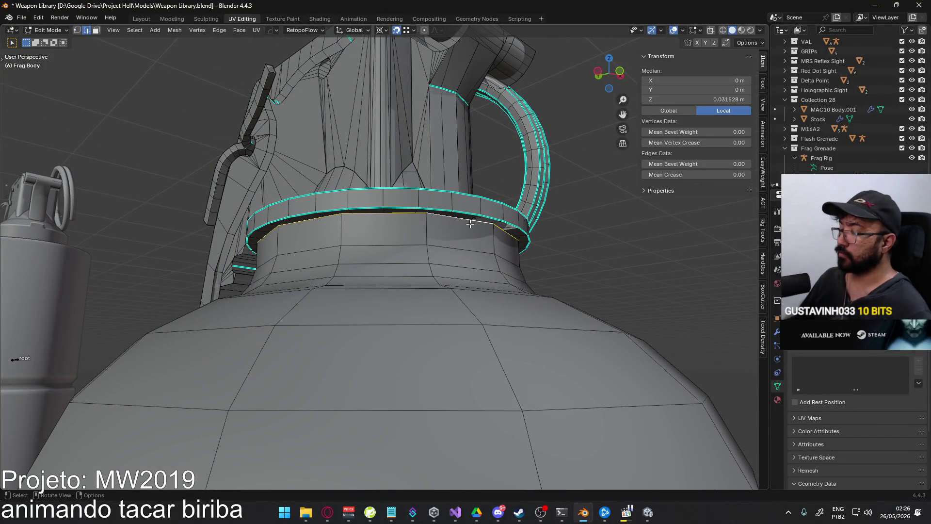
key("KP_3")
scroll(215, 267, "up", 5)
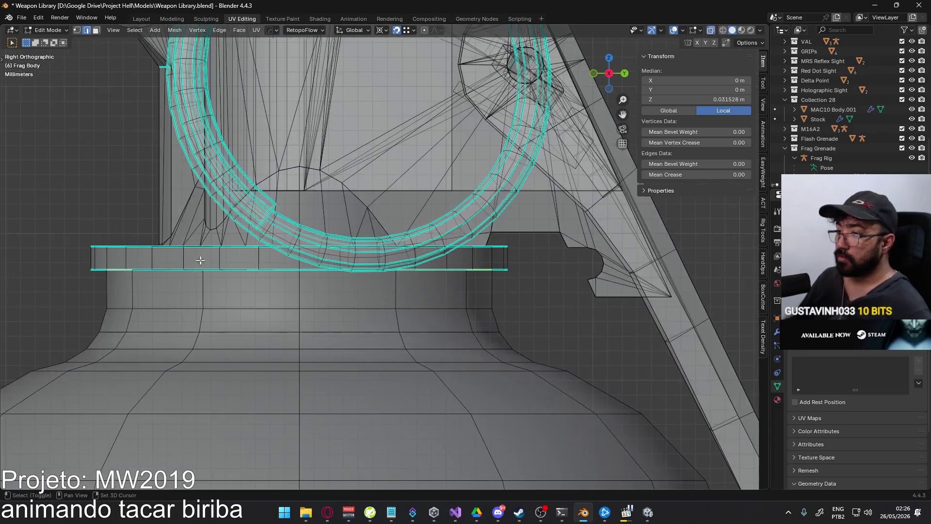
scroll(215, 267, "up", 1)
Cancel an extrude of the edge loop, turn snapping off and set it to Increment
key("e")
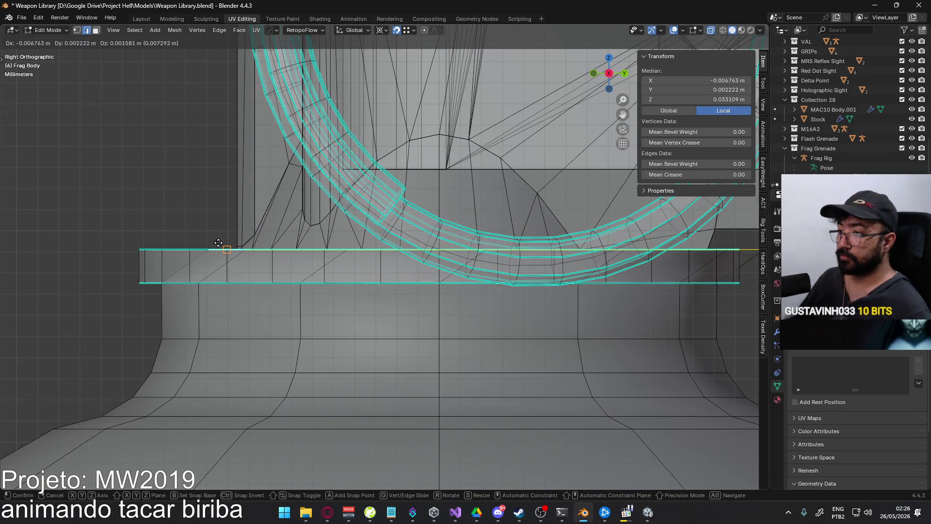
right_click(198, 243)
left_click(396, 30)
left_click(408, 31)
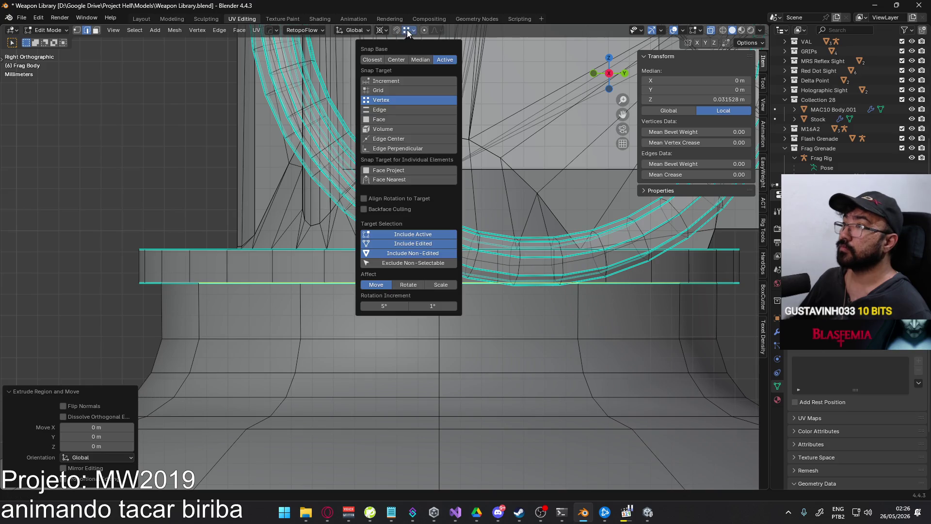
left_click(397, 81)
Raise the collar edge loop about 0.0016 m along Z
key("g")
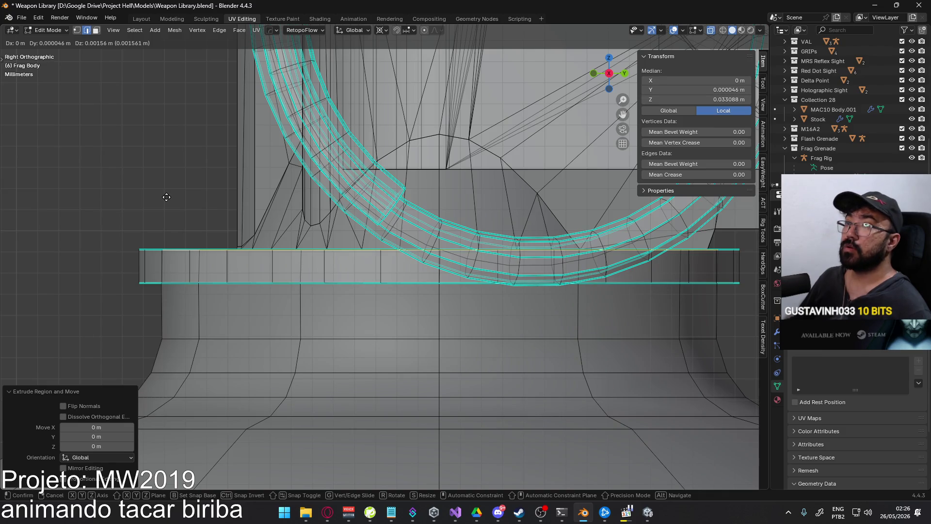
key("g")
key("g")
key("z")
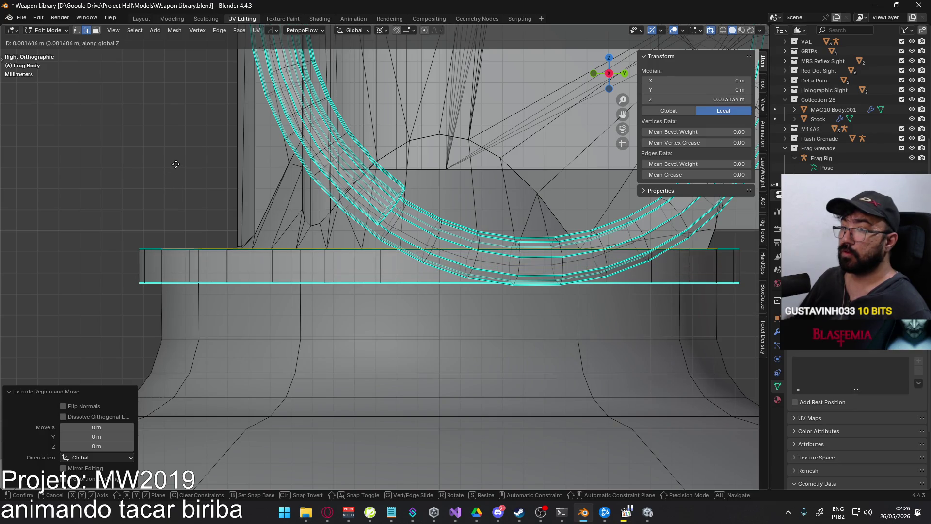
left_click(172, 165)
mouse_move(173, 165)
middle_mouse_down()
mouse_move(228, 233)
mouse_move(299, 264)
mouse_move(582, 330)
mouse_move(736, 349)
middle_mouse_up()
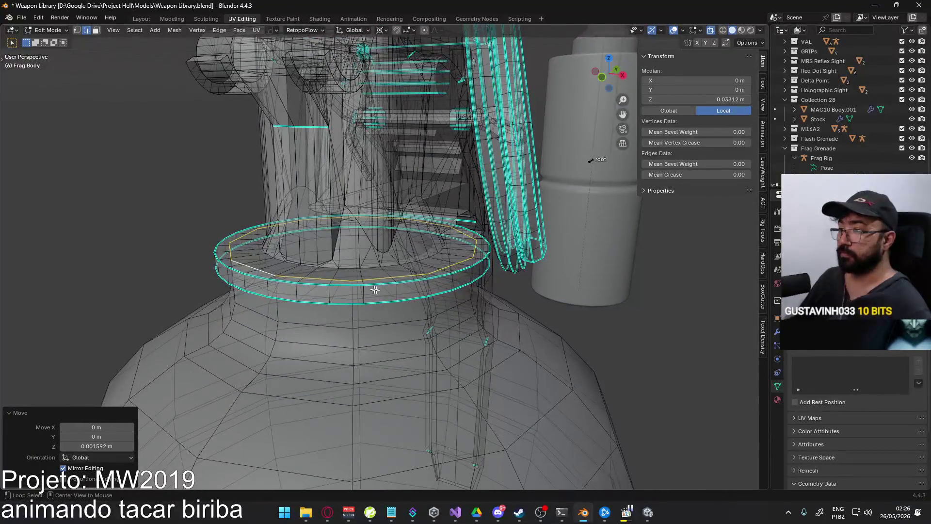
Delete the old linked collar ring faces
key("alt+z")
key("alt+a")
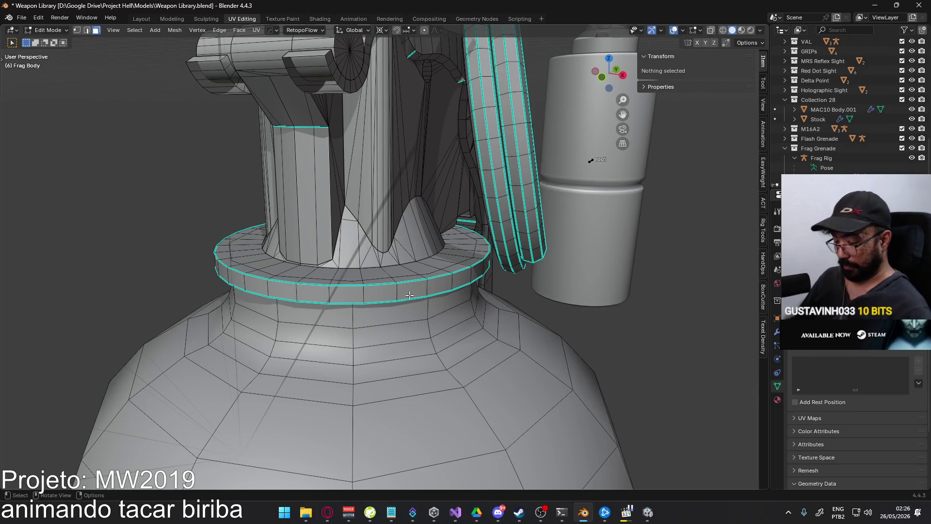
key("l")
key("x")
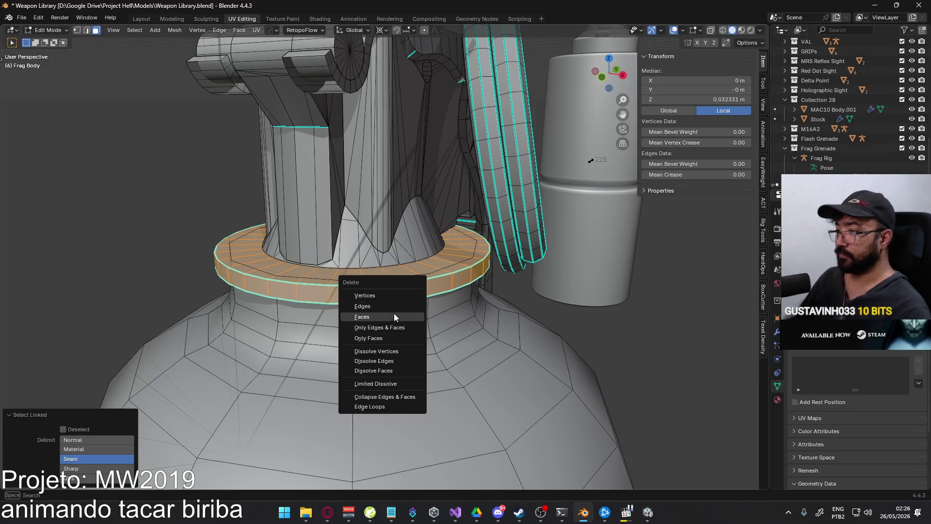
left_click(394, 313)
Try extruding the neck ring faces along normals, then cancel and undo it
middle_click_drag(360, 285, 417, 278)
key("l")
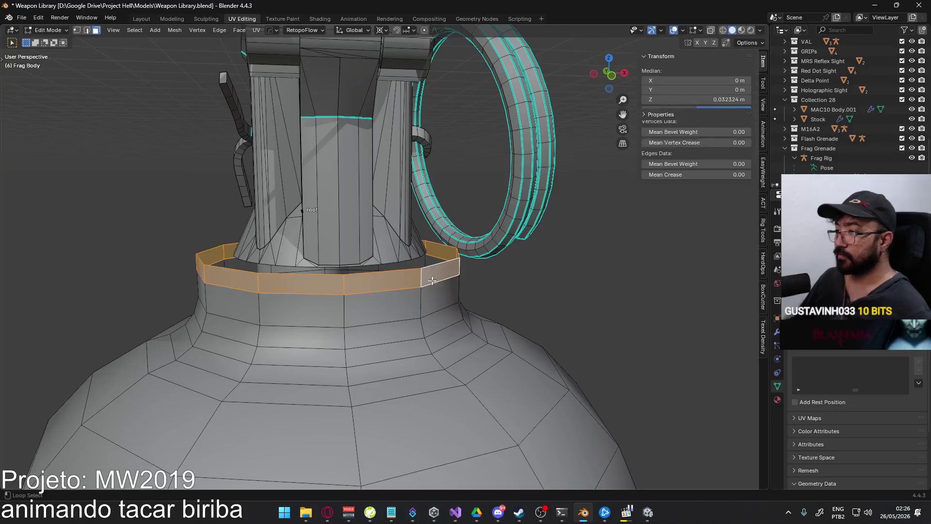
key("alt+e")
left_click(448, 292)
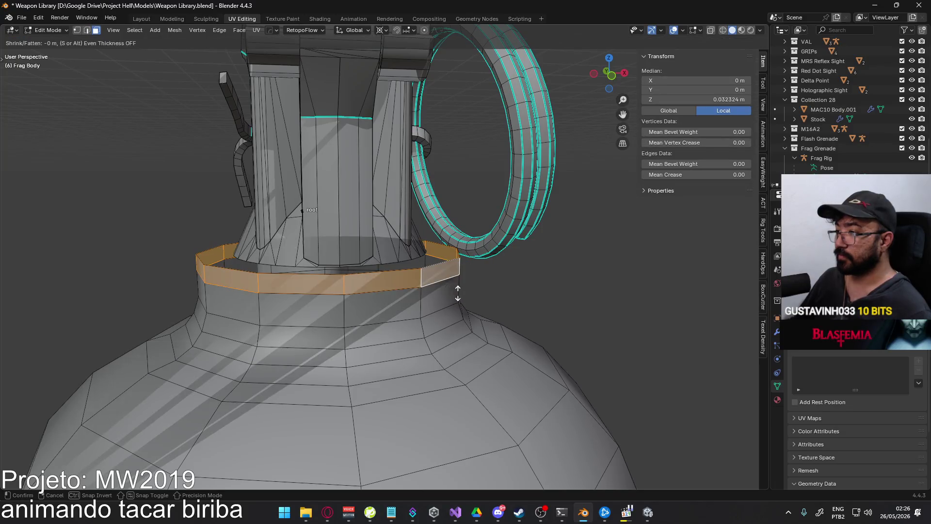
right_click(500, 279)
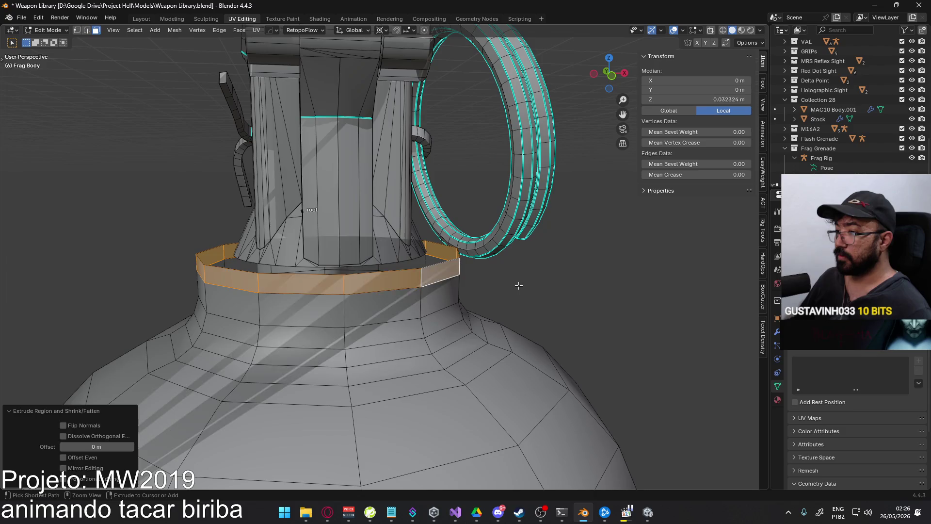
key("ctrl+z")
key("ctrl+z")
key("ctrl+z")
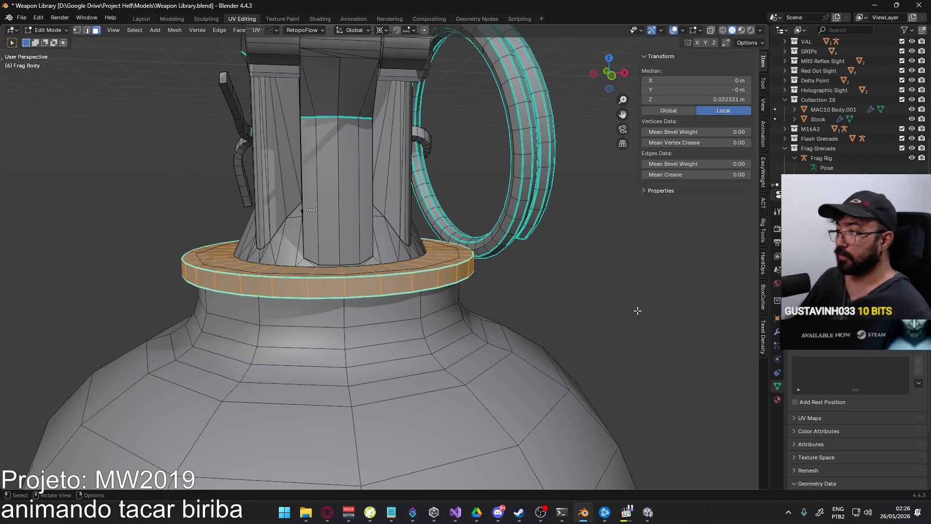
Extrude the neck ring's face loop along normals twice to widen the ring
left_click(637, 310)
key("alt+z")
middle_click_drag(426, 279, 423, 298)
left_click(410, 293, "alt")
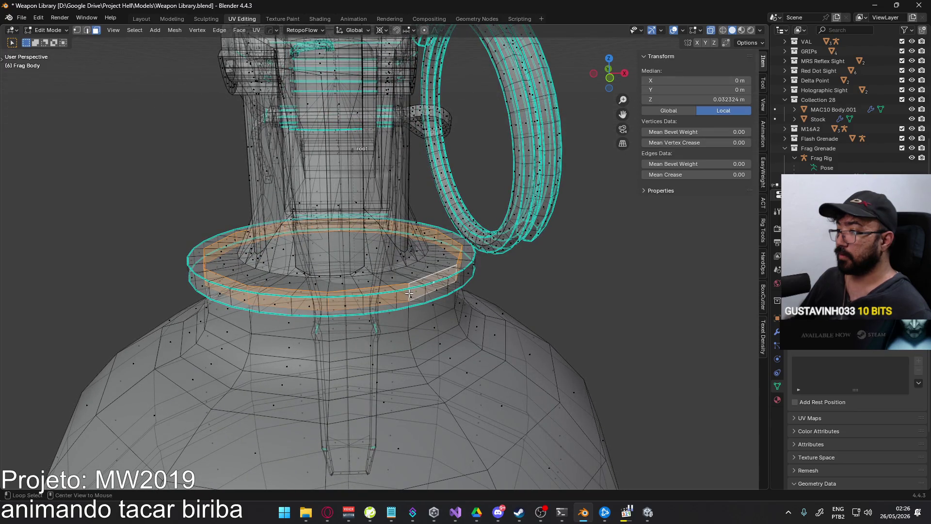
key("alt+e")
left_click(473, 307)
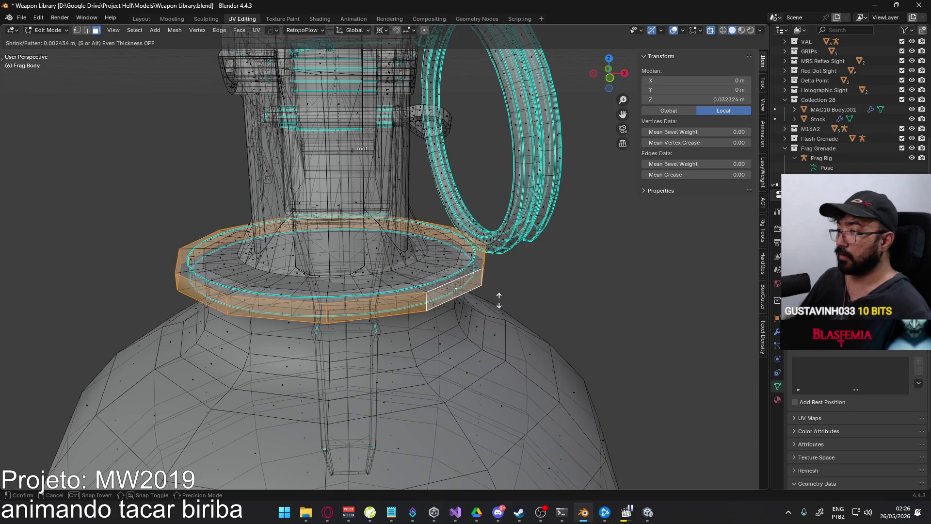
left_click(489, 301)
middle_click_drag(489, 301, 530, 298)
key("alt+e")
left_click(530, 298)
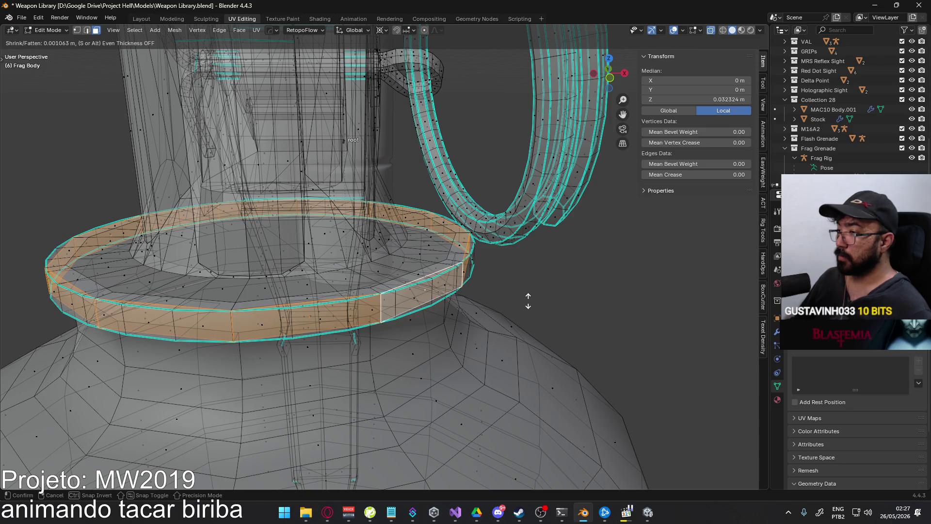
left_click(529, 301)
Delete the ring band's face loop together with its linked top faces
key("alt+a")
key("alt+z")
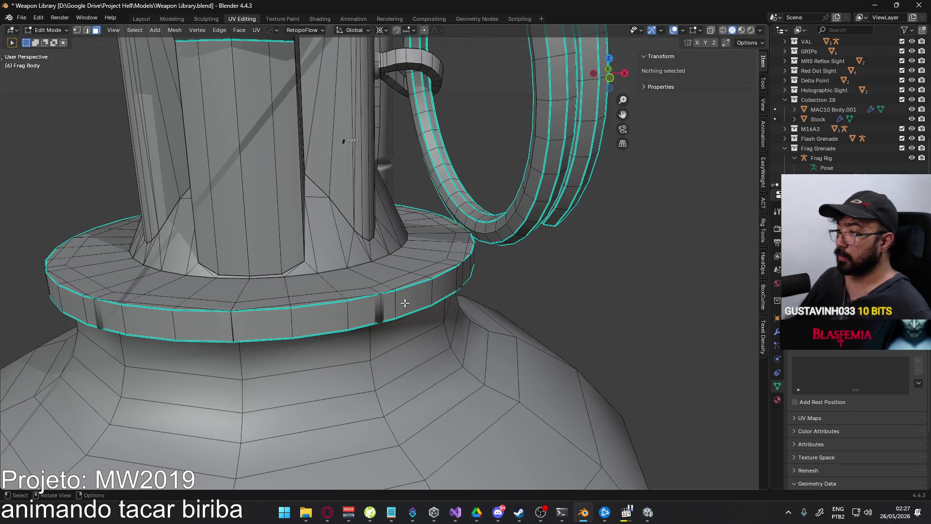
left_click(397, 305, "alt")
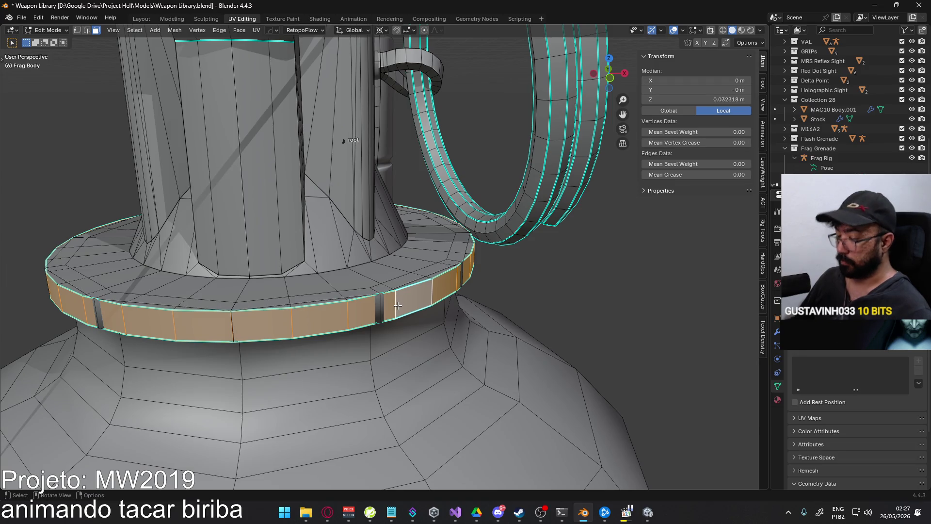
key("ctrl+l")
left_click(470, 304)
Shrink the rim's inner edge loop by scaling around the median point
key("2")
left_click(416, 273, "alt")
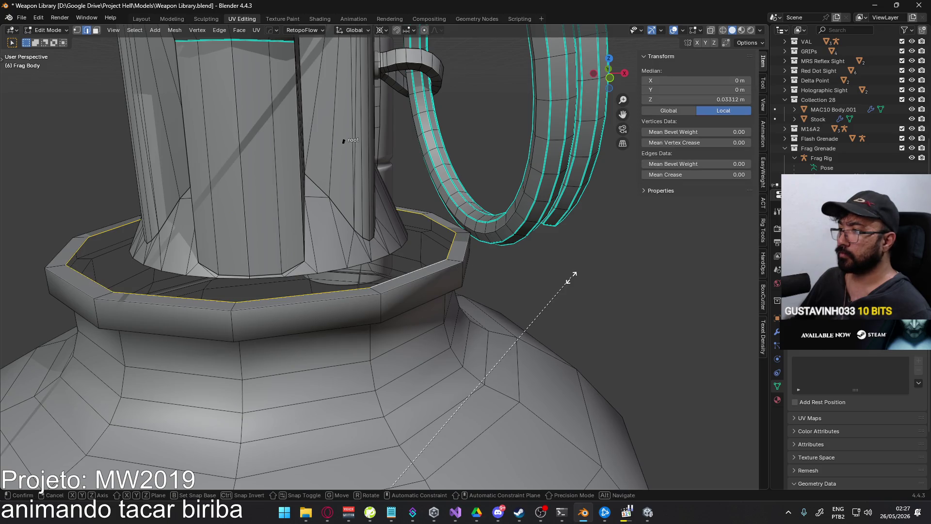
left_click(383, 31)
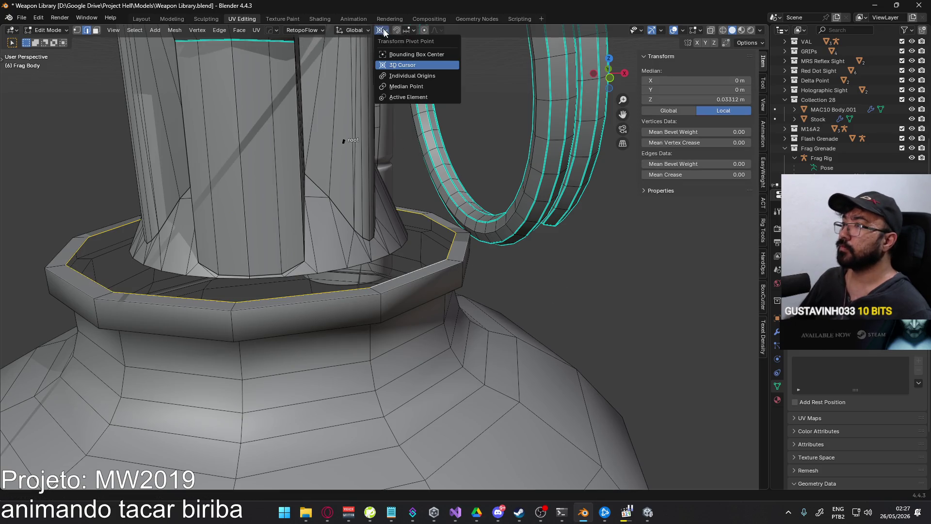
left_click(420, 90)
key("s")
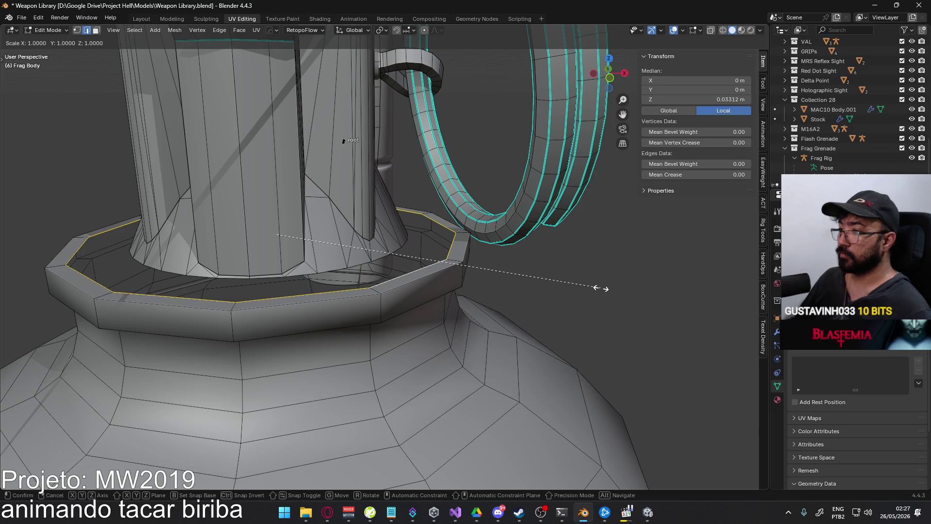
left_click(509, 271)
Mark the collar's lower rim edge loop as sharp
mouse_move(511, 272)
middle_mouse_down()
mouse_move(657, 274)
mouse_move(364, 216)
mouse_move(368, 259)
mouse_move(420, 323)
middle_mouse_up()
left_click(657, 275)
left_click(364, 217, "alt")
right_click(419, 323)
left_click(396, 393)
middle_click_drag(396, 393, 523, 303)
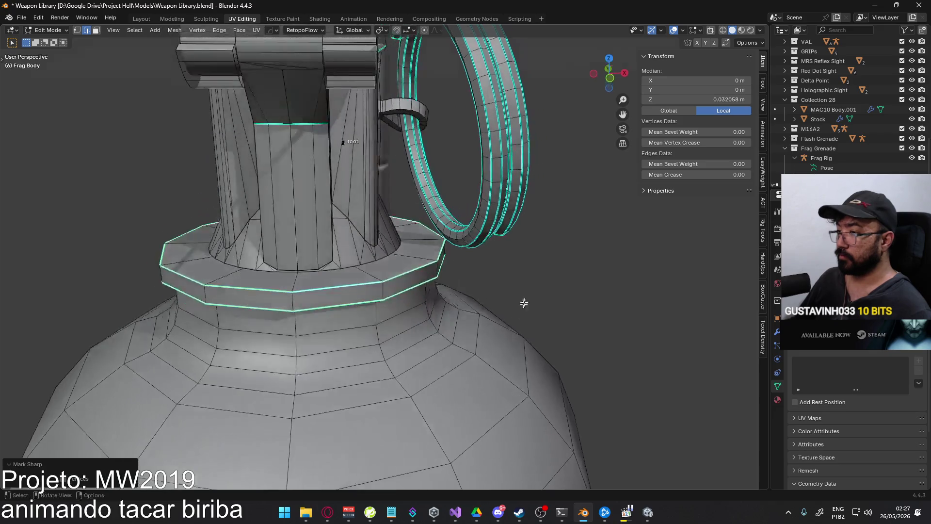
Exit Edit Mode, select the Frag Body, and review the whole grenade after checking the tutorial
key("Tab")
scroll(577, 292, "down", 5)
mouse_move(577, 292)
middle_mouse_down()
mouse_move(299, 275)
mouse_move(284, 256)
mouse_move(366, 211)
middle_mouse_up()
scroll(424, 315, "down", 5)
left_click(397, 304)
mouse_move(396, 304)
middle_mouse_down()
mouse_move(449, 316)
mouse_move(238, 247)
mouse_move(193, 243)
mouse_move(247, 255)
mouse_move(247, 264)
middle_mouse_up()
scroll(414, 297, "up", 4)
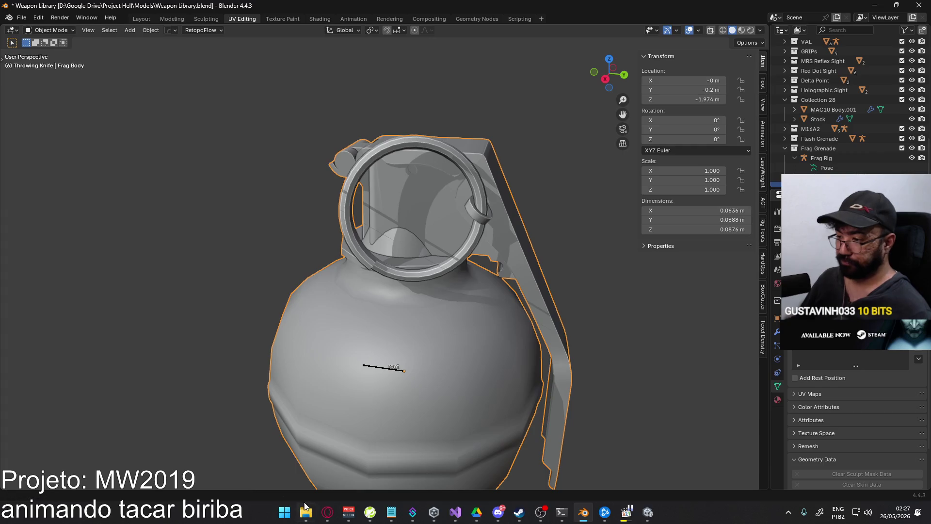
left_click(327, 507)
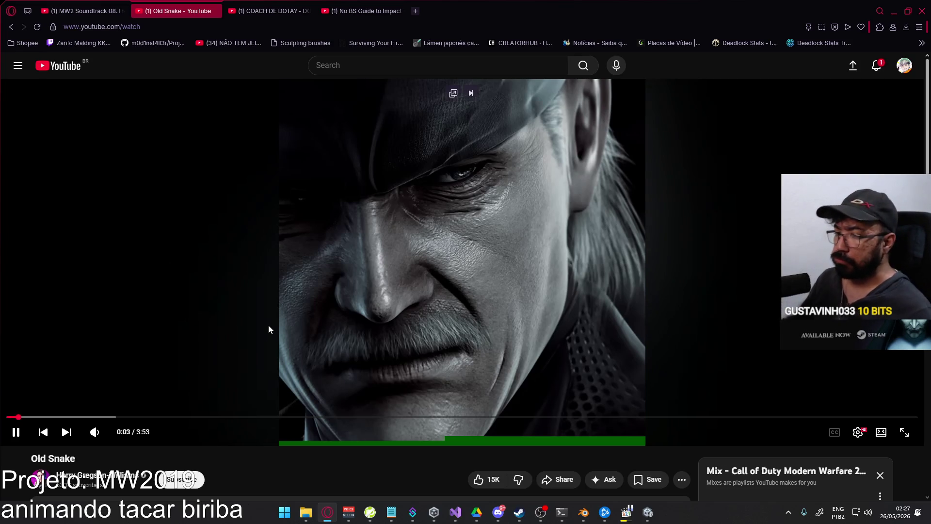
key("alt+Tab")
mouse_move(461, 317)
middle_mouse_down()
mouse_move(429, 272)
mouse_move(518, 270)
mouse_move(438, 324)
mouse_move(547, 269)
mouse_move(593, 283)
mouse_move(425, 280)
mouse_move(432, 293)
middle_mouse_up()
scroll(453, 276, "up", 5)
scroll(457, 268, "up", 2)
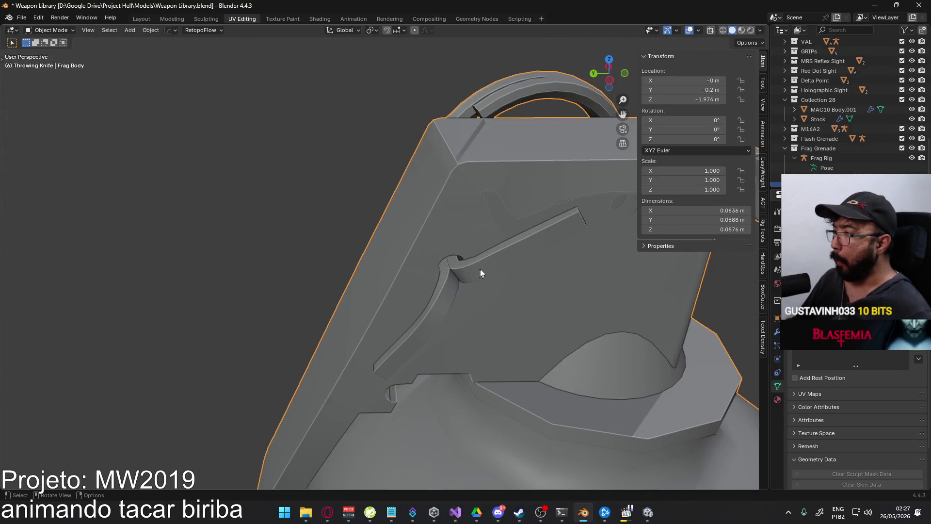
Enter Edit Mode on Frag Body and select two edges at the spoon hinge
key("Tab")
key("1")
mouse_move(475, 280)
middle_mouse_down()
mouse_move(563, 310)
mouse_move(536, 326)
middle_mouse_up()
scroll(557, 327, "up", 2)
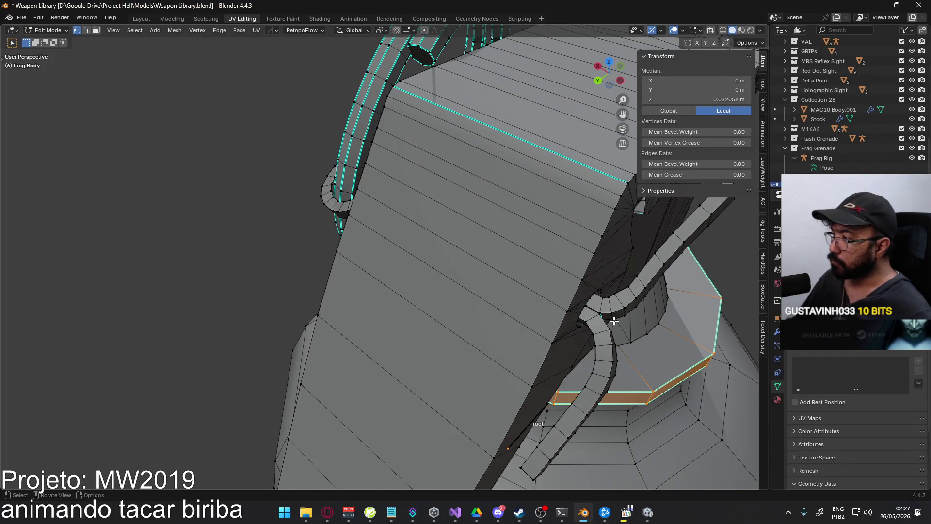
key("2")
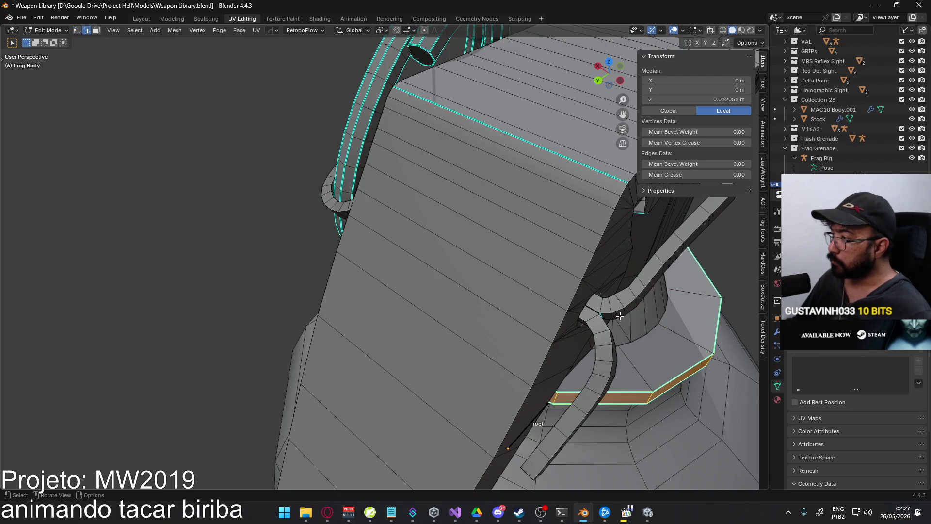
left_click(624, 313)
left_click(625, 303, "shift")
Refine the selection to the hinge pin edges in see-through view
key("alt+z")
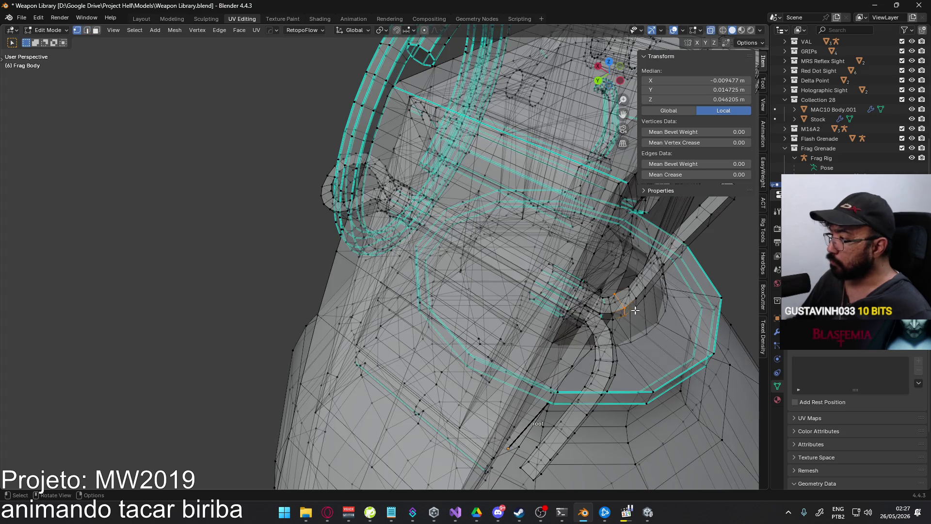
left_click(616, 304, "shift")
middle_click_drag(619, 294, 552, 310)
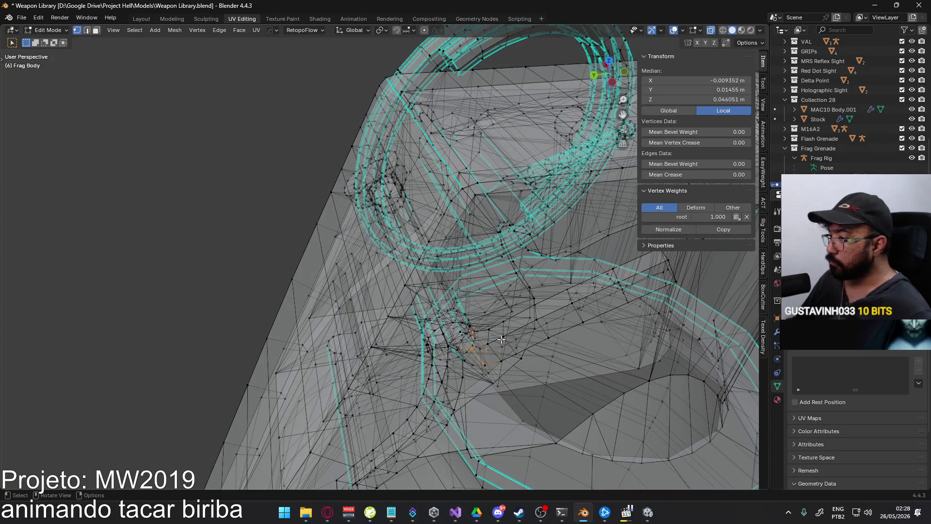
key("2")
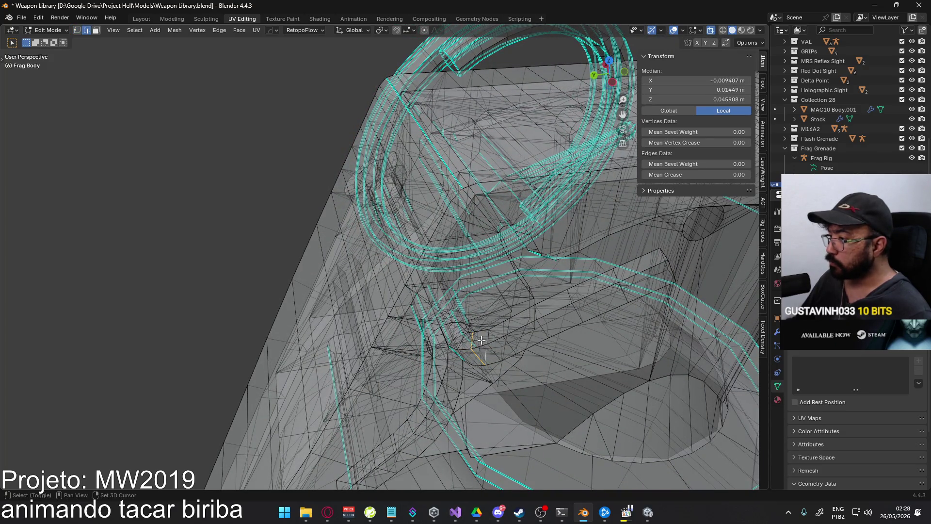
left_click(484, 342)
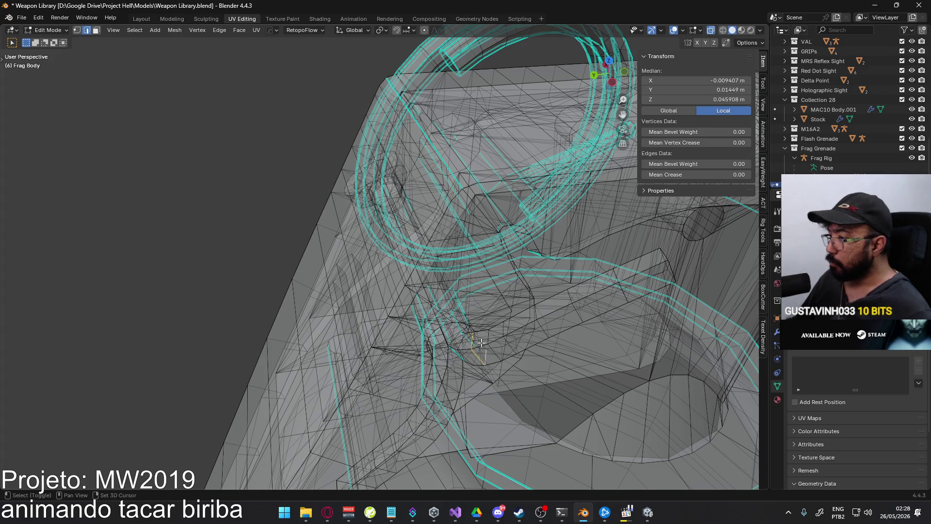
mouse_move(516, 349)
middle_mouse_down()
mouse_move(509, 360)
mouse_move(426, 312)
mouse_move(434, 327)
mouse_move(525, 336)
mouse_move(453, 333)
mouse_move(475, 228)
mouse_move(434, 281)
mouse_move(475, 354)
mouse_move(515, 334)
mouse_move(464, 341)
mouse_move(480, 303)
mouse_move(495, 320)
mouse_move(547, 266)
mouse_move(499, 328)
mouse_move(557, 289)
mouse_move(538, 316)
mouse_move(490, 337)
mouse_move(427, 324)
middle_mouse_up()
right_click(494, 303)
scroll(427, 324, "up", 1)
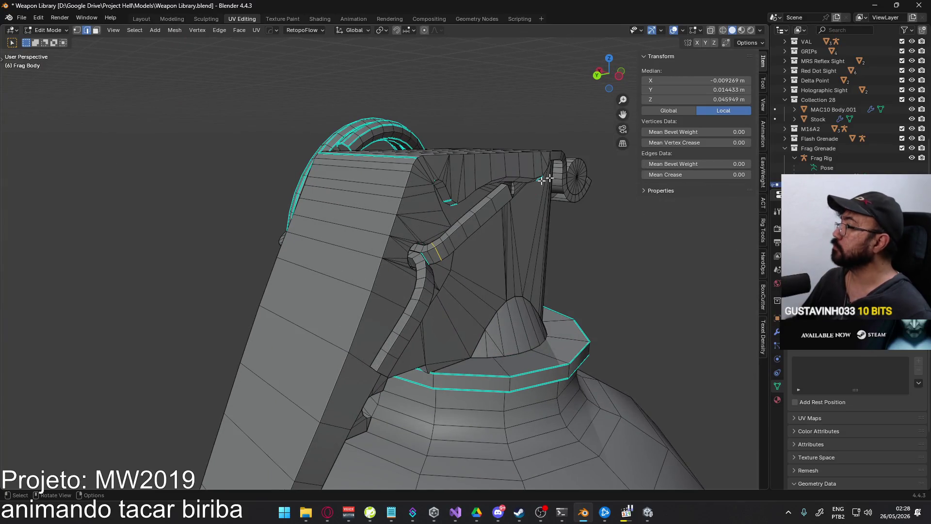
Snap the 3D cursor to the hinge edges with Cursor to Selected, then select the Frag Rig in Object Mode
key("F3")
type("cursor to sel")
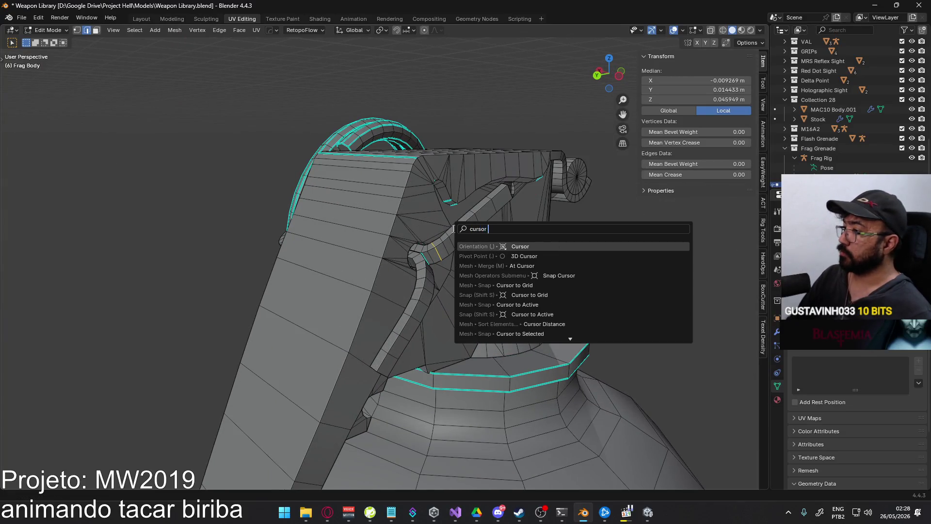
key("Return")
scroll(597, 178, "down", 3)
mouse_move(515, 239)
middle_mouse_down()
mouse_move(545, 234)
mouse_move(460, 352)
middle_mouse_up()
key("Tab")
left_click(420, 379)
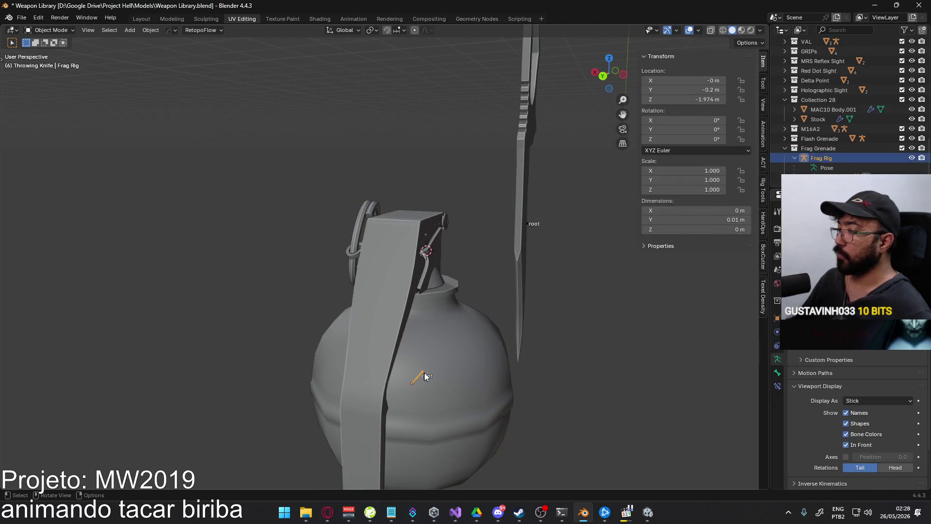
In the Frag Rig's Edit Mode, add a new bone at the 3D cursor
key("Tab")
scroll(468, 312, "up", 5)
key("shift+a")
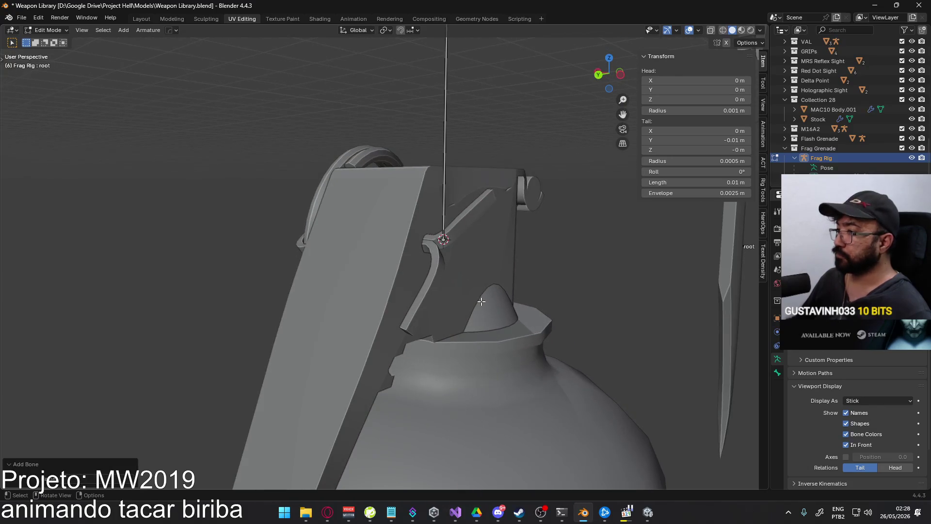
scroll(481, 301, "down", 3)
scroll(456, 272, "down", 3)
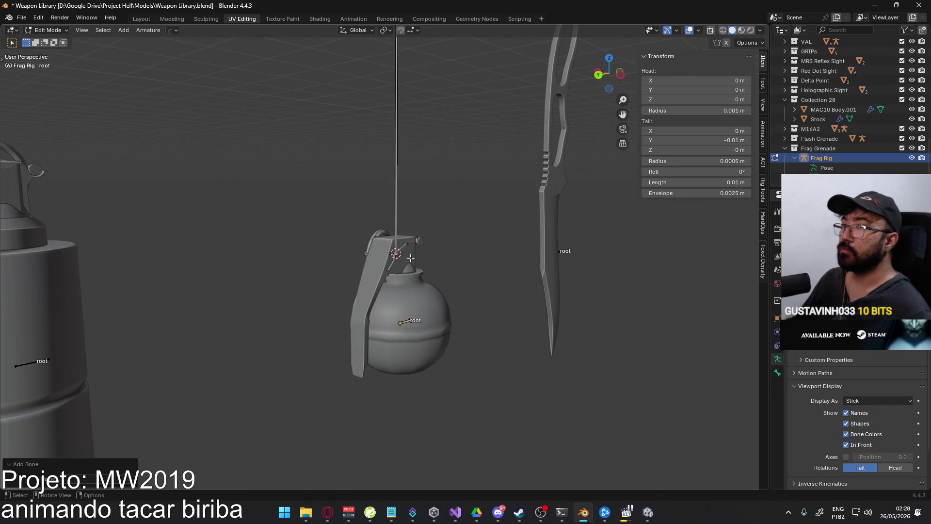
scroll(410, 258, "up", 2)
Set the new bone's parent to root in Bone properties
left_click(402, 178)
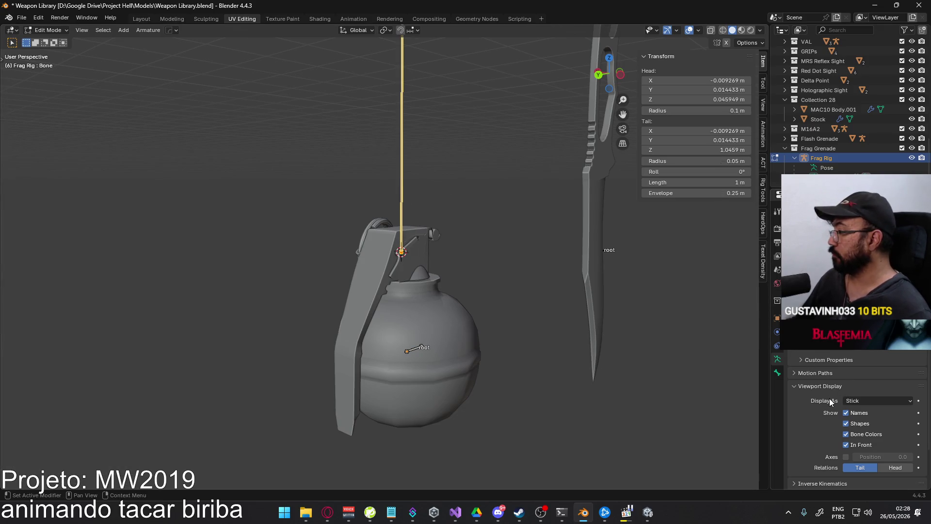
scroll(827, 405, "down", 2)
left_click(778, 372)
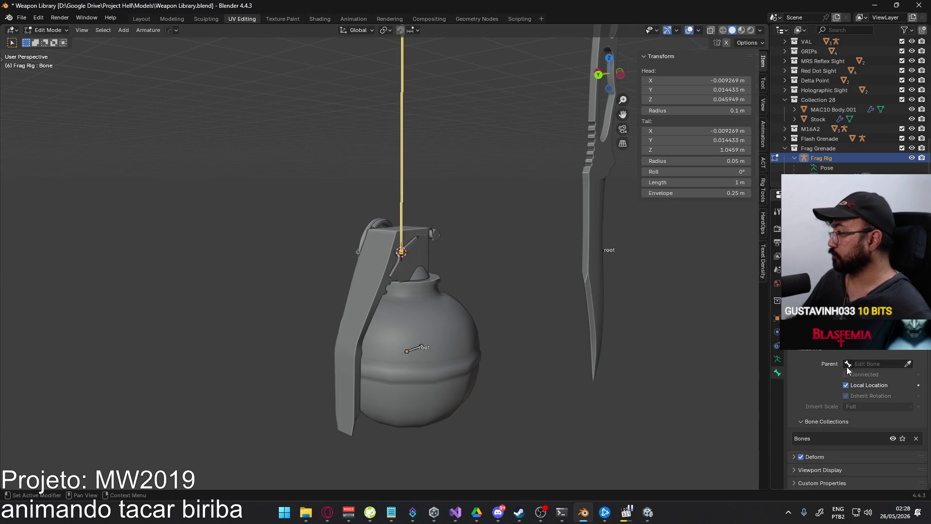
left_click(873, 364)
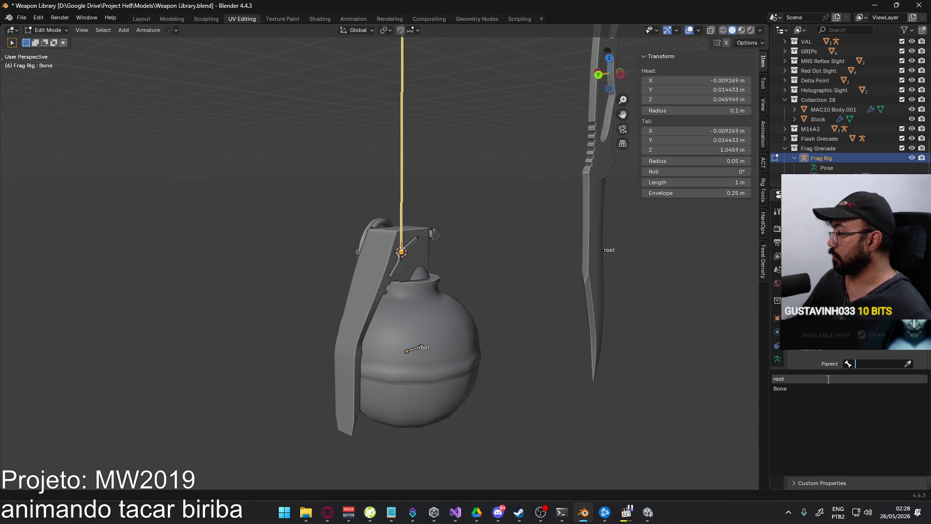
left_click(828, 379)
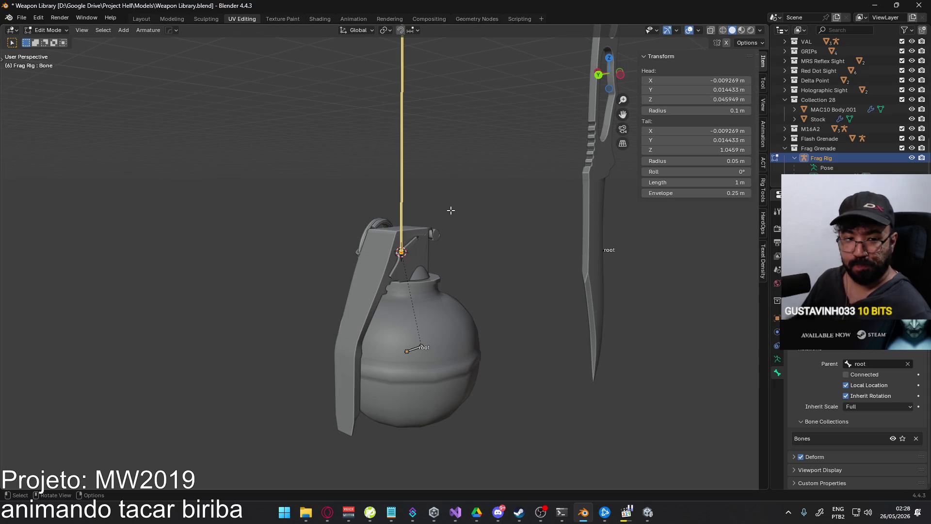
In side view, shorten the new bone downward along Z with G Z
key("KP_3")
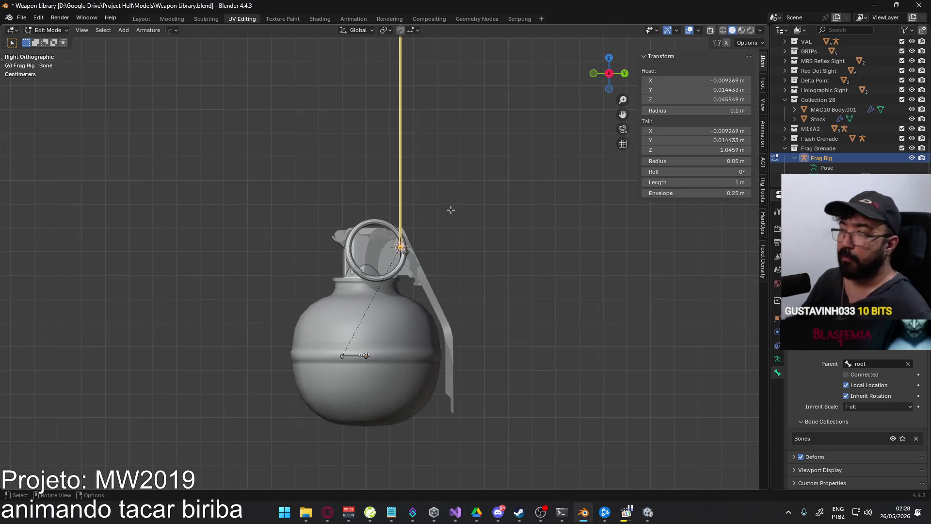
scroll(438, 210, "down", 3)
scroll(397, 97, "down", 2)
middle_click_drag(397, 97, 406, 250, "shift")
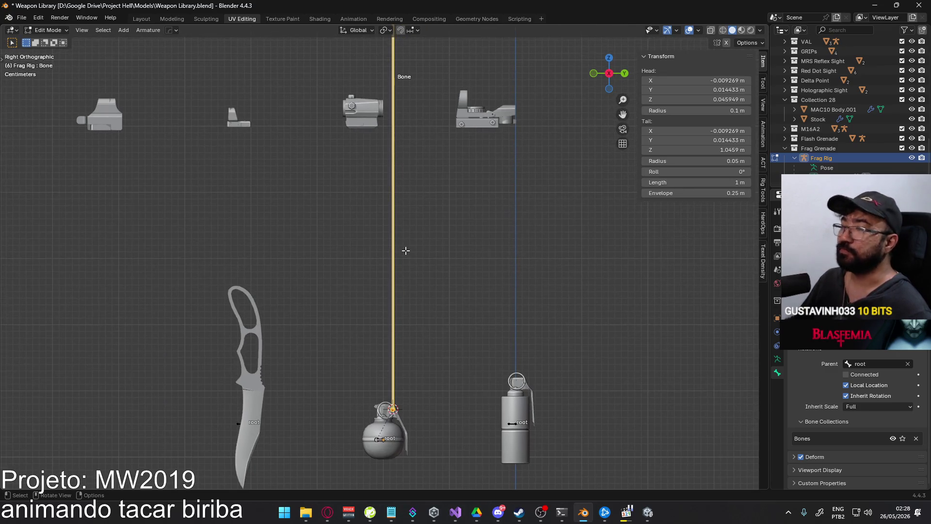
scroll(419, 235, "down", 5)
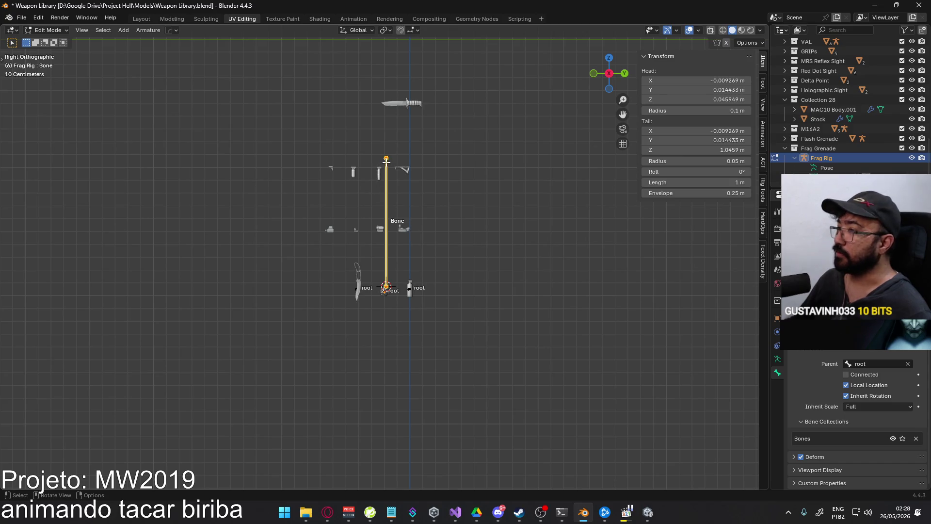
key("g")
key("y")
key("Escape")
key("g")
key("z")
left_click(395, 274)
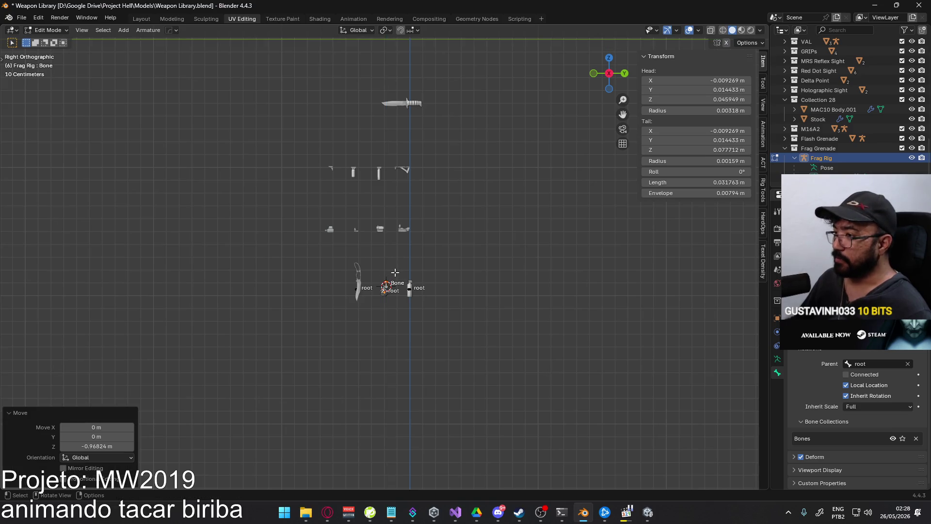
Reposition the bone's tail near the top of the grenade
scroll(399, 228, "up", 7)
scroll(399, 229, "up", 3)
mouse_move(437, 326)
middle_mouse_down()
mouse_move(395, 378)
mouse_move(430, 292)
mouse_move(377, 264)
middle_mouse_up()
scroll(390, 279, "up", 3)
scroll(390, 279, "up", 2)
scroll(377, 264, "up", 2)
scroll(377, 264, "up", 2)
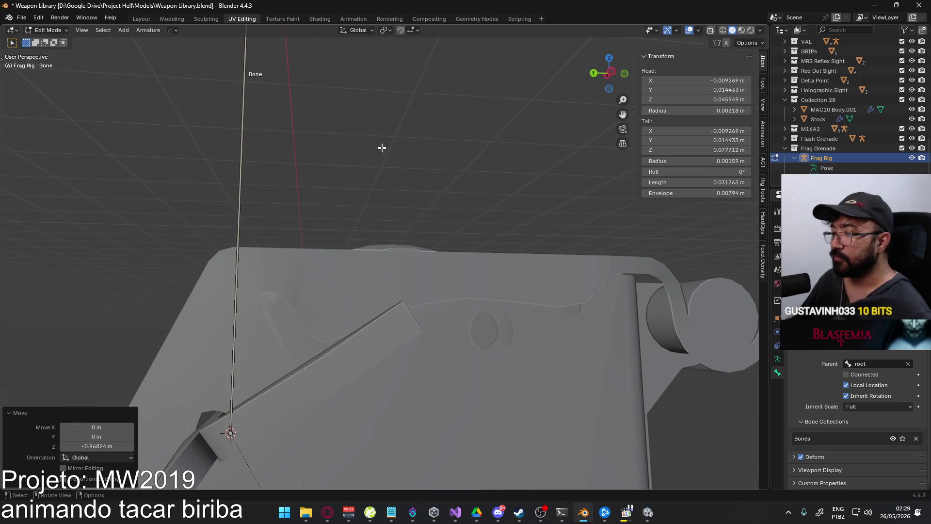
key("g")
left_click(343, 326)
Enable snapping with Face as the snap target
middle_click_drag(343, 327, 389, 233)
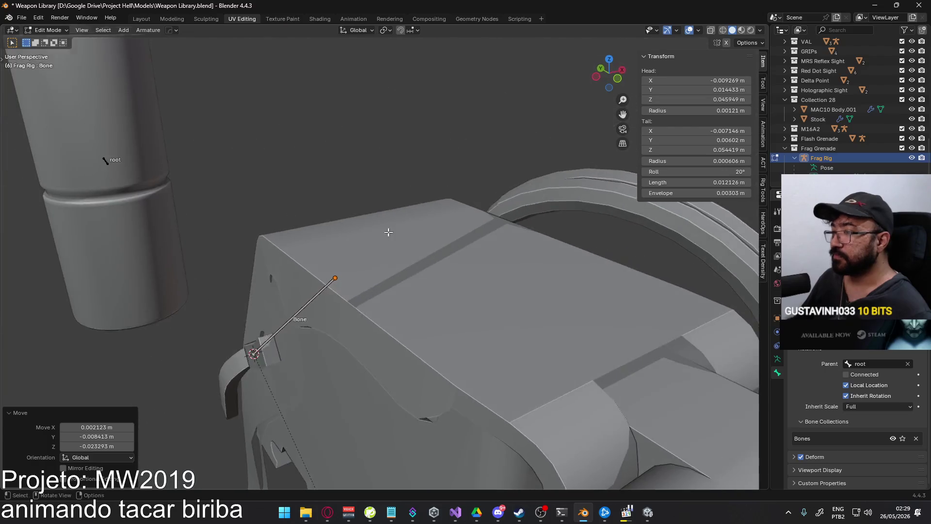
scroll(388, 232, "up", 3)
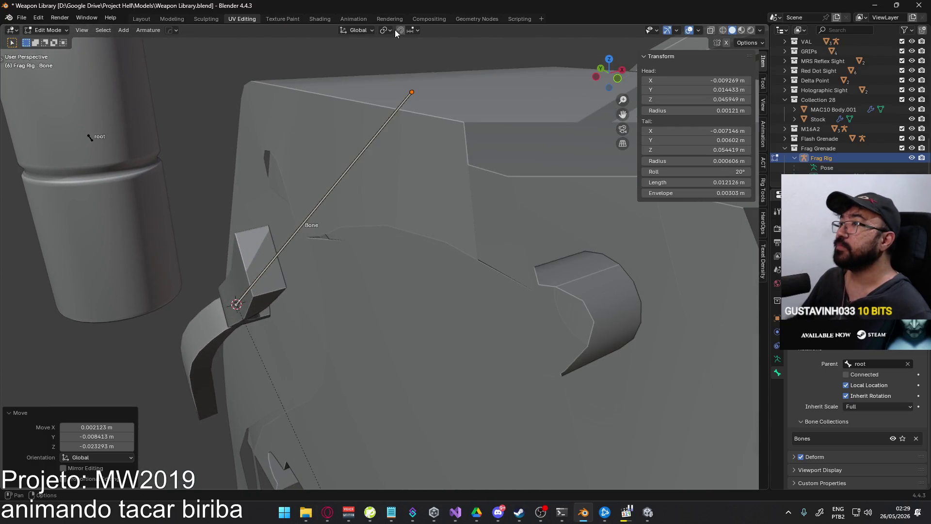
left_click(399, 30)
left_click(415, 31)
left_click(383, 120)
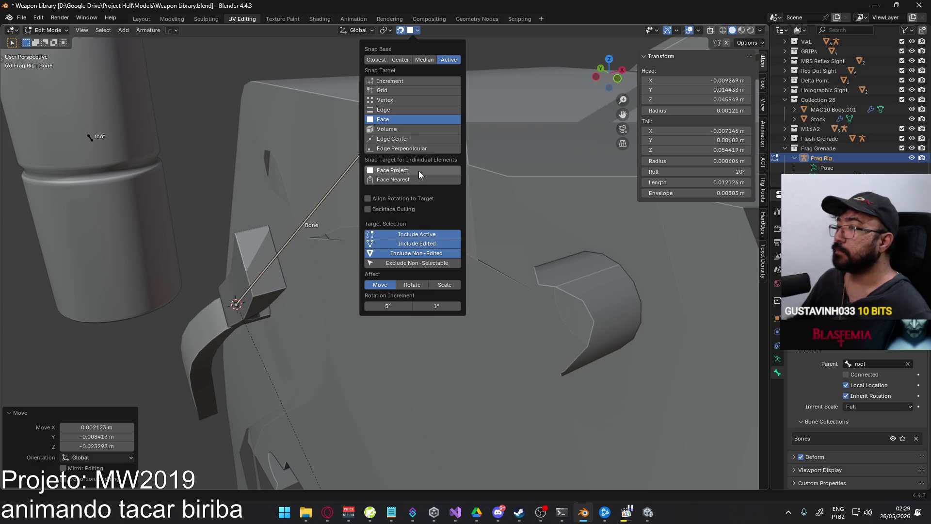
Snap the bone's tail onto the lever surface near the hinge and exit Edit Mode
key("g")
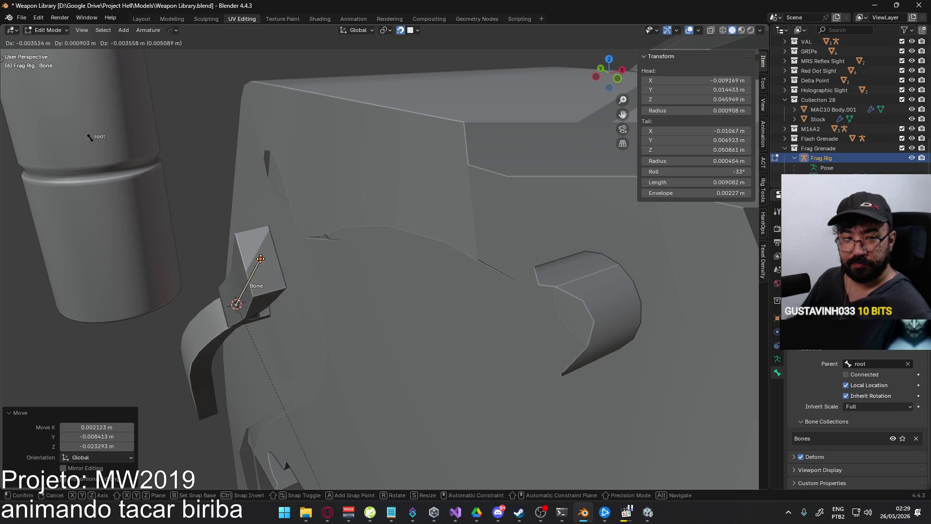
left_click(261, 258)
mouse_move(260, 316)
middle_mouse_down()
mouse_move(193, 273)
mouse_move(334, 212)
mouse_move(291, 233)
mouse_move(332, 249)
mouse_move(232, 318)
mouse_move(325, 221)
mouse_move(357, 263)
mouse_move(265, 278)
mouse_move(339, 249)
mouse_move(403, 240)
middle_mouse_up()
mouse_move(340, 239)
middle_mouse_down()
mouse_move(402, 295)
mouse_move(424, 228)
mouse_move(436, 247)
mouse_move(528, 166)
mouse_move(448, 216)
mouse_move(398, 264)
middle_mouse_up()
key("Tab")
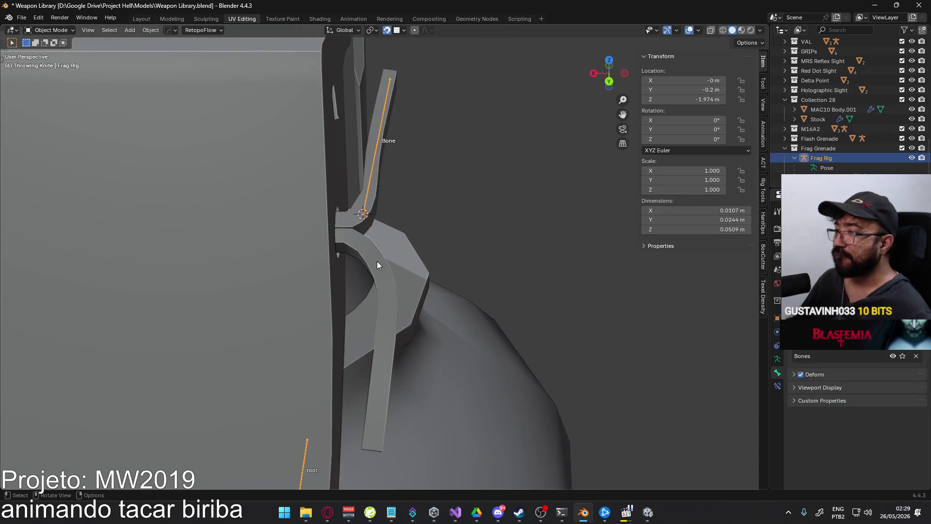
Place the 3D cursor at the lever hinge using an edge loop on the grenade body
left_click(376, 261)
key("Tab")
left_click(518, 227)
mouse_move(518, 227)
middle_mouse_down()
mouse_move(407, 220)
mouse_move(362, 272)
mouse_move(289, 233)
mouse_move(405, 267)
middle_mouse_up()
left_click(388, 242, "alt")
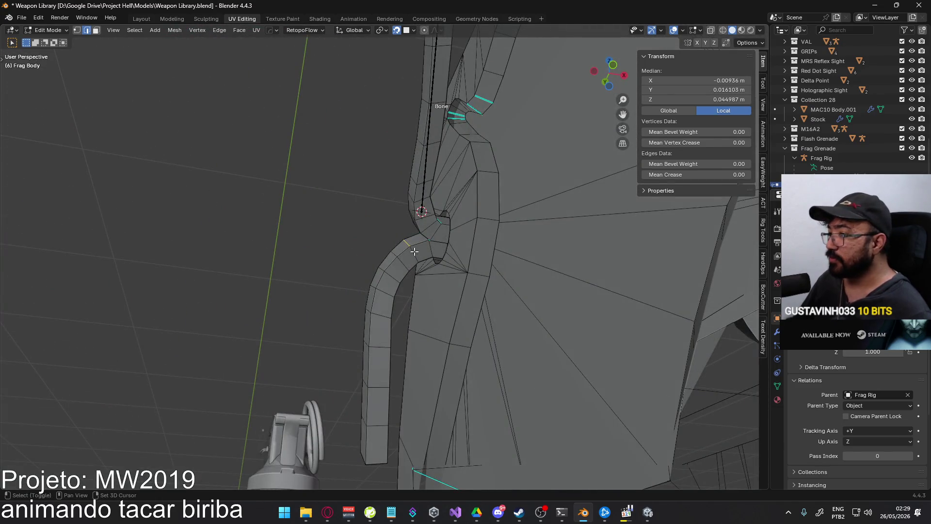
right_click(381, 226)
left_click(417, 229)
mouse_move(418, 230)
middle_mouse_down()
mouse_move(372, 224)
mouse_move(455, 259)
mouse_move(412, 257)
mouse_move(447, 261)
middle_mouse_up()
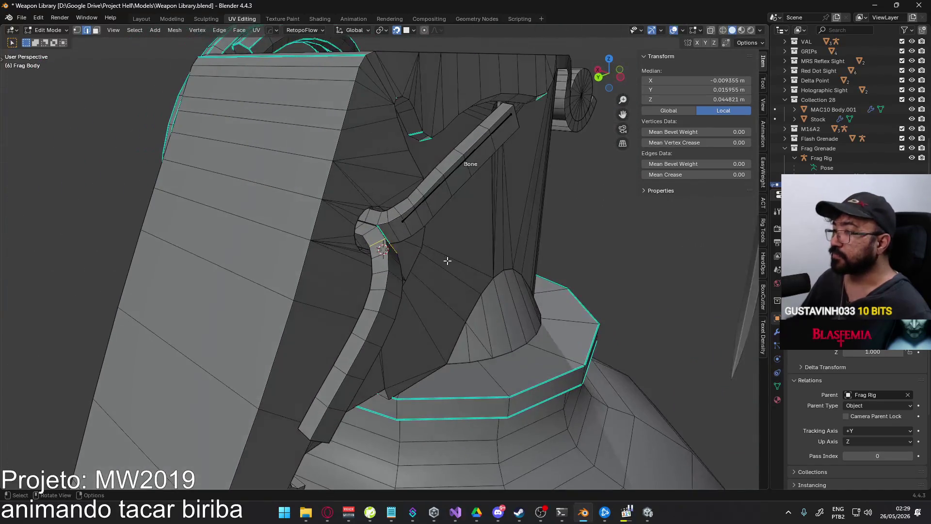
key("shift+a")
key("Escape")
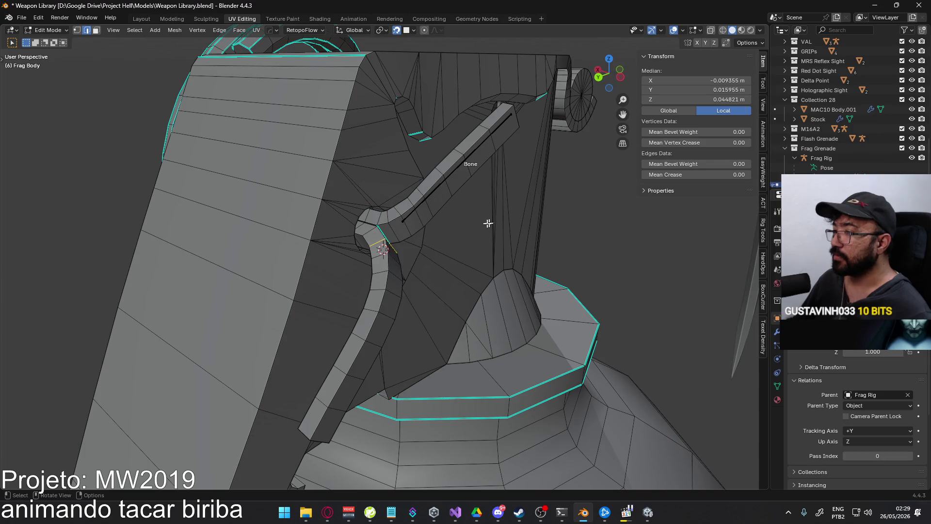
key("Tab")
Add a second bone, Bone.001, to the Frag Rig at the lever hinge
key("shift+a")
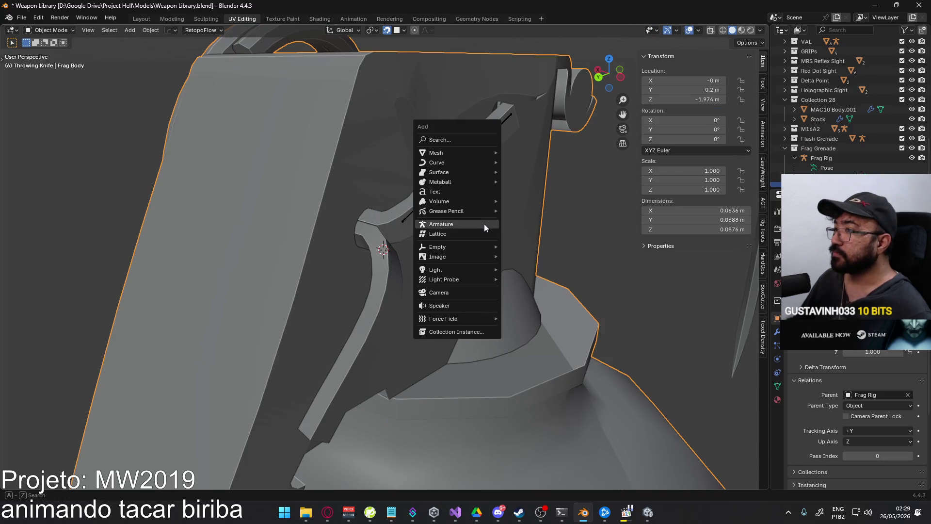
left_click(484, 228)
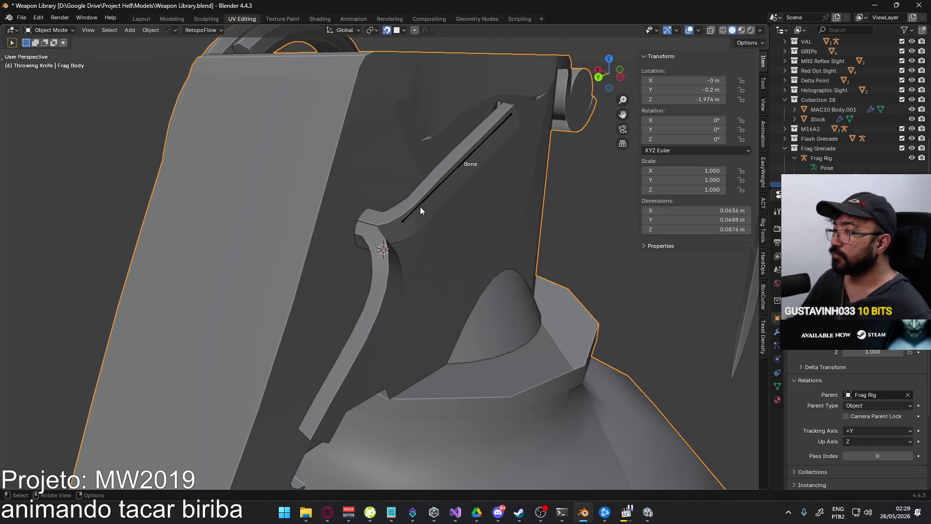
key("Tab")
right_click(475, 234)
left_click(495, 209)
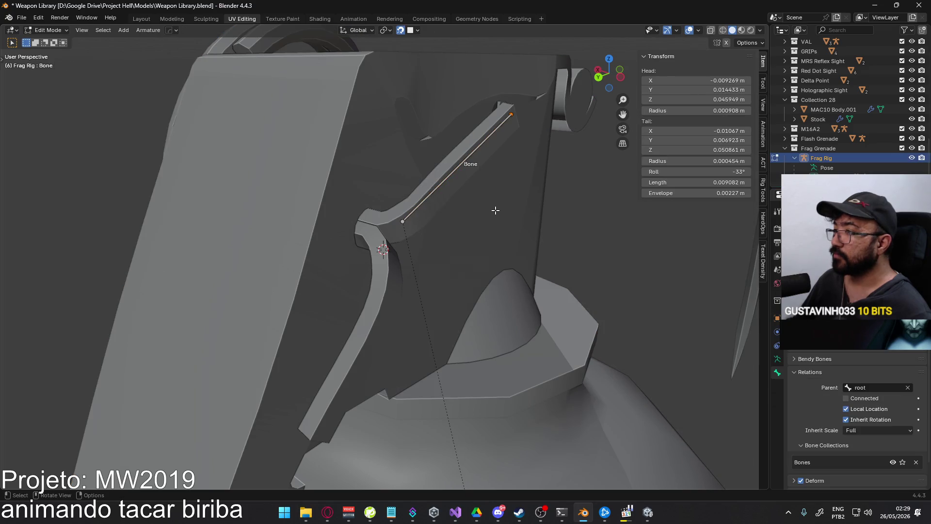
key("shift+a")
Snap Bone.001's tail down onto the lower lever, then reselect the first lever bone
scroll(444, 97, "down", 10)
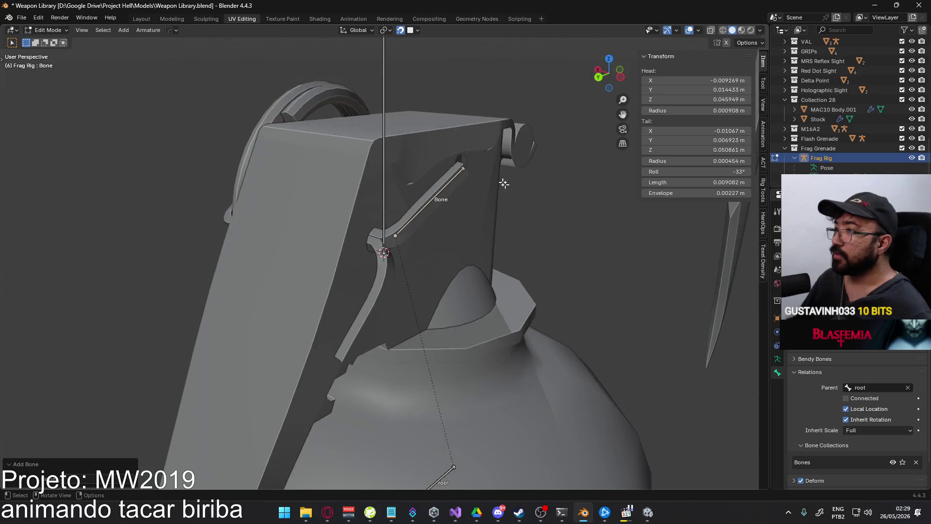
scroll(402, 90, "down", 3)
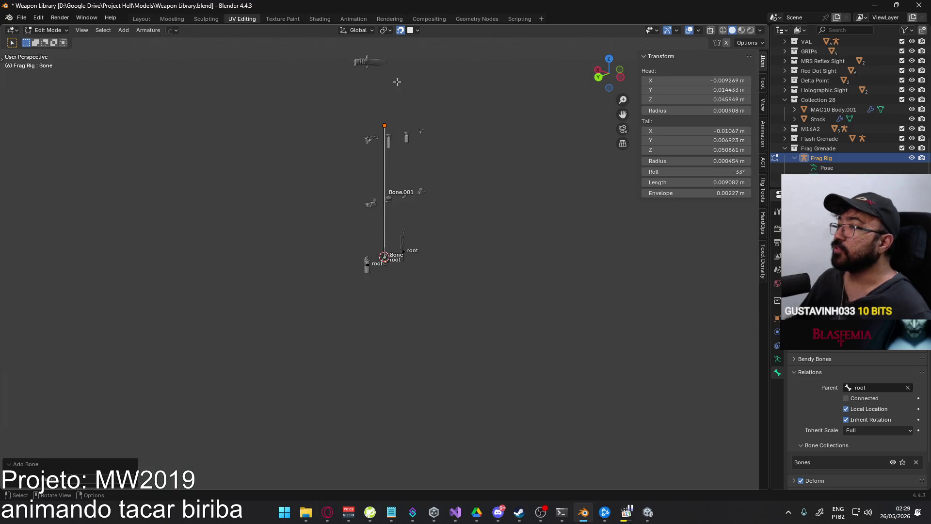
left_click(384, 126)
scroll(384, 255, "up", 10)
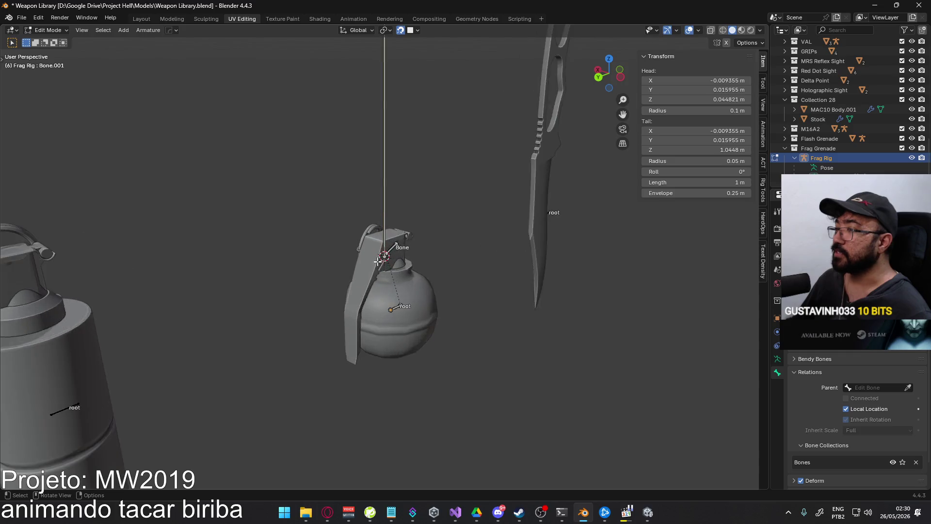
middle_click_drag(384, 255, 401, 208)
key("g")
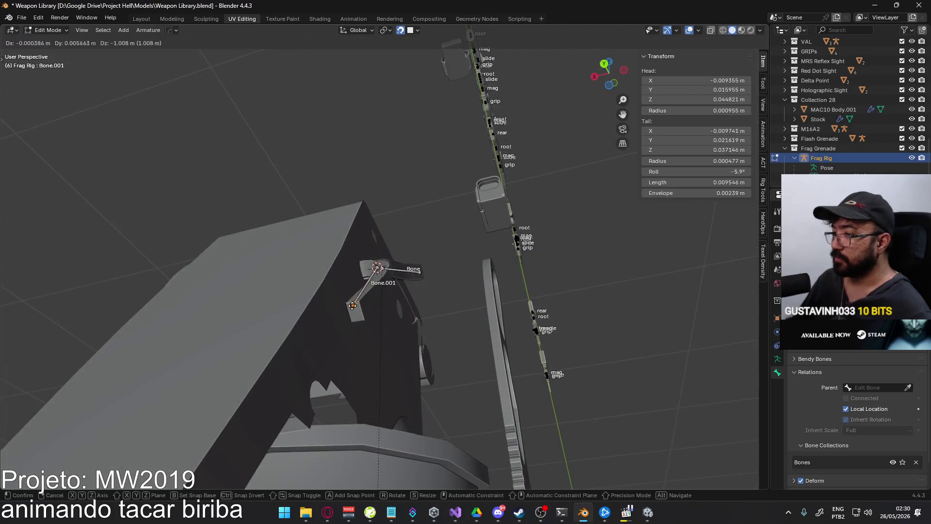
left_click(355, 312)
mouse_move(354, 312)
middle_mouse_down()
mouse_move(349, 297)
mouse_move(307, 312)
mouse_move(391, 296)
mouse_move(407, 370)
mouse_move(422, 327)
mouse_move(416, 370)
mouse_move(423, 348)
middle_mouse_up()
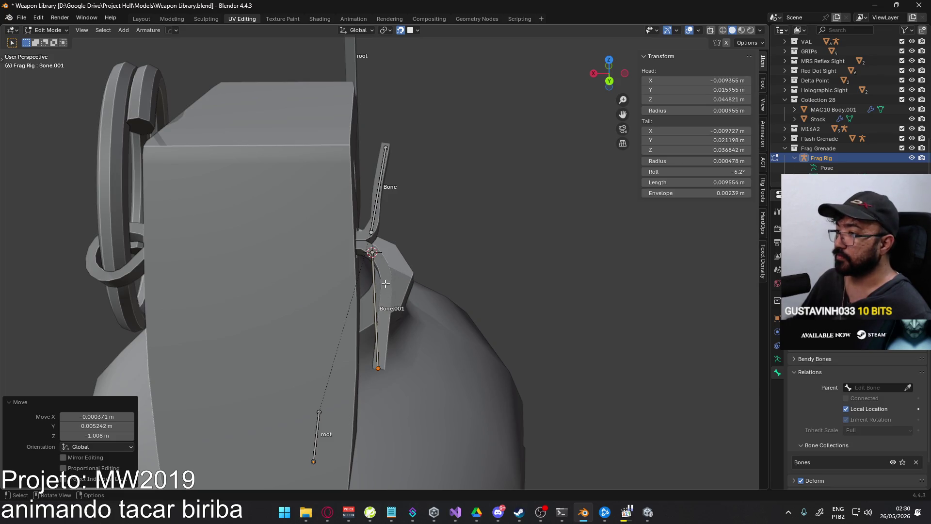
left_click(370, 262)
left_click(381, 203)
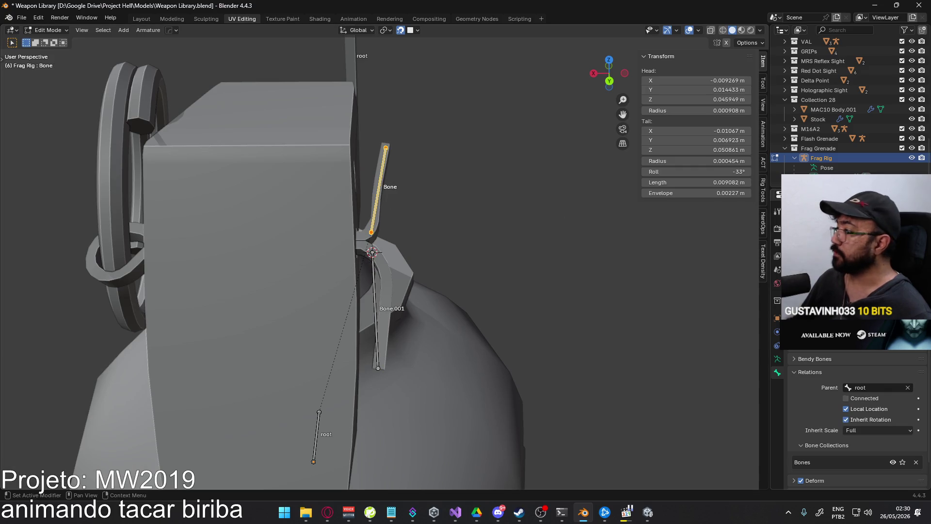
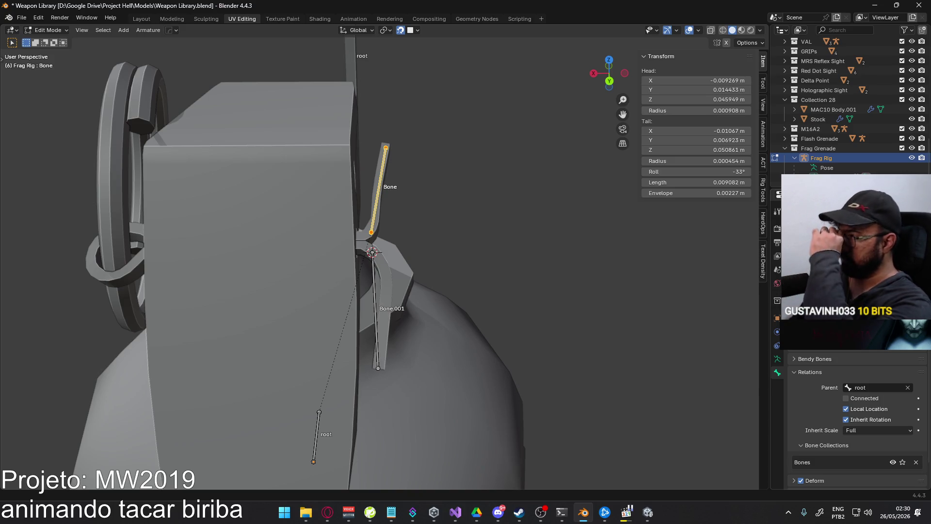
Name the first wire bone wireA and the second wireB
key("Return")
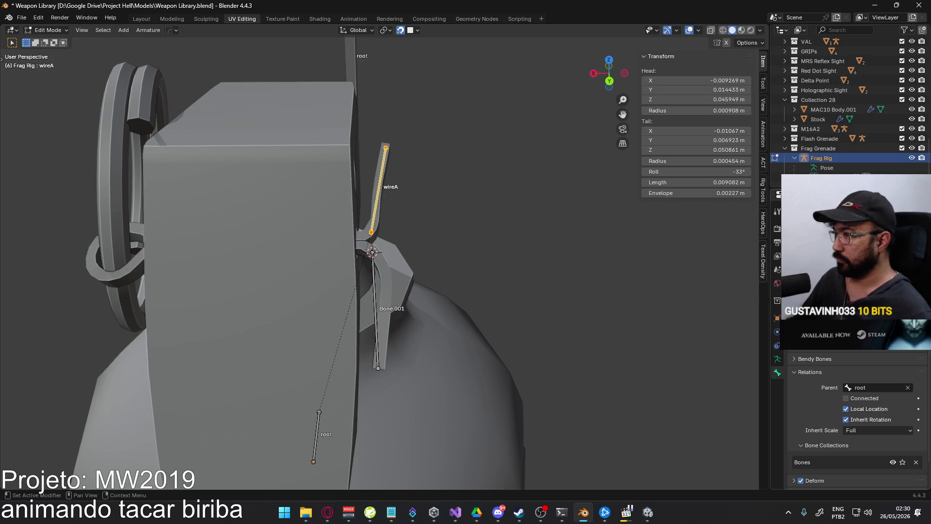
left_click(372, 268)
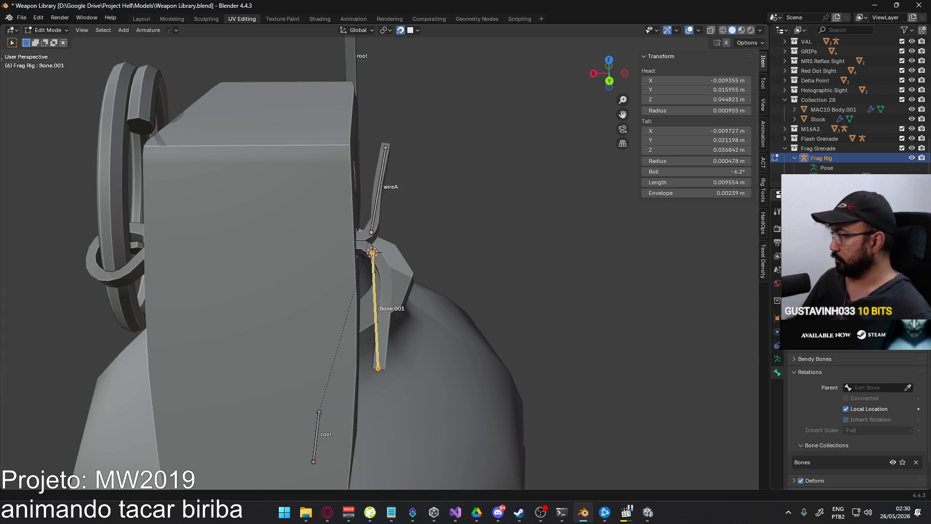
key("Return")
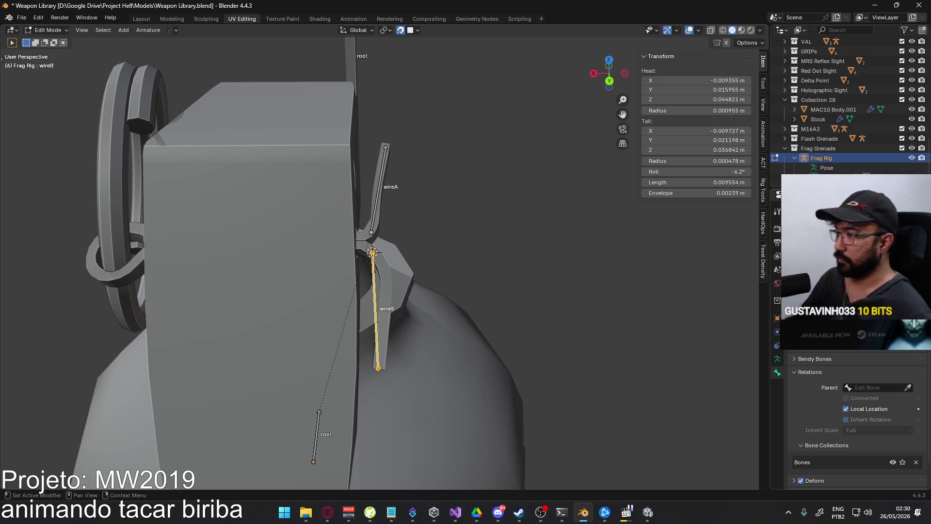
Orbit around the grenade, leave armature Edit Mode and select the Frag Body mesh
scroll(380, 252, "down", 5)
middle_click_drag(453, 184, 399, 170)
mouse_move(410, 132)
middle_mouse_down()
mouse_move(297, 190)
mouse_move(380, 175)
mouse_move(407, 151)
mouse_move(438, 252)
middle_mouse_up()
scroll(338, 210, "up", 5)
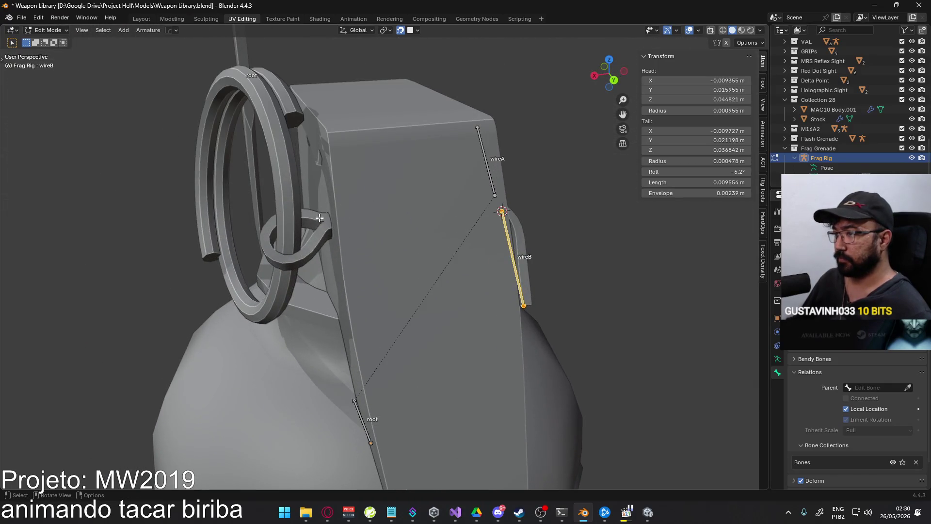
key("Tab")
left_click(324, 222)
In Frag Body Edit Mode, select the edge loop around the top of the pull ring
key("Tab")
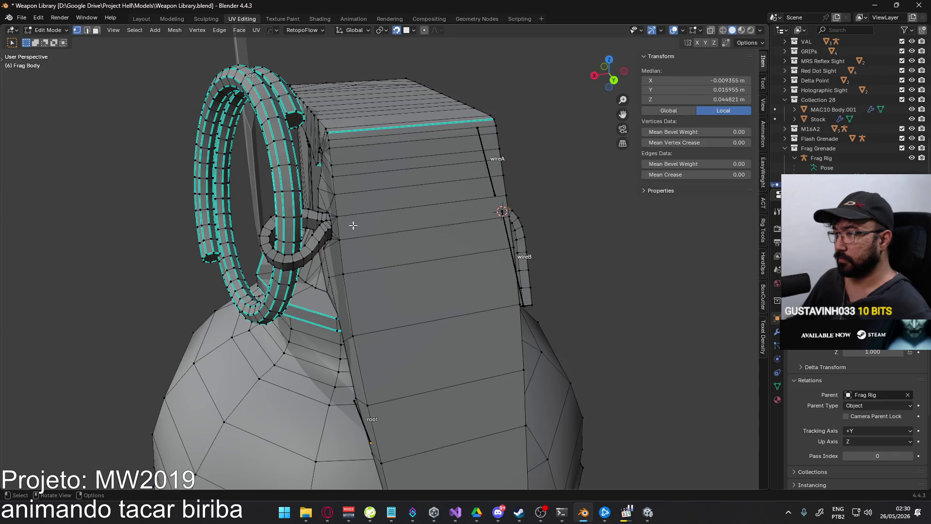
scroll(350, 222, "up", 2)
key("2")
key("alt+z")
key("alt+z")
mouse_move(338, 210)
middle_mouse_down()
mouse_move(358, 187)
mouse_move(368, 199)
mouse_move(444, 205)
middle_mouse_up()
left_click(346, 171, "alt")
right_click(383, 202)
left_click(383, 202)
key("alt+z")
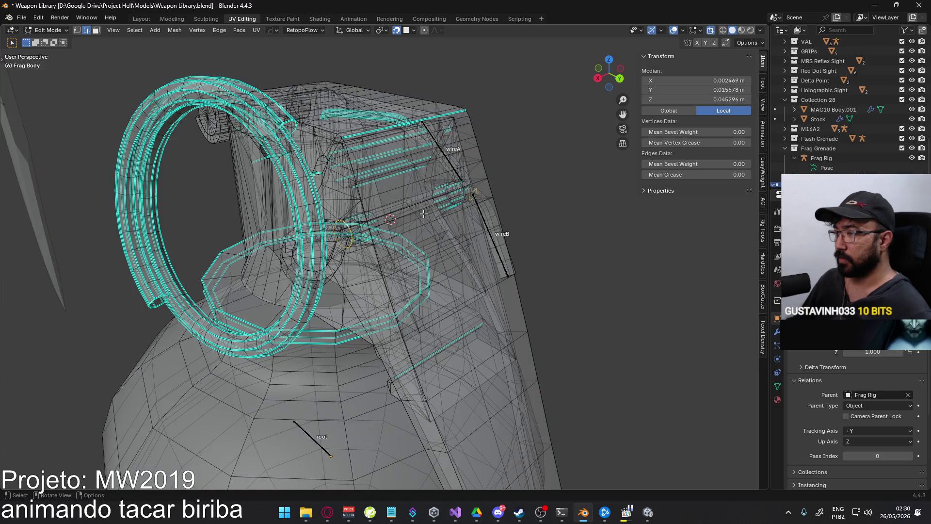
scroll(417, 212, "up", 3)
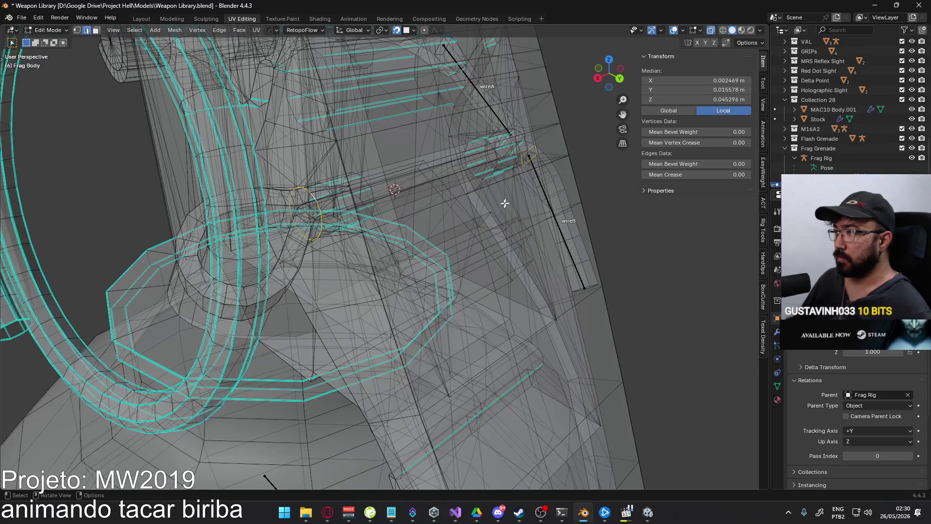
Snap the 3D cursor to the selected ring loop, then enter Edit Mode on the Frag Rig
right_click(412, 188)
mouse_move(427, 188)
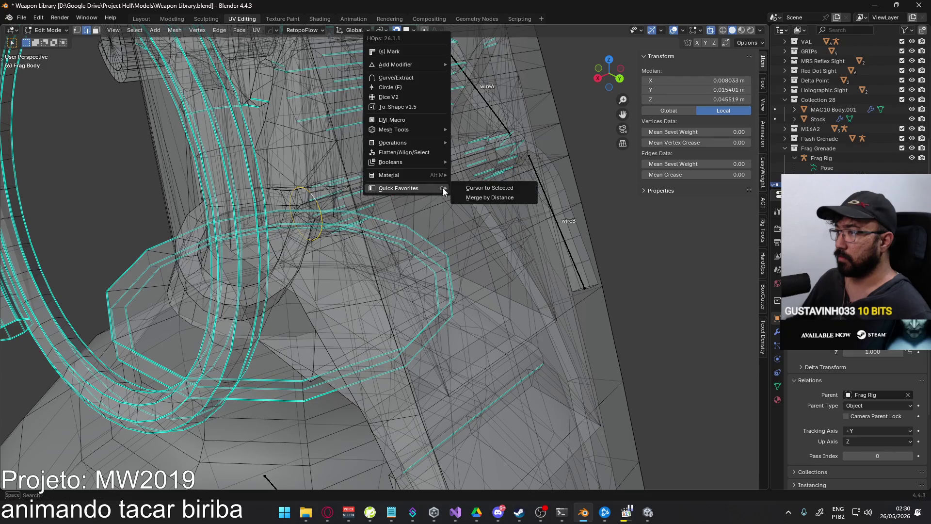
left_click(486, 190)
key("Tab")
left_click(490, 187)
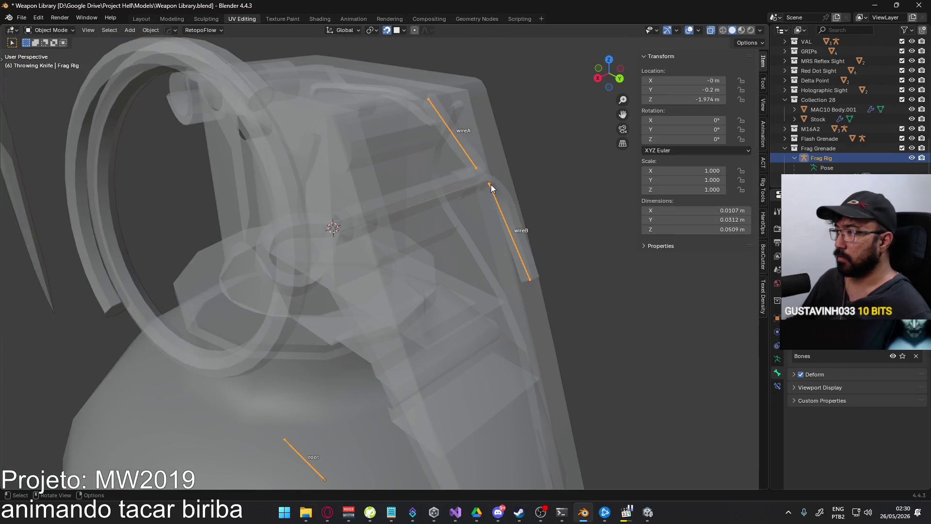
key("Tab")
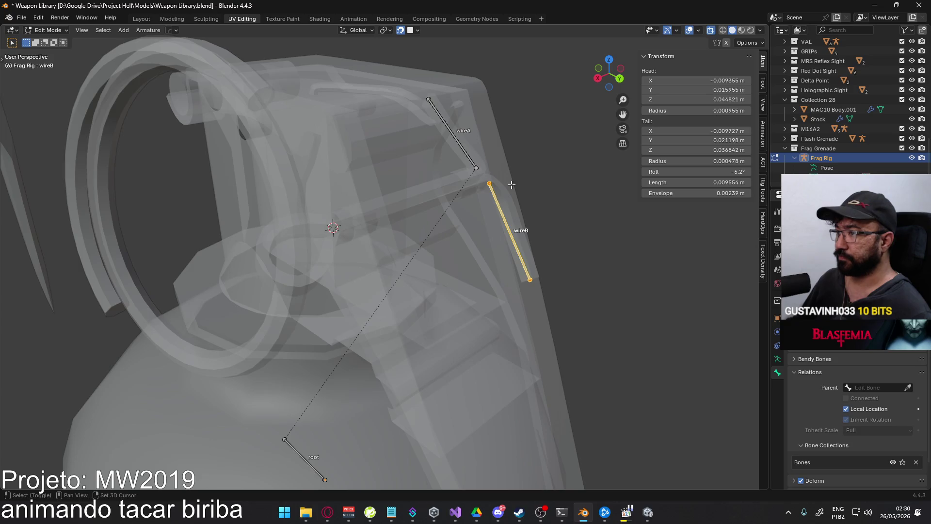
Add a new bone at the 3D cursor and view it from the front
left_click(573, 218)
key("shift+a")
scroll(398, 188, "down", 10)
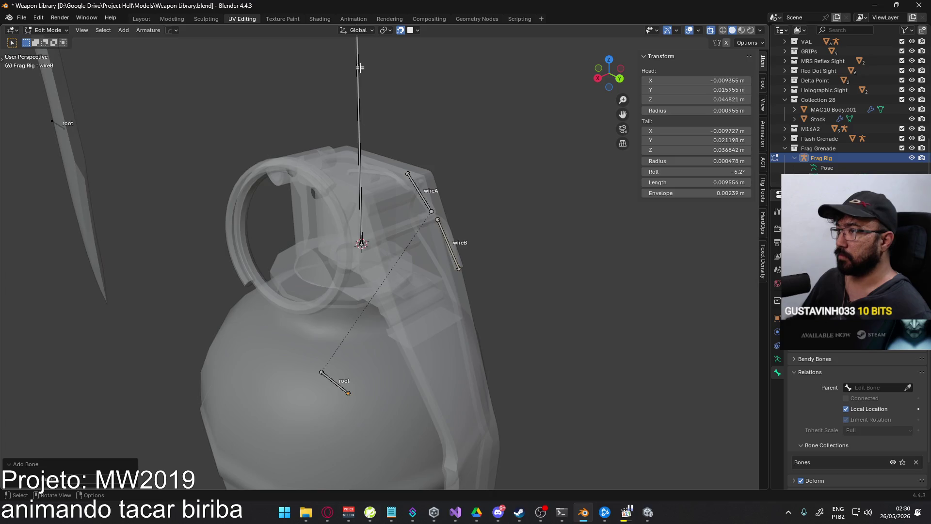
scroll(390, 90, "down", 5)
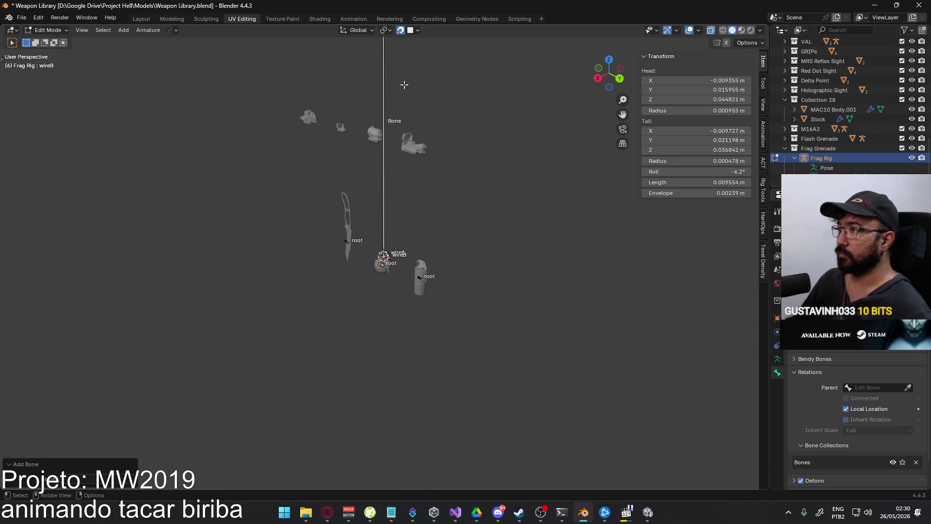
left_click(383, 169)
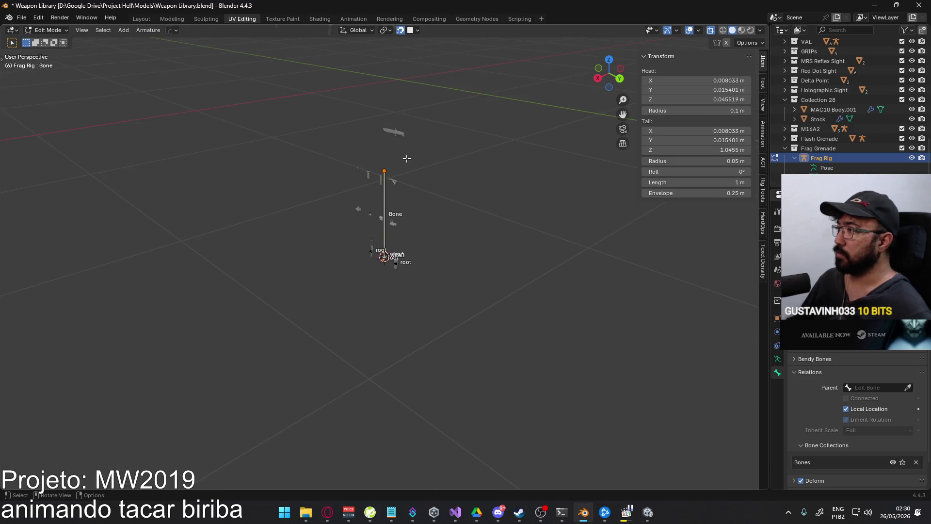
key("KP_3")
scroll(403, 160, "up", 6)
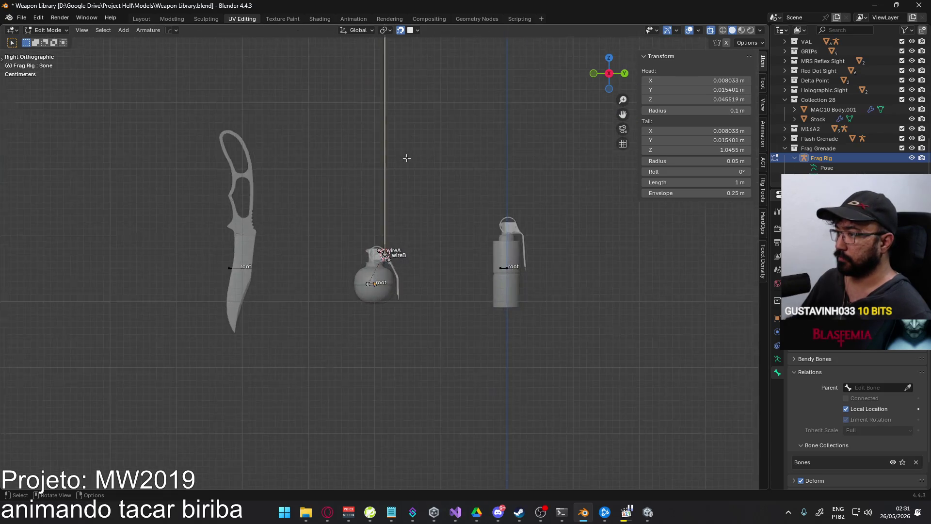
key("KP_1")
middle_click_drag(434, 56, 430, 74)
key("KP_1")
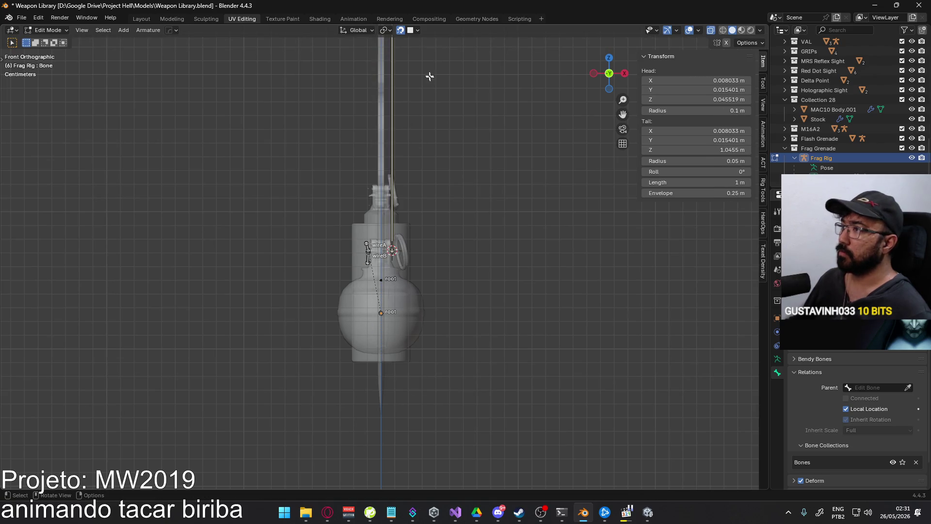
Switch snapping to Increment and shorten the bone along Z to about 0.0063 m
left_click(417, 30)
left_click(415, 80)
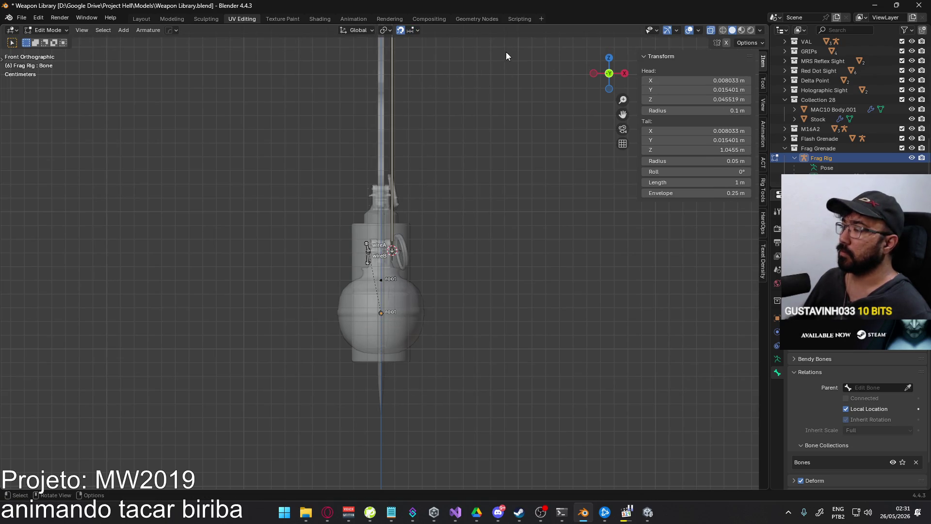
key("g")
key("y")
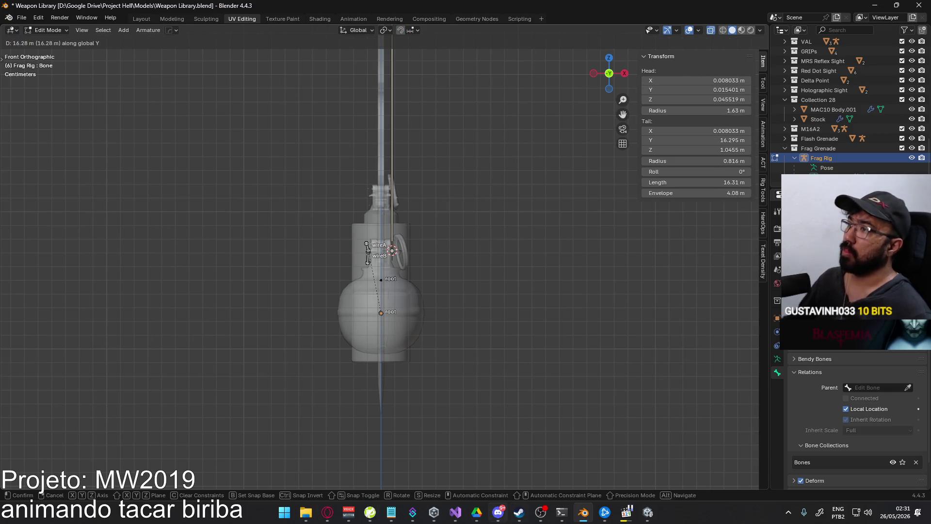
key("z")
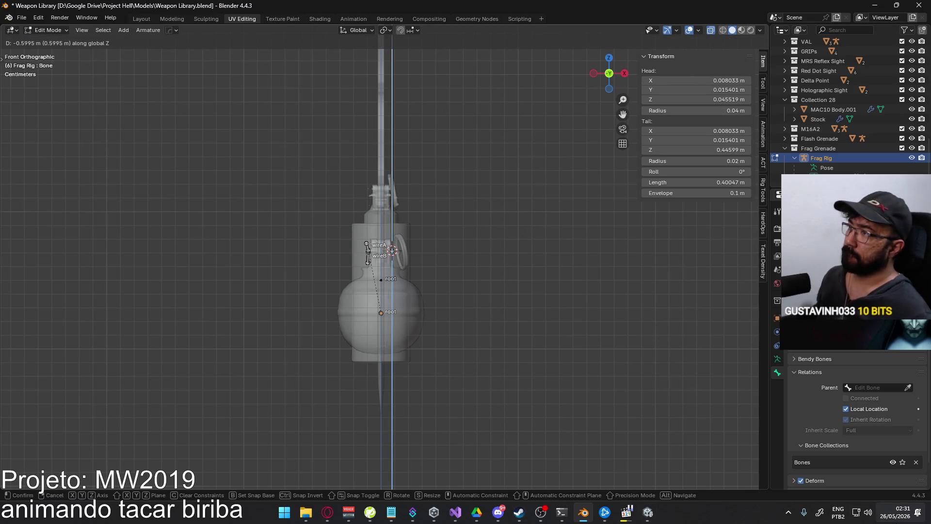
key("Escape")
key("g")
key("z")
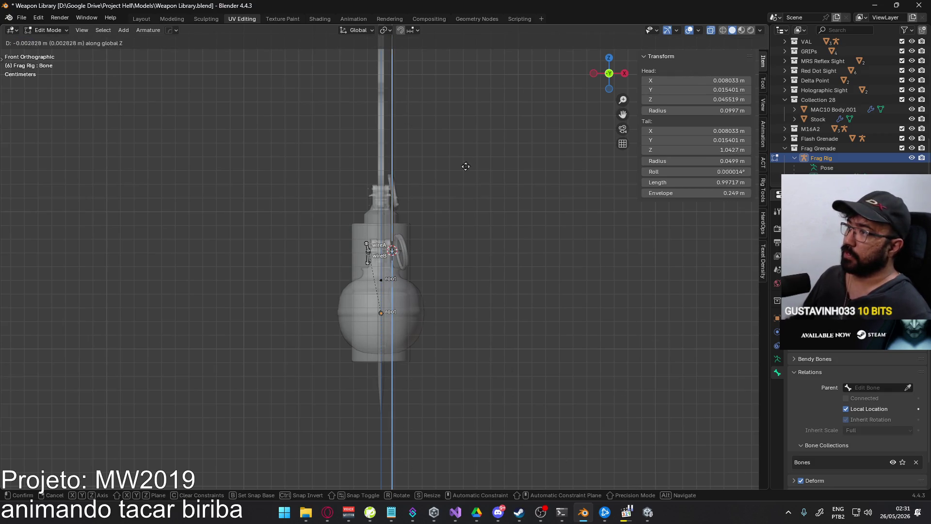
mouse_move(540, 512)
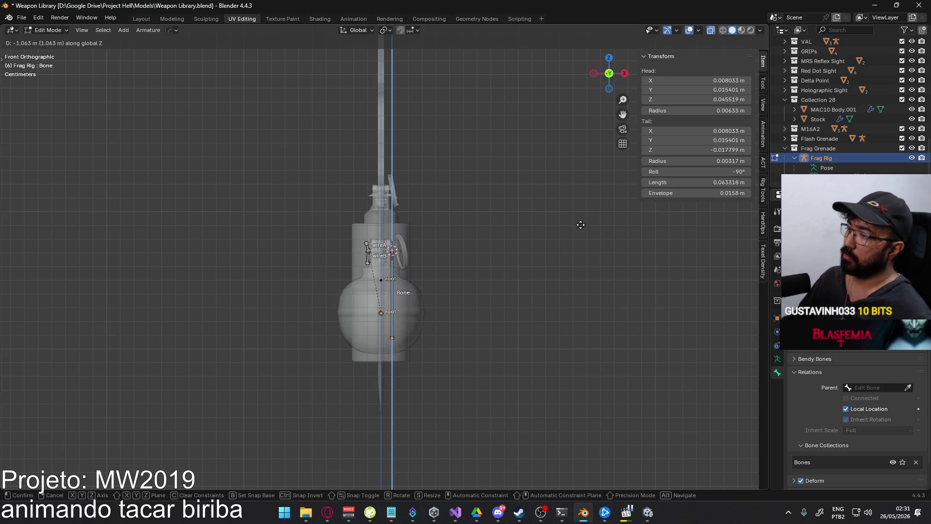
left_click(545, 127)
scroll(533, 159, "up", 3)
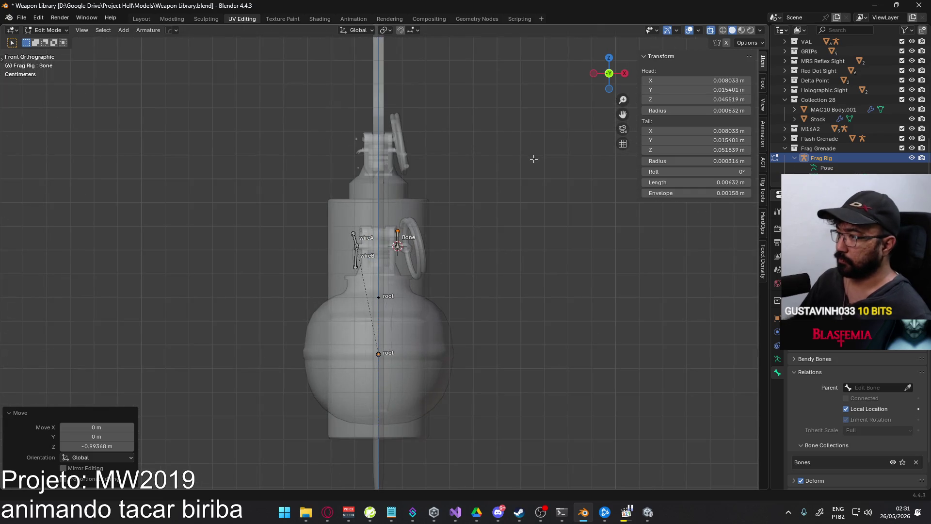
Point the new bone's tail toward the wire bones, level with its head
scroll(483, 204, "up", 7)
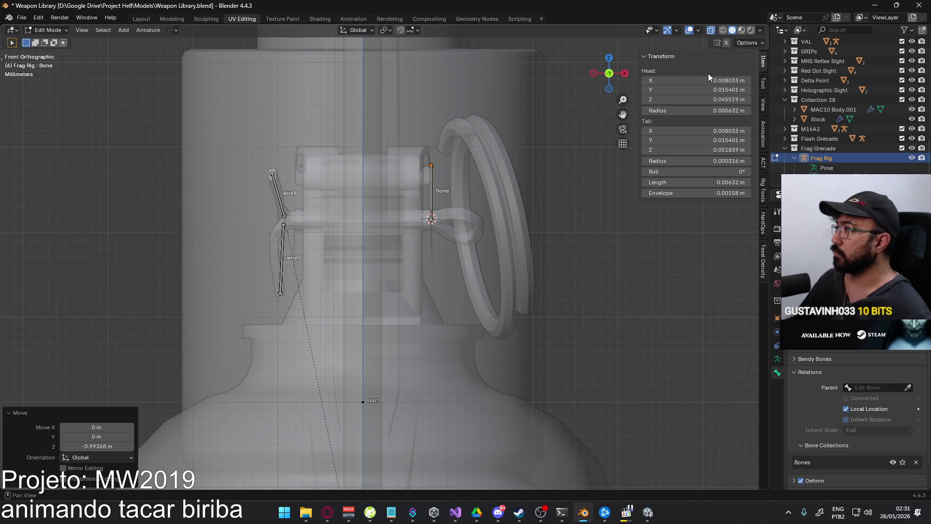
key("g")
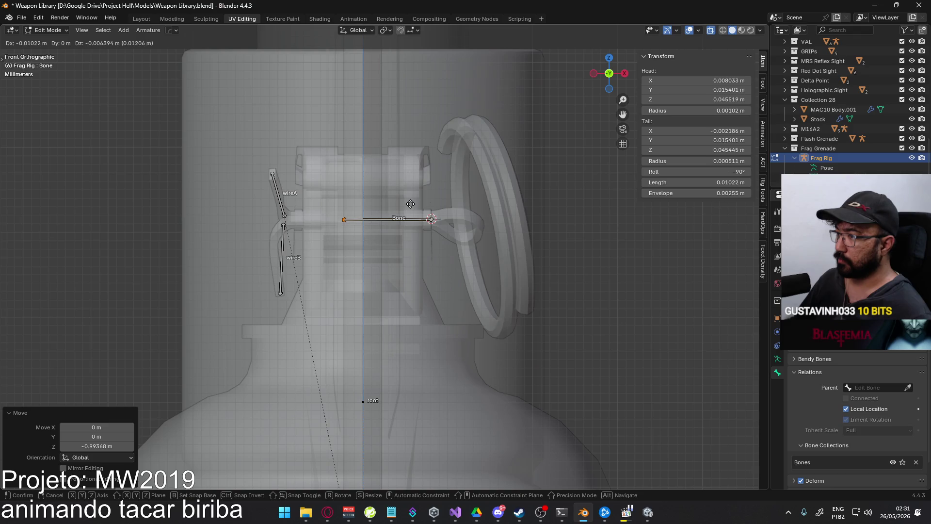
left_click(412, 205)
key("ctrl+c")
key("ctrl+v")
Rename the new bone to wire
mouse_move(416, 183)
middle_mouse_down()
mouse_move(475, 218)
mouse_move(357, 202)
mouse_move(316, 234)
mouse_move(374, 214)
middle_mouse_up()
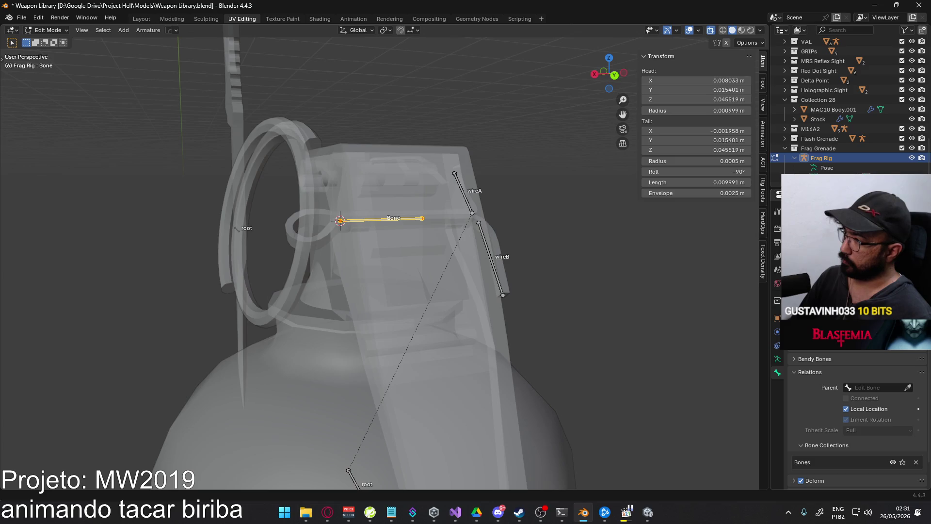
key("Return")
middle_click_drag(369, 264, 384, 259)
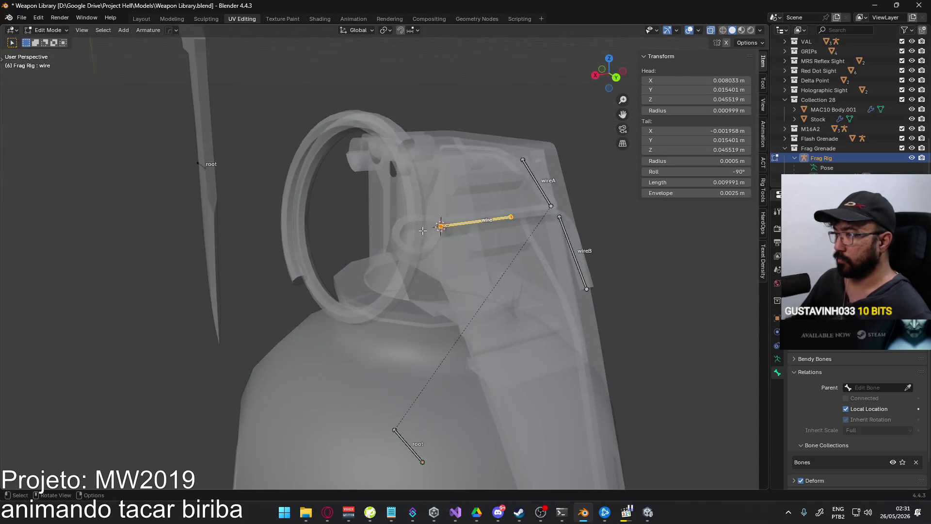
Switch to Frag Body Edit Mode and orbit toward the ring's wire attachment
key("Tab")
left_click(418, 228)
key("Tab")
mouse_move(449, 235)
middle_mouse_down()
mouse_move(484, 226)
mouse_move(440, 277)
mouse_move(532, 251)
mouse_move(492, 272)
mouse_move(426, 279)
mouse_move(489, 312)
mouse_move(515, 263)
mouse_move(509, 243)
middle_mouse_up()
scroll(483, 226, "up", 2)
right_click(463, 236)
Snap the 3D cursor to the selected pin-hole geometry
left_click(507, 239)
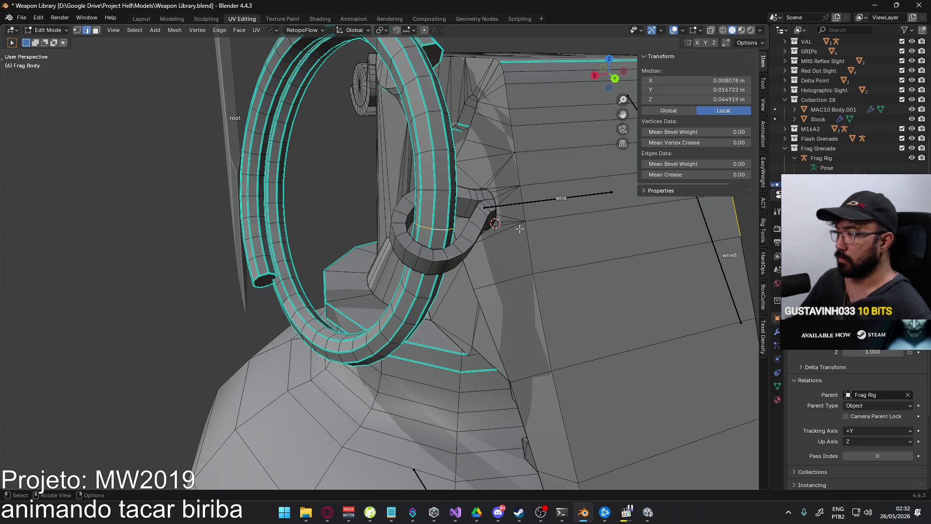
scroll(530, 240, "down", 3)
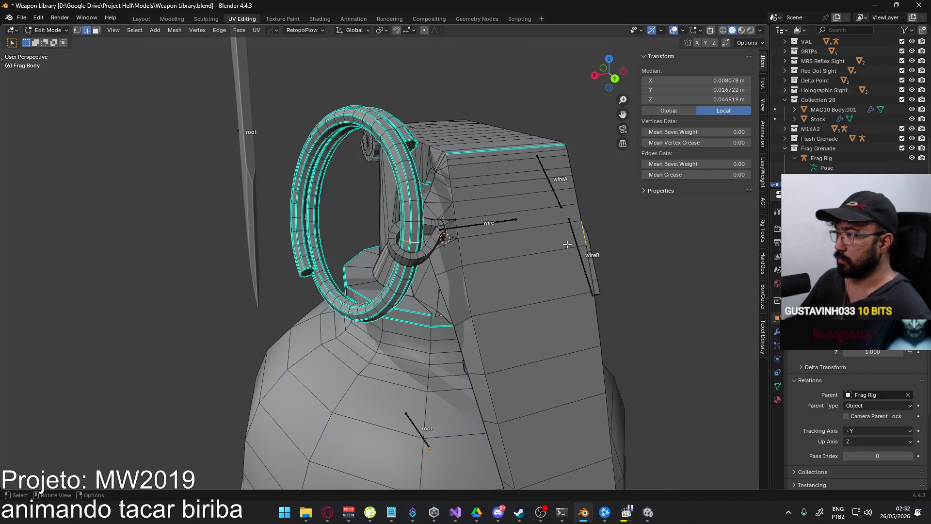
left_click(581, 236, "shift")
right_click(492, 226)
left_click(531, 224)
scroll(471, 242, "up", 2)
key("shift+a")
Add a new bone to the Frag Rig at the pin-hole cursor
key("Escape")
key("Tab")
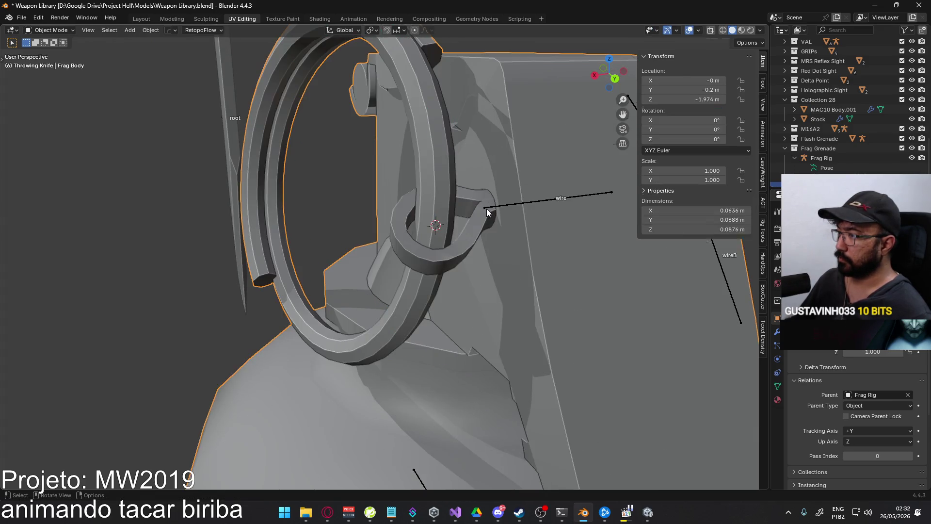
left_click(502, 203)
key("shift+a")
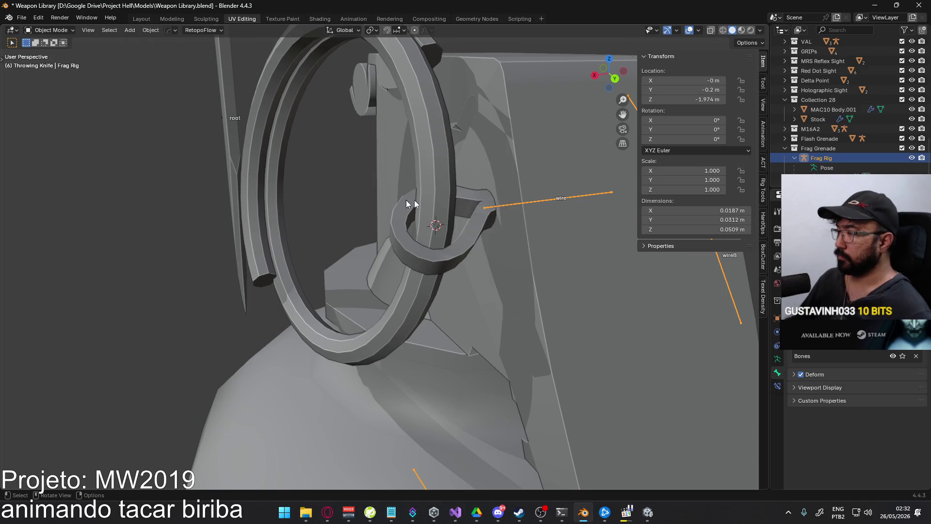
key("Tab")
key("shift+a")
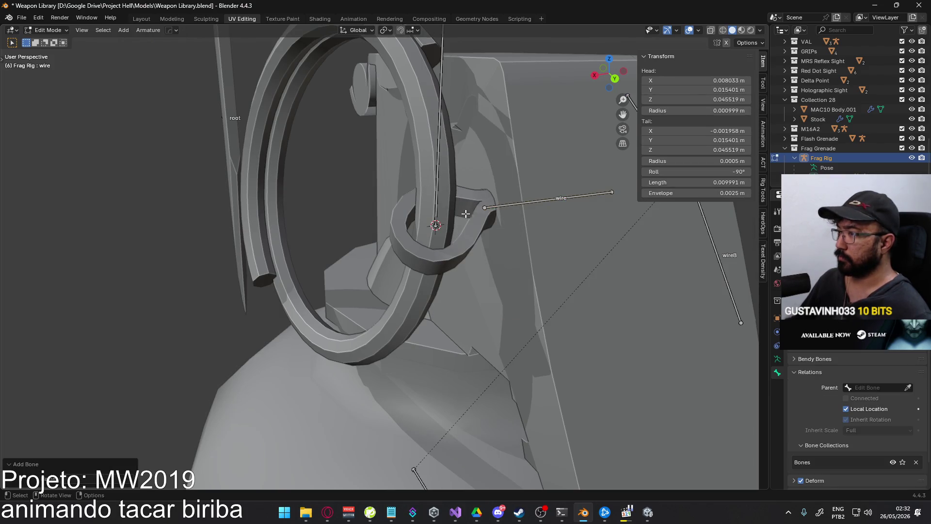
left_click(445, 146)
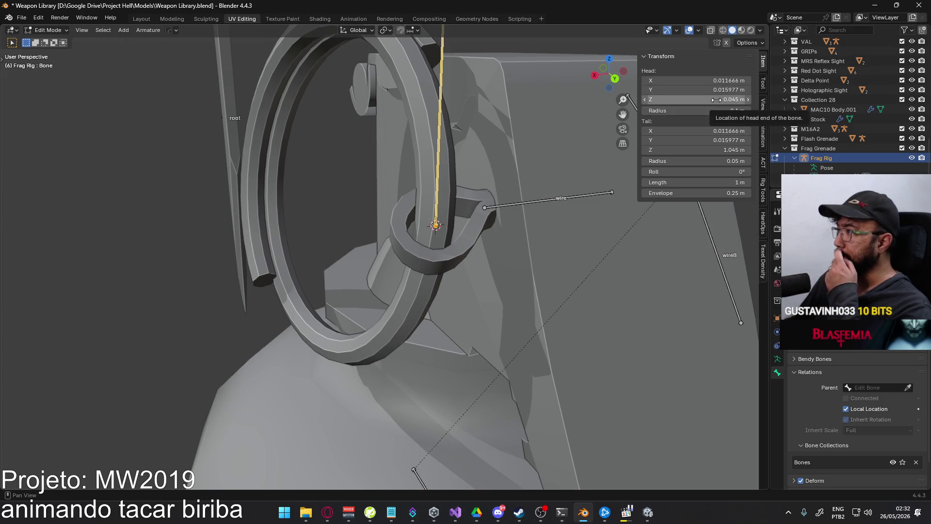
Set the new bone's Tail Z to 0.047 and snap its tail onto the pin
left_click(693, 151)
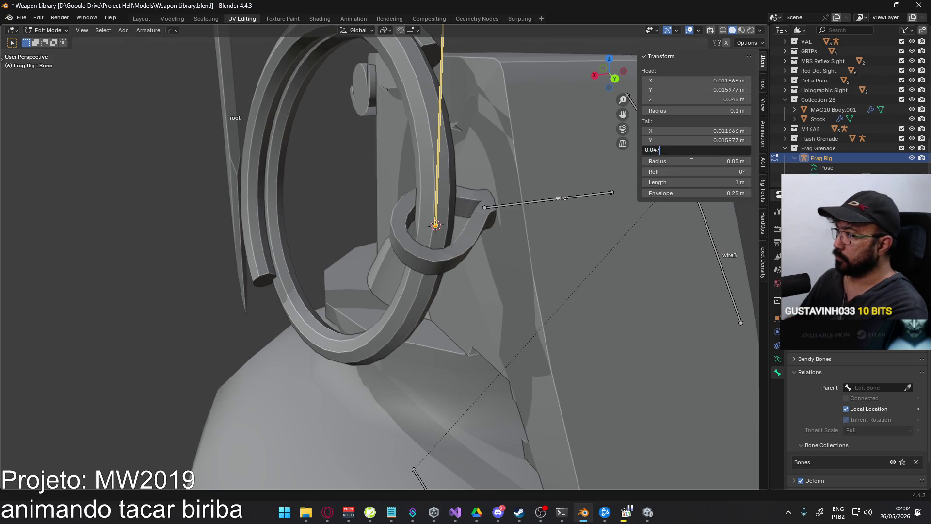
key("Return")
key("KP_Decimal")
key("KP_3")
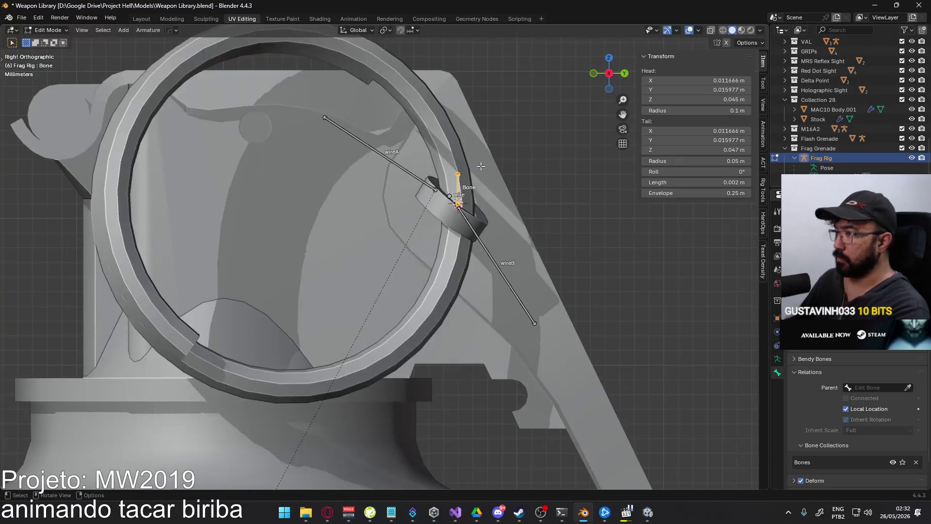
key("shift+Tab")
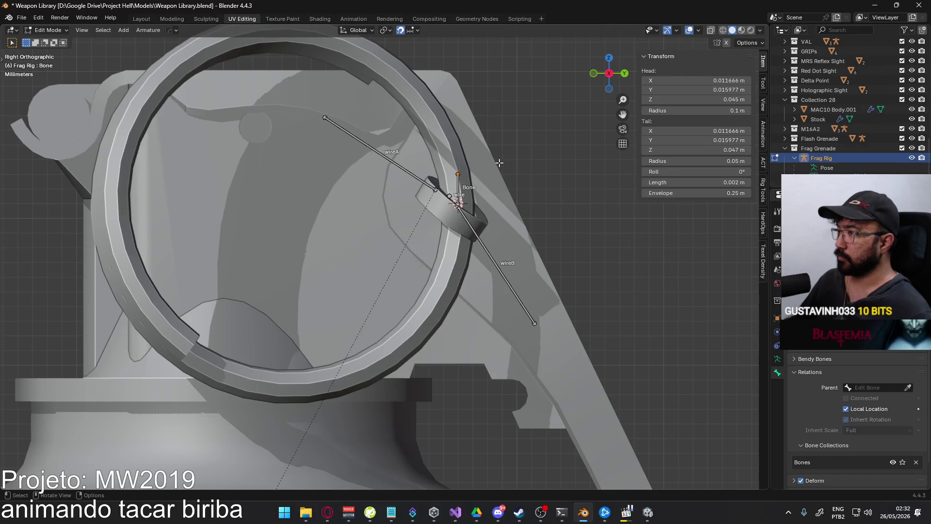
key("g")
left_click(478, 190)
Check the pin bone from the right side and select the root bone
mouse_move(478, 190)
middle_mouse_down()
mouse_move(425, 234)
mouse_move(473, 219)
middle_mouse_up()
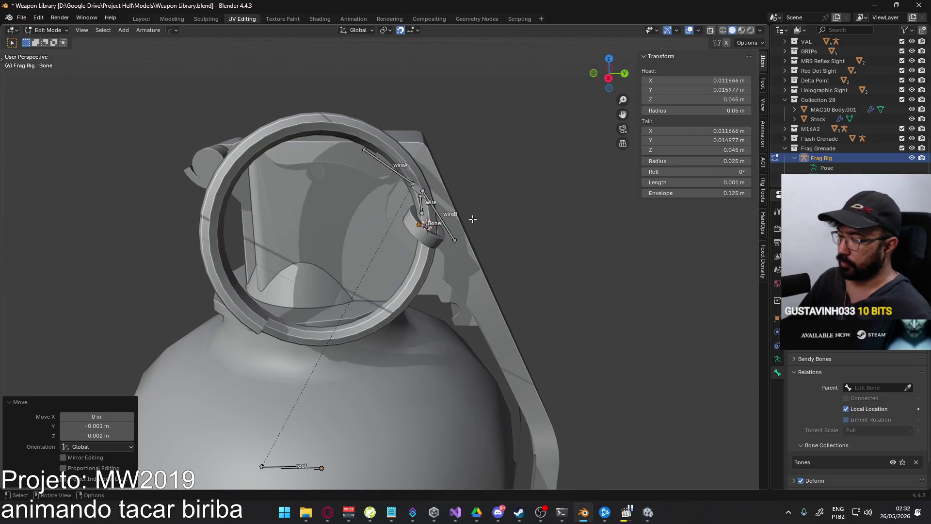
key("KP_3")
scroll(449, 301, "down", 5)
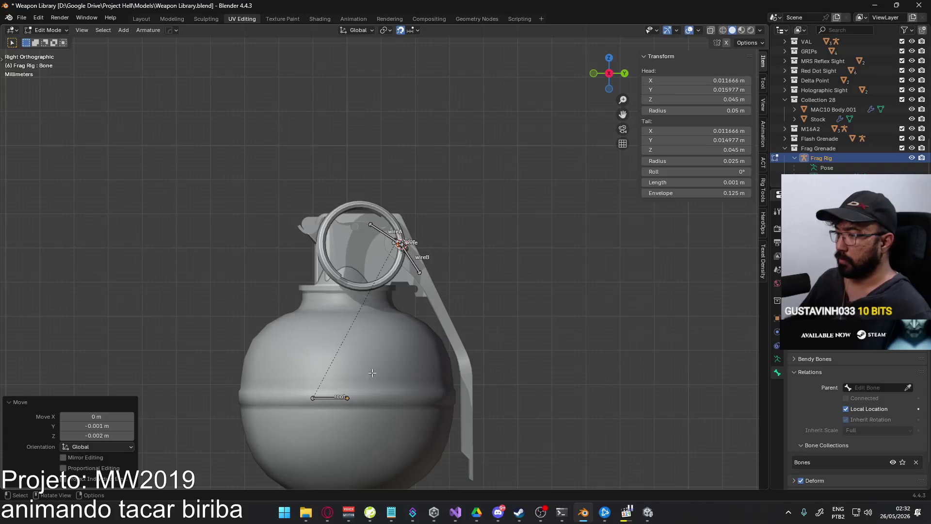
left_click(330, 397)
scroll(873, 387, "down", 1)
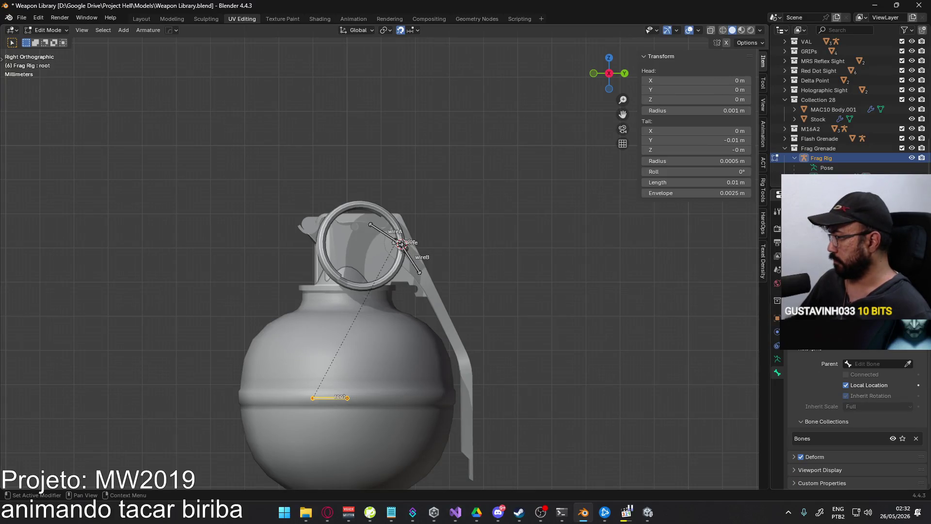
scroll(828, 420, "up", 1)
Set armature relationship lines to attach at bone heads and select the tiny pin bone
left_click(777, 358)
left_click(895, 428)
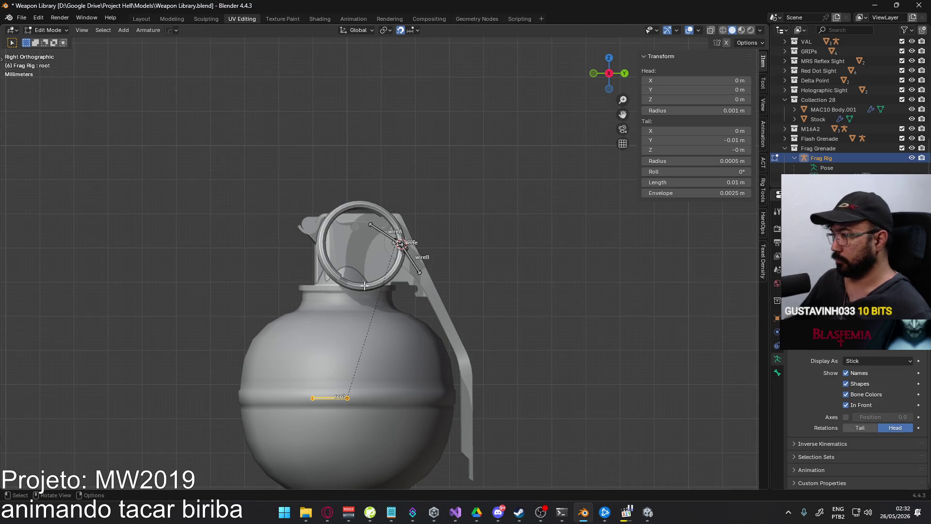
scroll(388, 252, "up", 6)
left_click(442, 214)
left_click(442, 214)
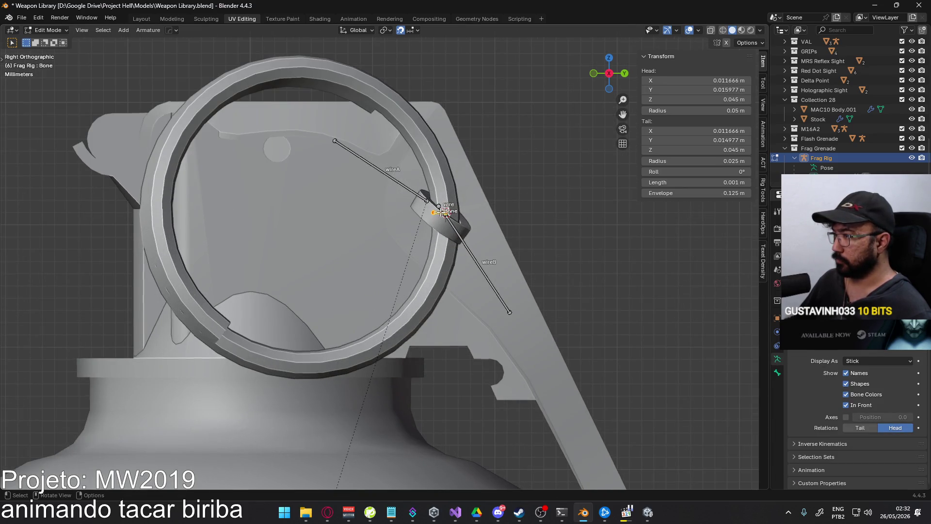
middle_click_drag(470, 211, 431, 218)
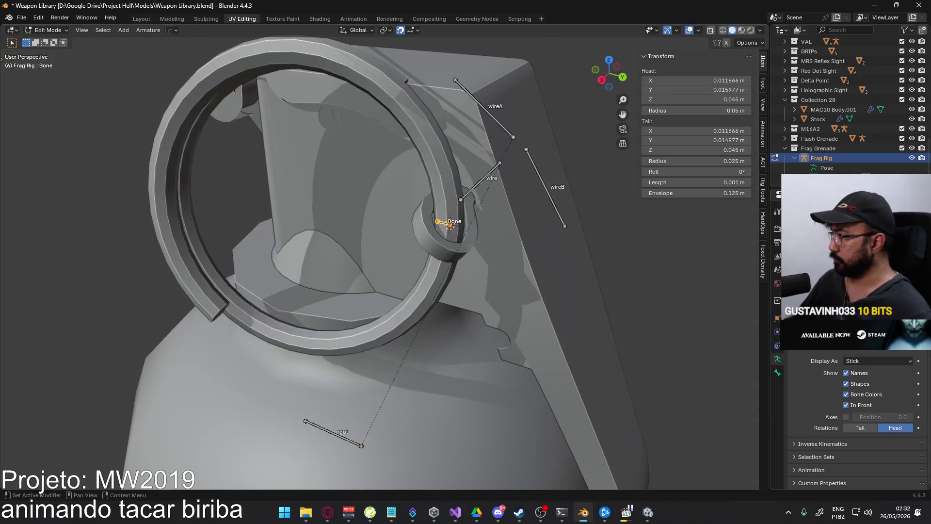
Rename the tiny bone to 'pin' in the Bone properties
left_click(778, 372)
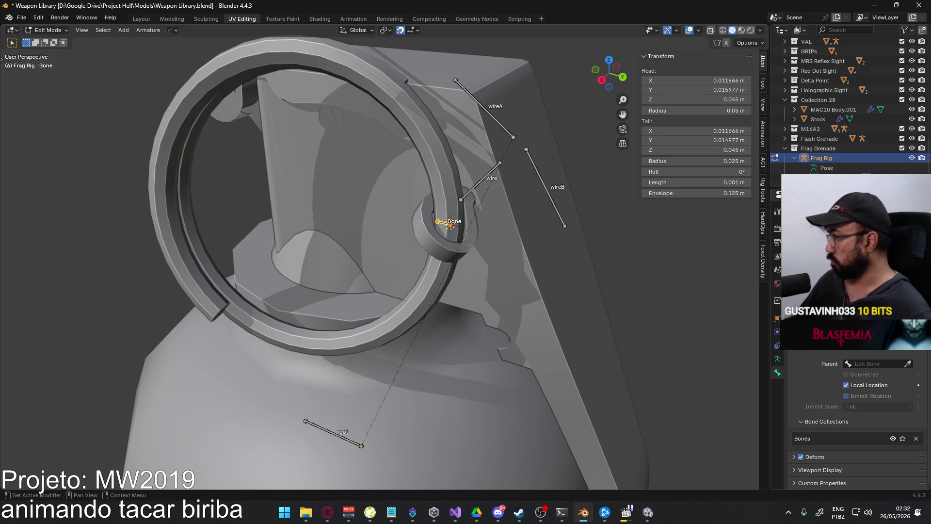
scroll(853, 291, "up", 1)
type("pin")
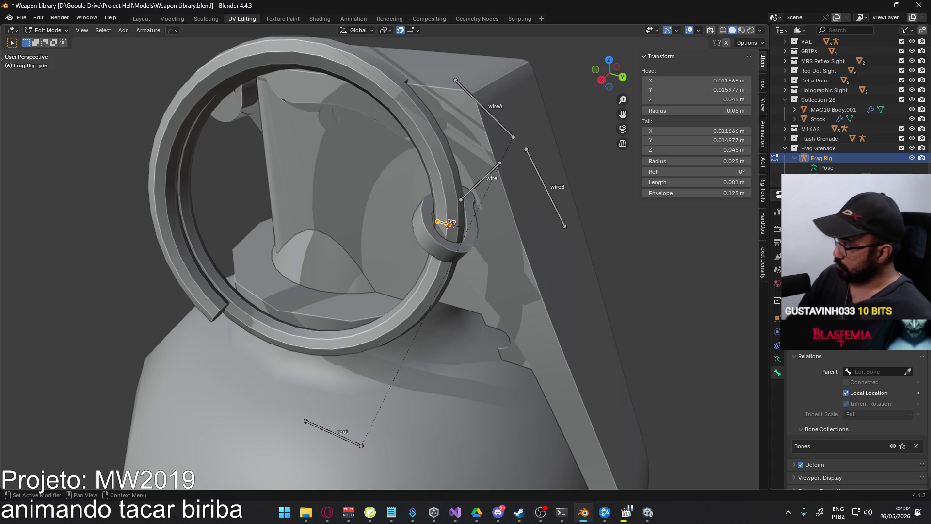
key("Return")
scroll(398, 312, "down", 8)
scroll(399, 311, "up", 8)
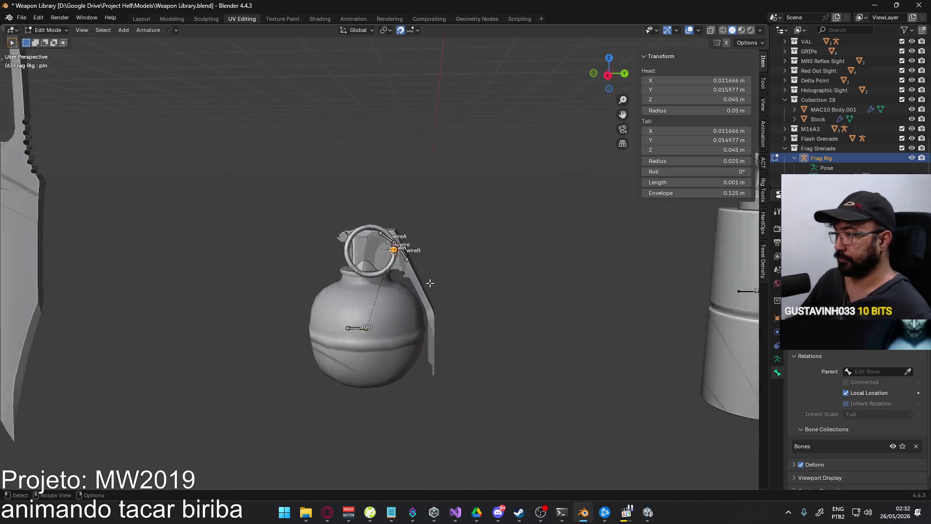
mouse_move(460, 272)
middle_mouse_down()
mouse_move(565, 298)
mouse_move(499, 280)
mouse_move(544, 307)
mouse_move(474, 251)
mouse_move(555, 305)
mouse_move(515, 278)
mouse_move(425, 261)
middle_mouse_up()
scroll(424, 262, "up", 2)
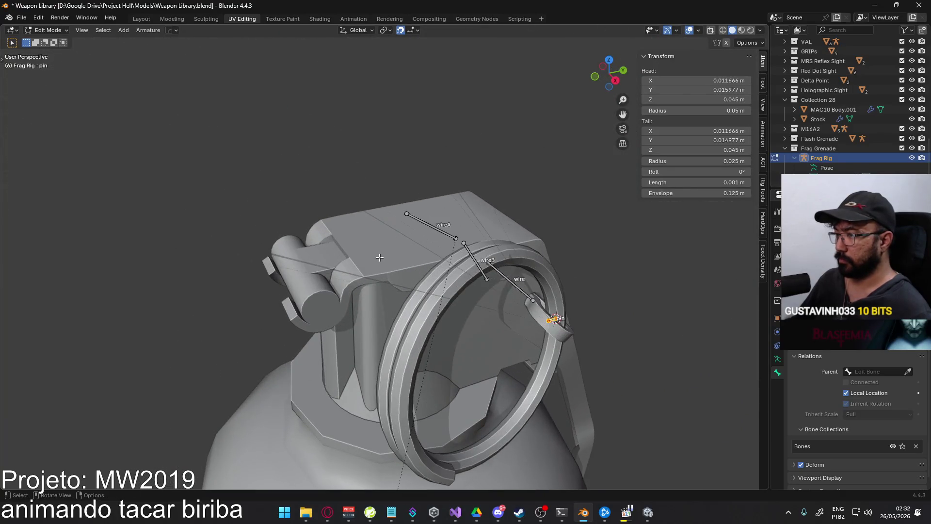
In Frag Body Edit Mode, select two vertices on the lever's hinge cylinder
key("Tab")
left_click(334, 280)
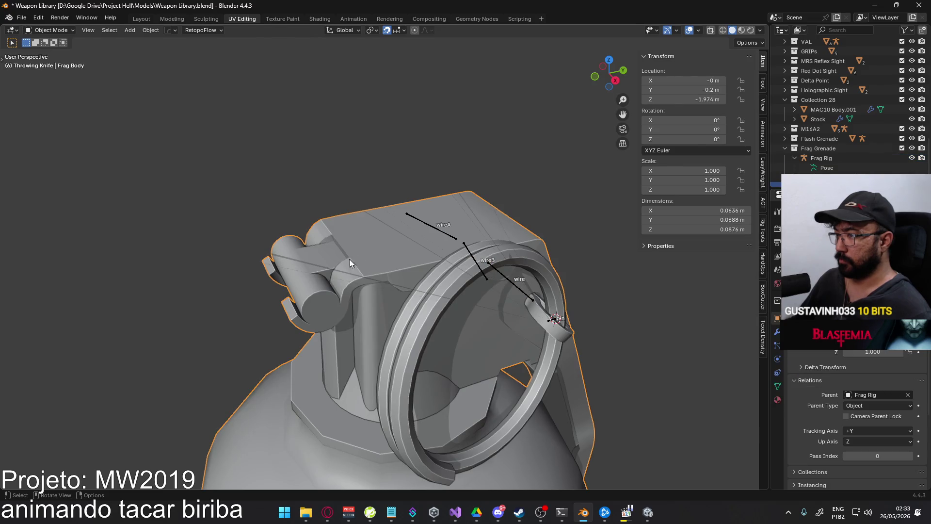
key("Tab")
mouse_move(349, 263)
middle_mouse_down()
mouse_move(352, 290)
mouse_move(456, 286)
mouse_move(434, 291)
middle_mouse_up()
left_click(352, 293)
left_click(460, 283, "shift")
Snap the 3D cursor to the hinge vertices and add a new Frag Rig bone there
right_click(434, 291)
left_click(480, 292)
key("Tab")
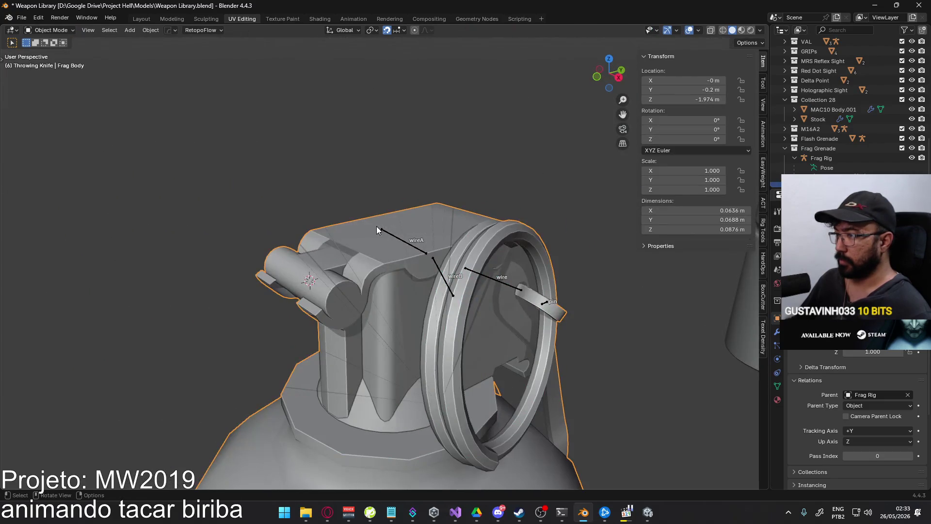
left_click(399, 239)
key("Tab")
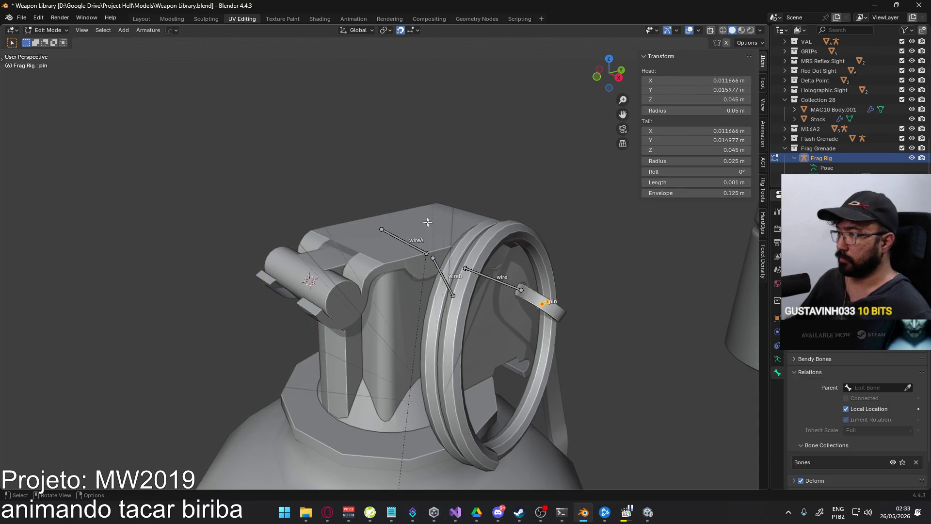
key("alt+a")
key("shift+a")
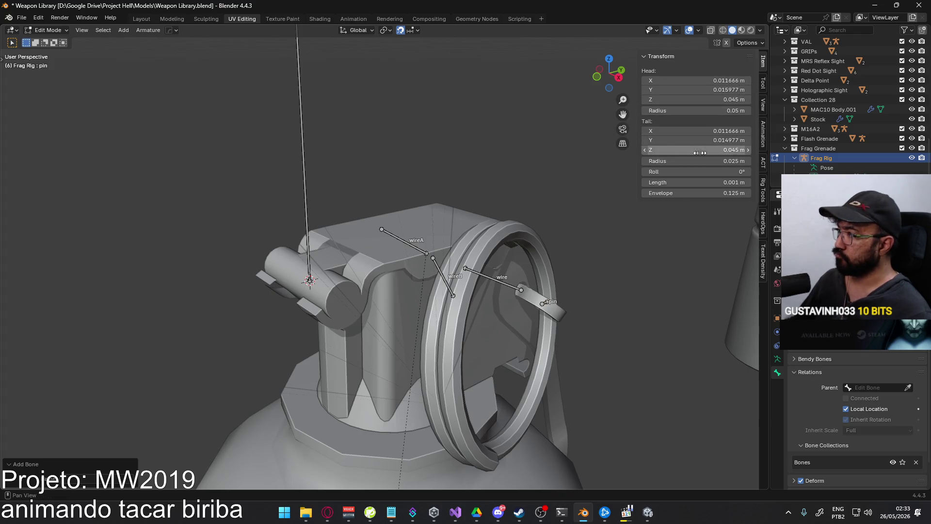
Level the new bone's tail with its head and set Head Z to 0.052008
left_click(298, 157)
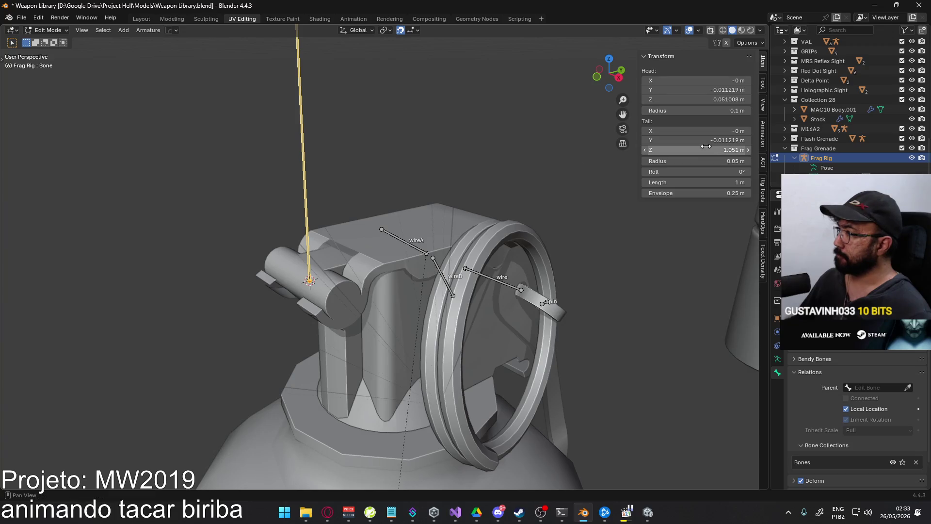
key("ctrl+c")
key("ctrl+v")
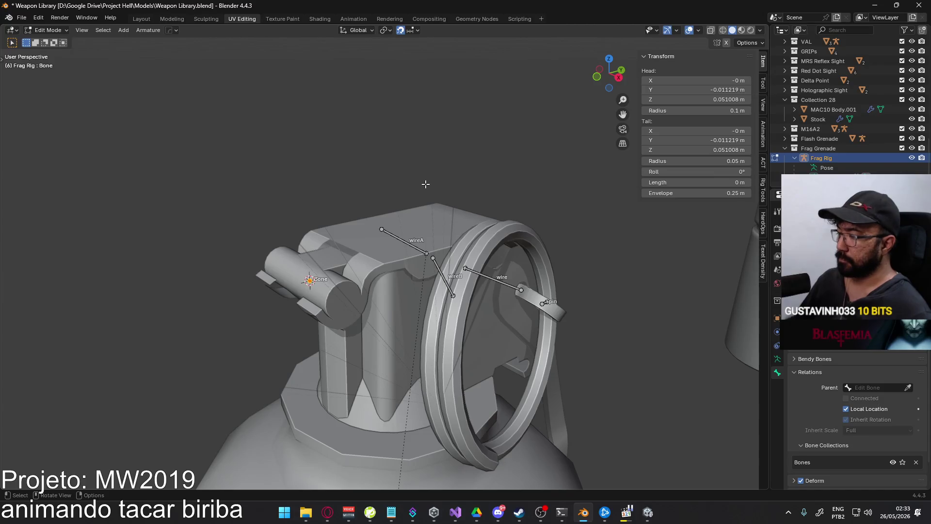
key("KP_3")
key("g")
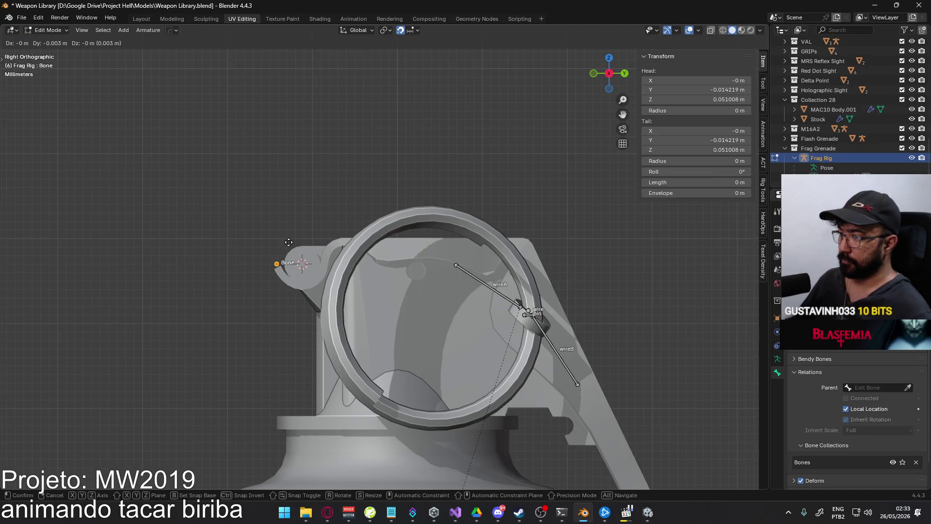
key("Escape")
left_click(704, 98)
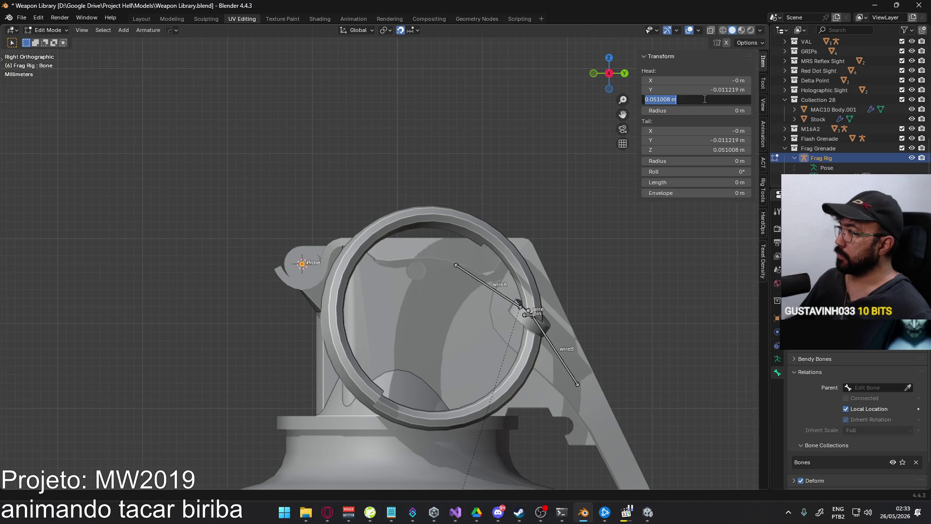
type("2")
key("Return")
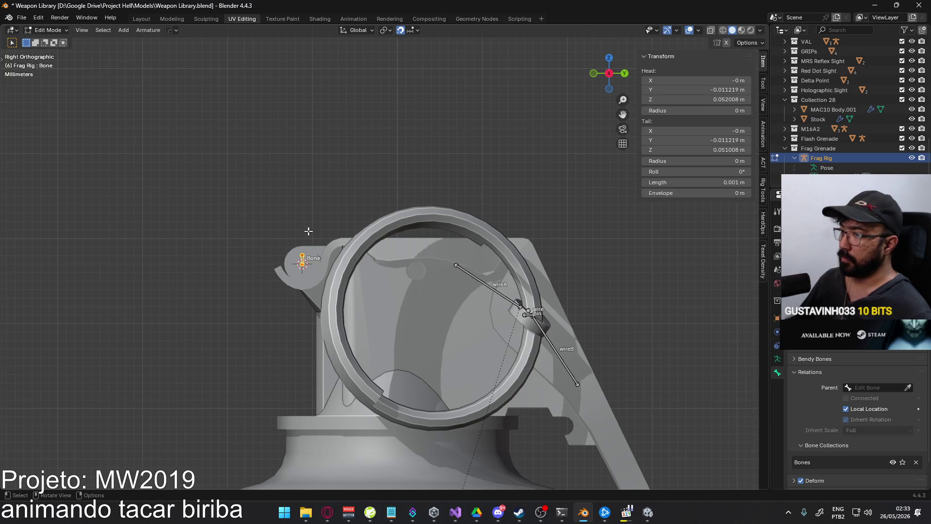
Nudge the bone head into place at the hinge and name the bone handle
key("g")
left_click(316, 249)
mouse_move(316, 250)
middle_mouse_down()
mouse_move(304, 245)
mouse_move(400, 268)
mouse_move(301, 256)
mouse_move(367, 236)
middle_mouse_up()
key("g")
left_click(361, 237)
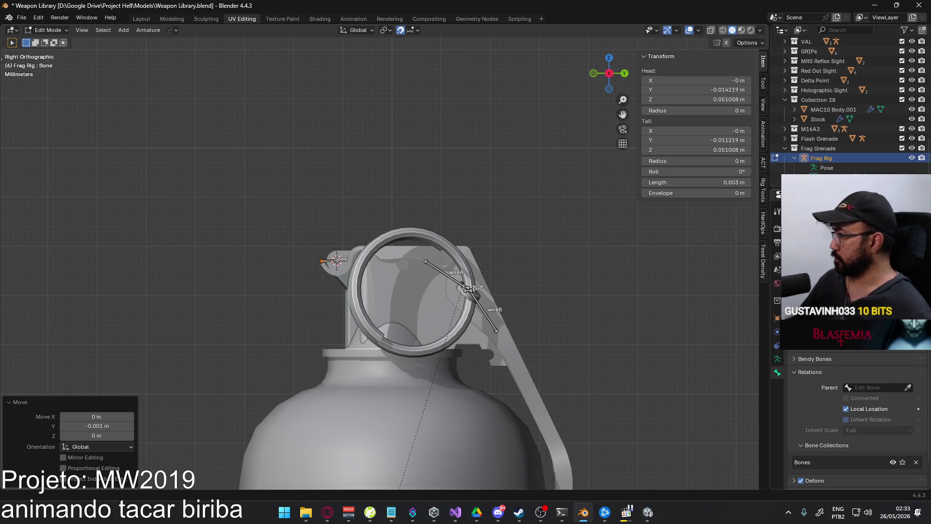
key("Return")
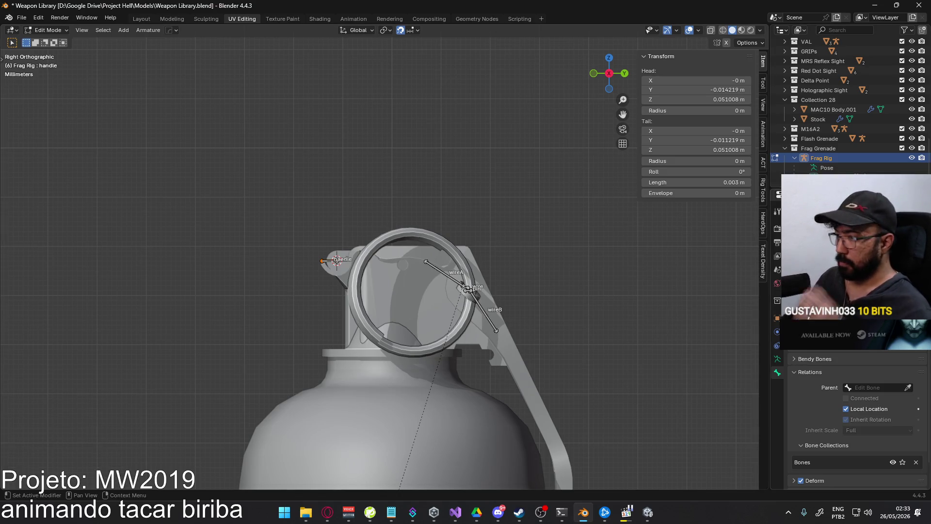
Save Weapon Library.blend
middle_click_drag(383, 310, 416, 319)
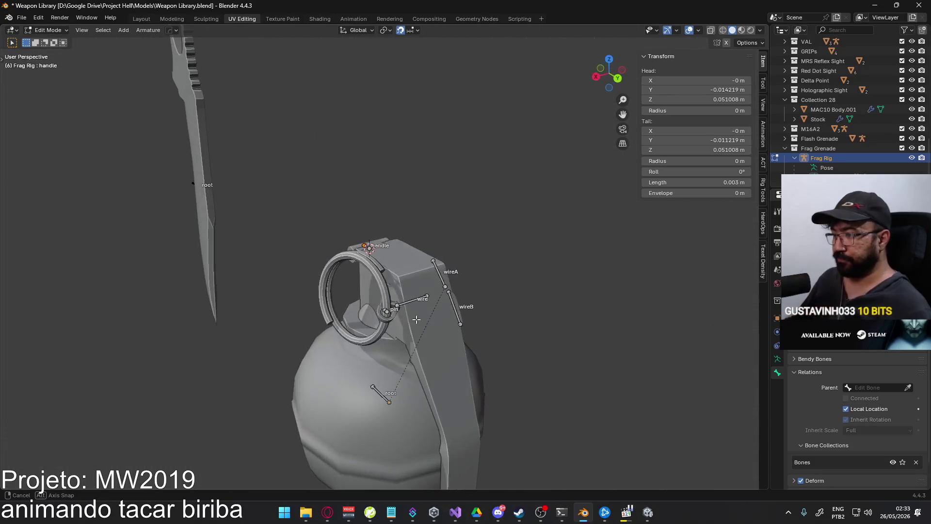
middle_click_drag(491, 332, 633, 303)
scroll(632, 304, "up", 3)
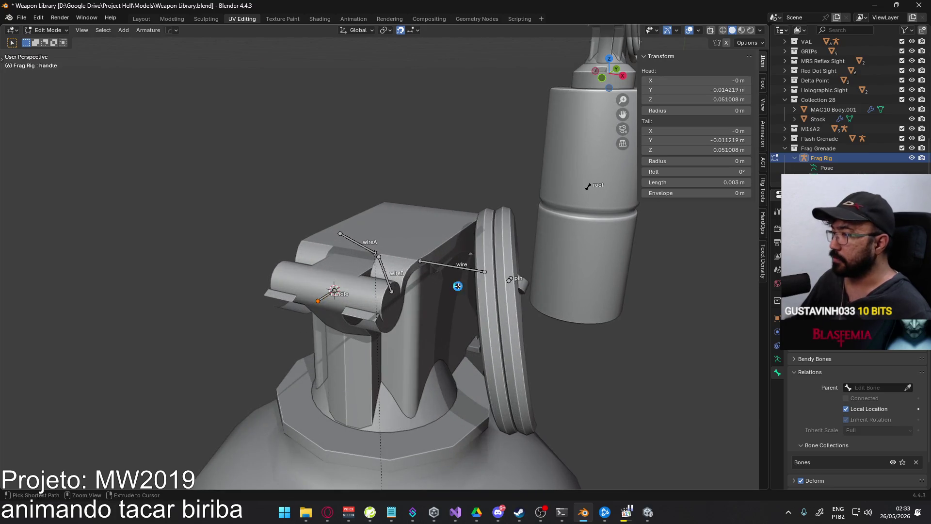
key("ctrl+s")
Put Frag Body into Edit Mode and select the whole pull ring to check it
left_click(49, 30)
left_click(49, 41)
left_click(403, 317)
mouse_move(402, 317)
middle_mouse_down()
mouse_move(411, 309)
mouse_move(621, 311)
middle_mouse_up()
key("Tab")
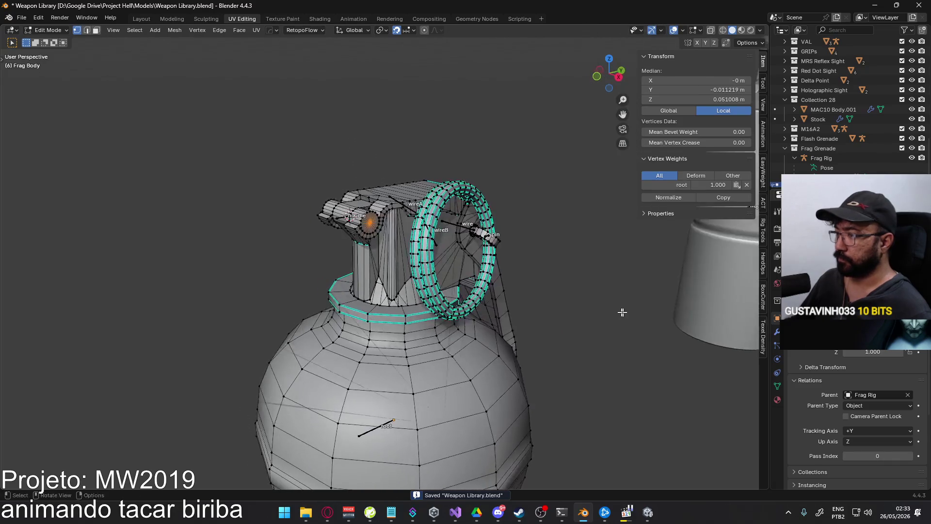
key("alt+a")
scroll(545, 276, "up", 2)
key("l")
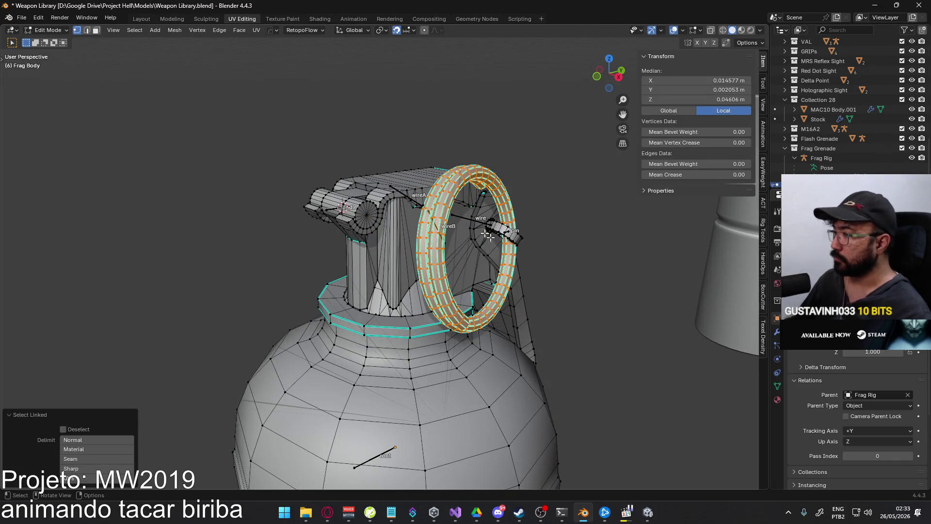
Return Frag Body to Object Mode and put Frag Rig into bone Edit Mode
left_click(48, 30)
left_click(48, 39)
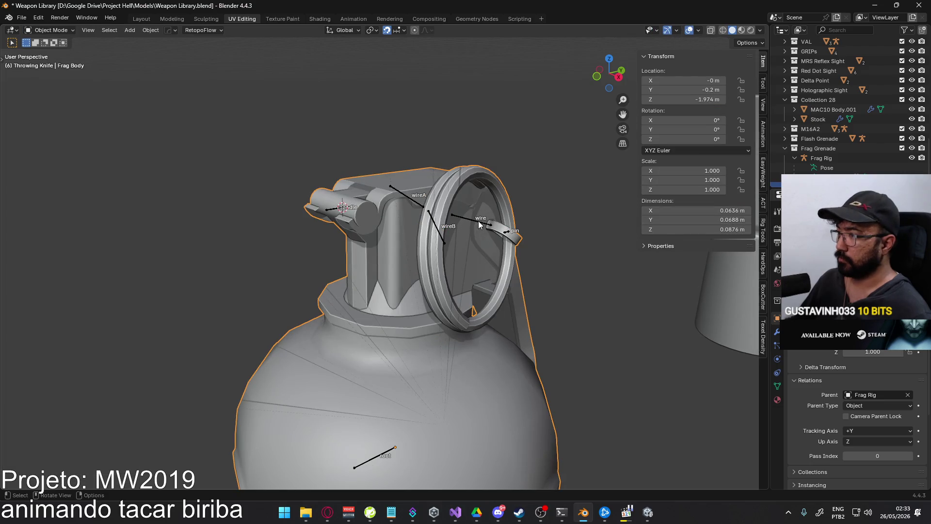
left_click(477, 222)
mouse_move(477, 223)
middle_mouse_down()
mouse_move(421, 254)
mouse_move(465, 240)
mouse_move(377, 224)
middle_mouse_up()
key("Tab")
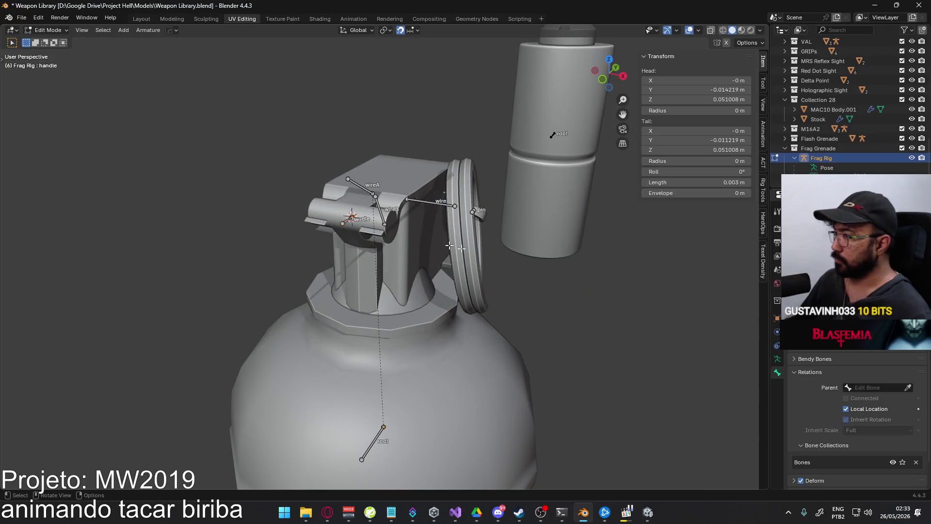
Parent the handle bone to root and the wireB bone to wire
left_click(872, 387)
left_click(859, 400)
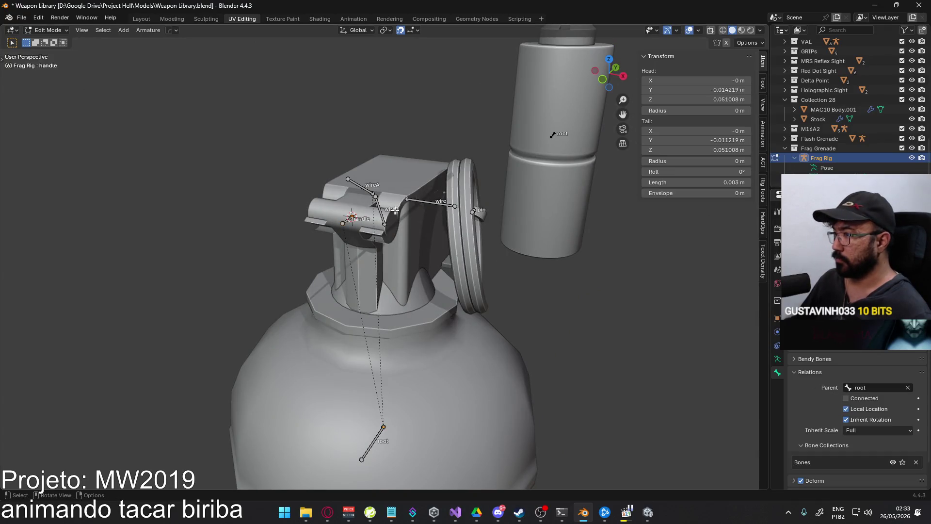
middle_click_drag(420, 201, 339, 189)
left_click(299, 184)
left_click(871, 388)
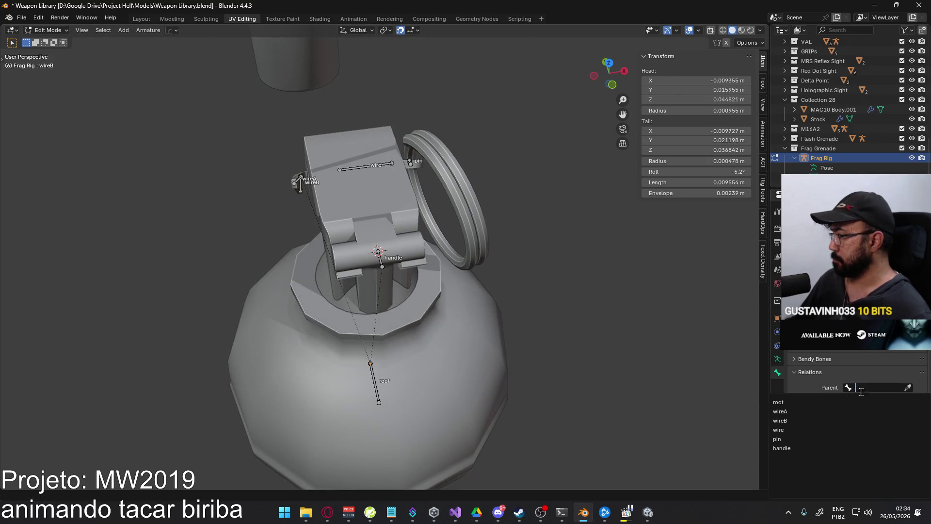
left_click(858, 428)
Parent wireA to wire, and leave the wire bone with no parent
mouse_move(309, 203)
middle_mouse_down()
mouse_move(405, 150)
mouse_move(266, 240)
middle_mouse_up()
left_click(264, 242)
middle_click_drag(345, 235, 452, 252)
left_click(877, 387)
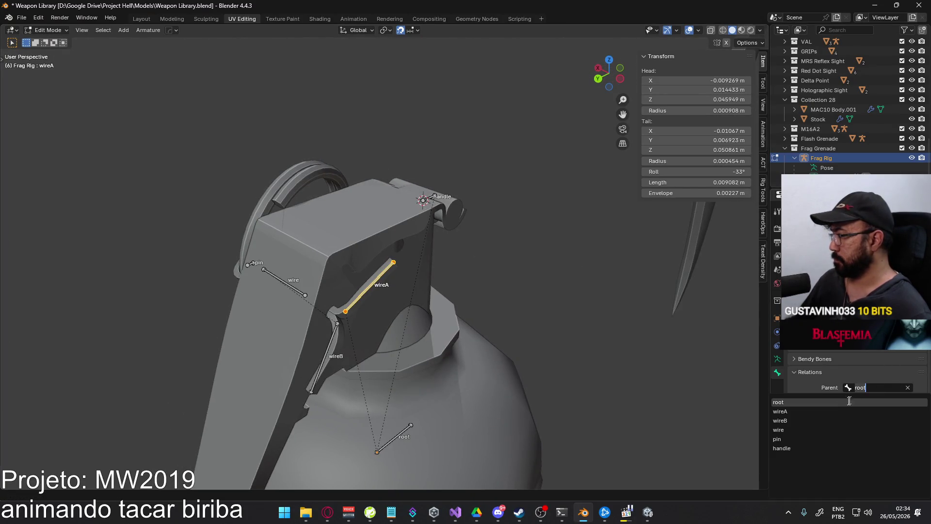
left_click(810, 429)
middle_click_drag(405, 298, 417, 275)
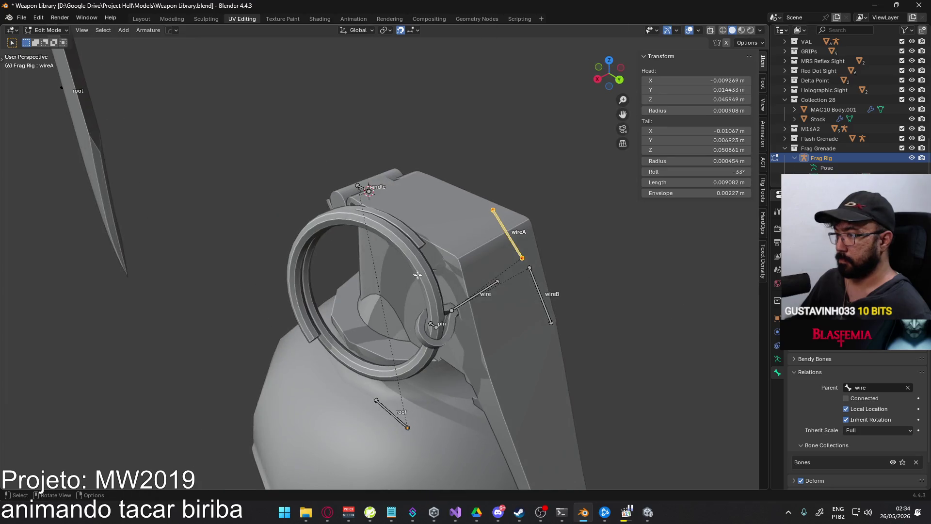
left_click(458, 306)
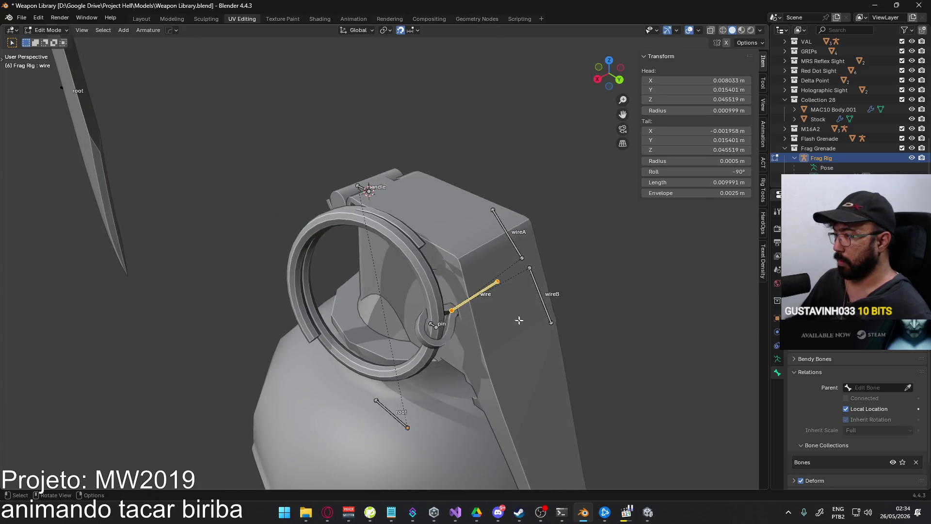
left_click(861, 389)
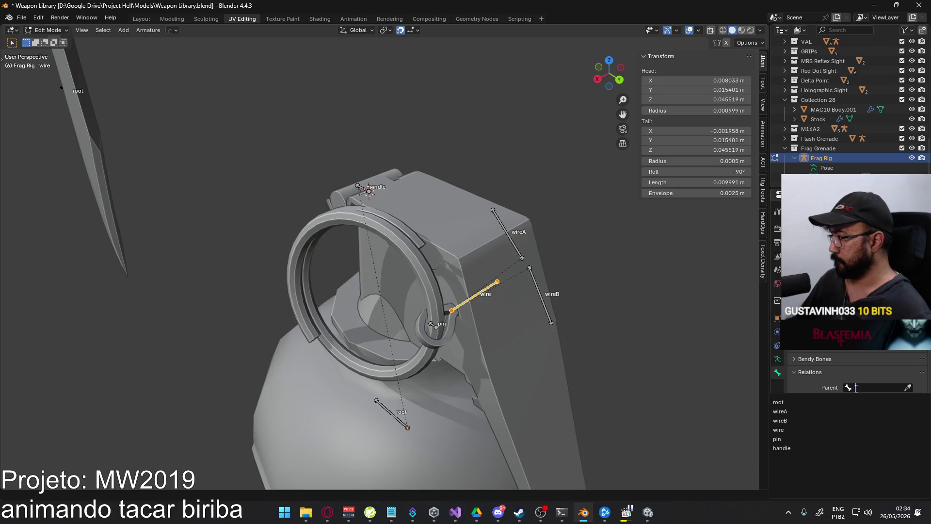
left_click(779, 402)
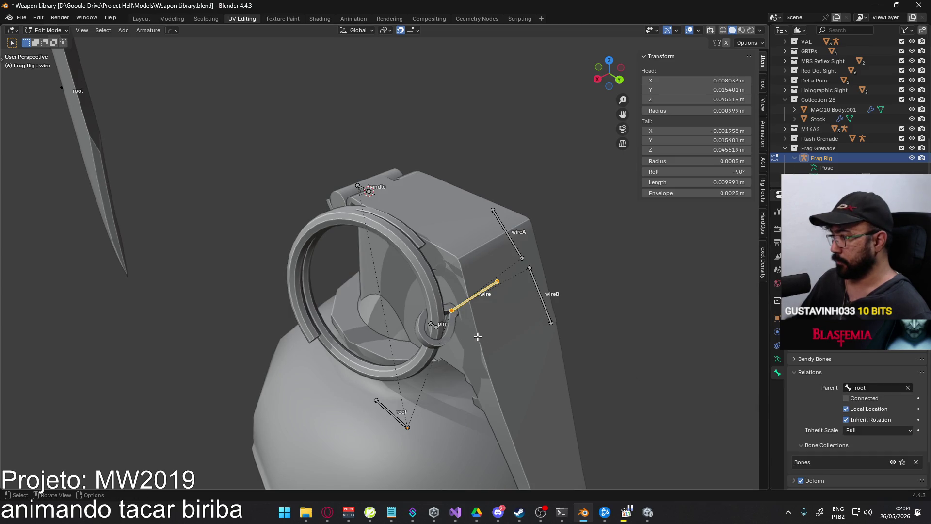
left_click(908, 388)
Parent the pin bone to the wire bone
middle_click_drag(443, 331, 374, 288)
left_click(360, 284)
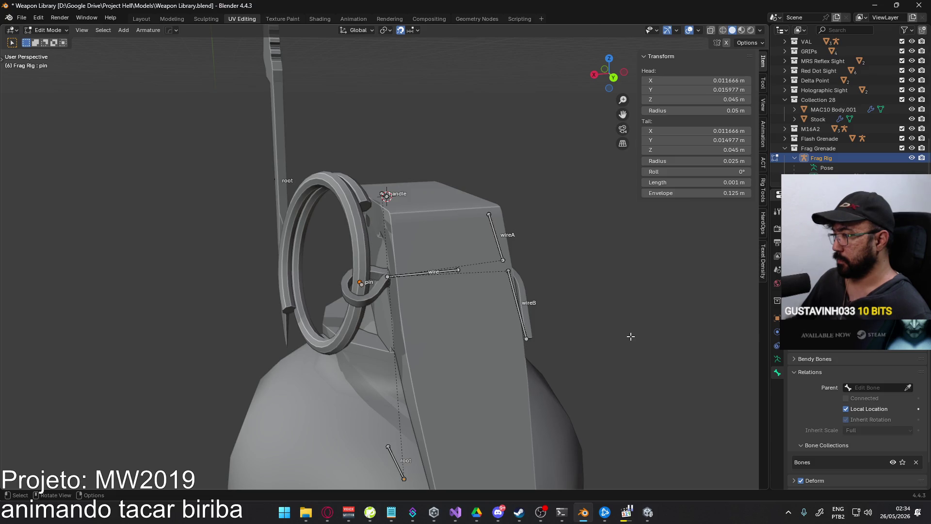
left_click(870, 388)
left_click(868, 425)
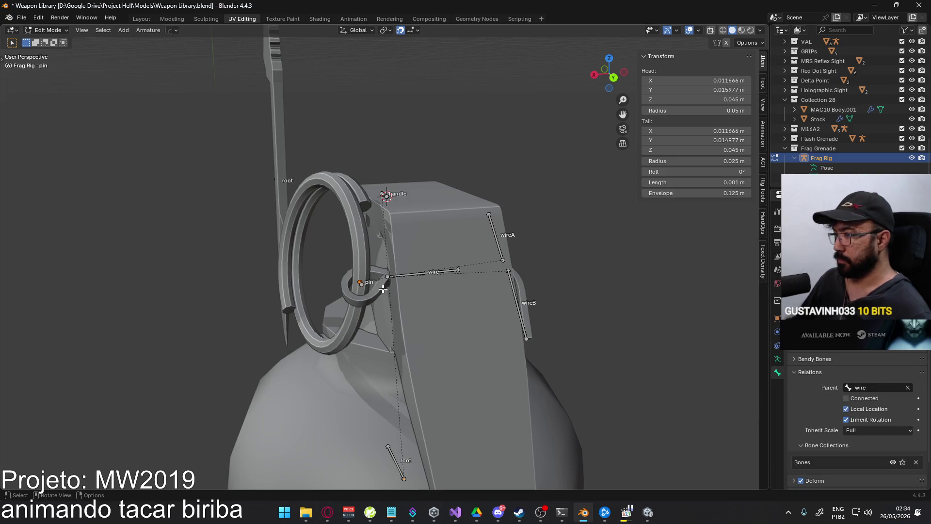
Check Frag Rig's bone list in the outliner and return the rig to Object Mode
mouse_move(383, 289)
middle_mouse_down()
mouse_move(406, 216)
mouse_move(437, 272)
mouse_move(474, 291)
mouse_move(449, 291)
mouse_move(480, 283)
middle_mouse_up()
scroll(844, 155, "down", 2)
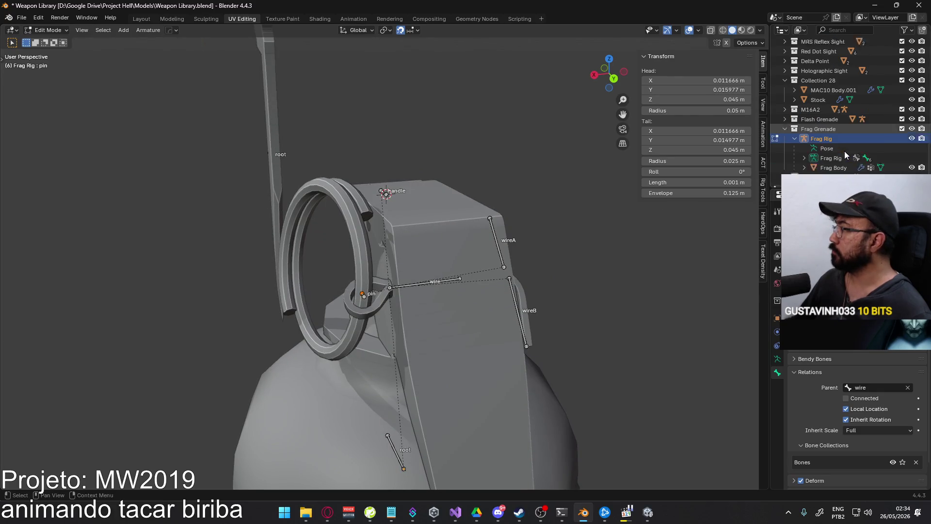
scroll(844, 153, "down", 1)
left_click(803, 149)
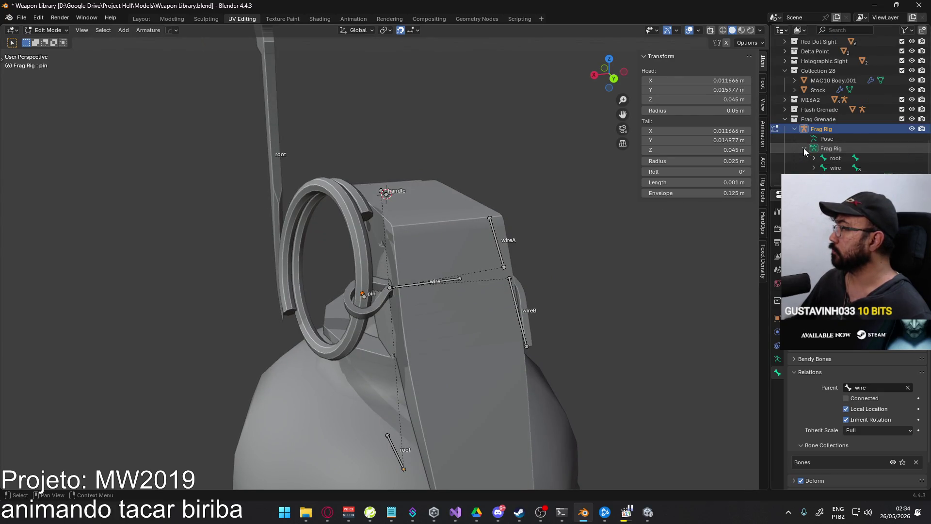
left_click(803, 148)
mouse_move(534, 223)
middle_mouse_down()
mouse_move(480, 214)
mouse_move(507, 217)
mouse_move(496, 255)
mouse_move(326, 238)
mouse_move(334, 245)
middle_mouse_up()
left_click(47, 30)
left_click(47, 43)
Put Frag Body into Weight Paint with face masking and fill all faces with weight 0
mouse_move(417, 218)
middle_mouse_down()
mouse_move(437, 222)
mouse_move(398, 208)
mouse_move(416, 203)
middle_mouse_up()
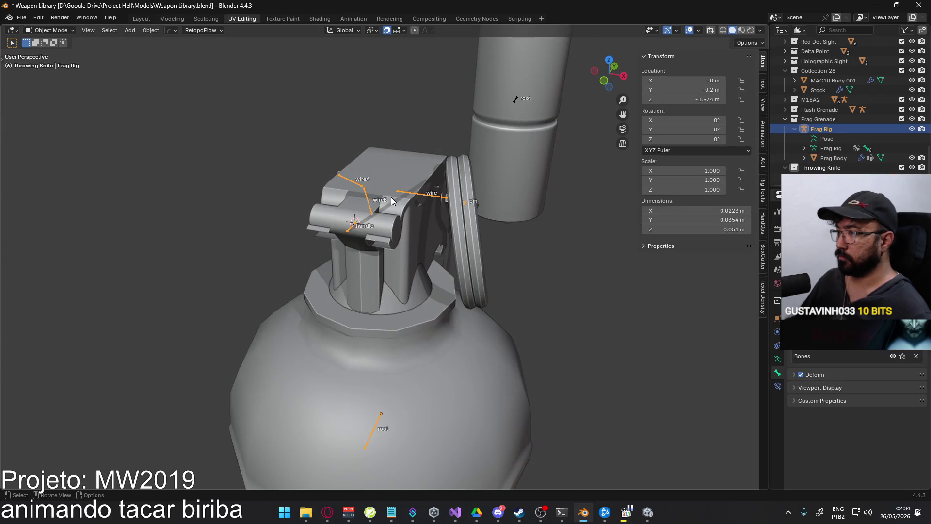
left_click(394, 176)
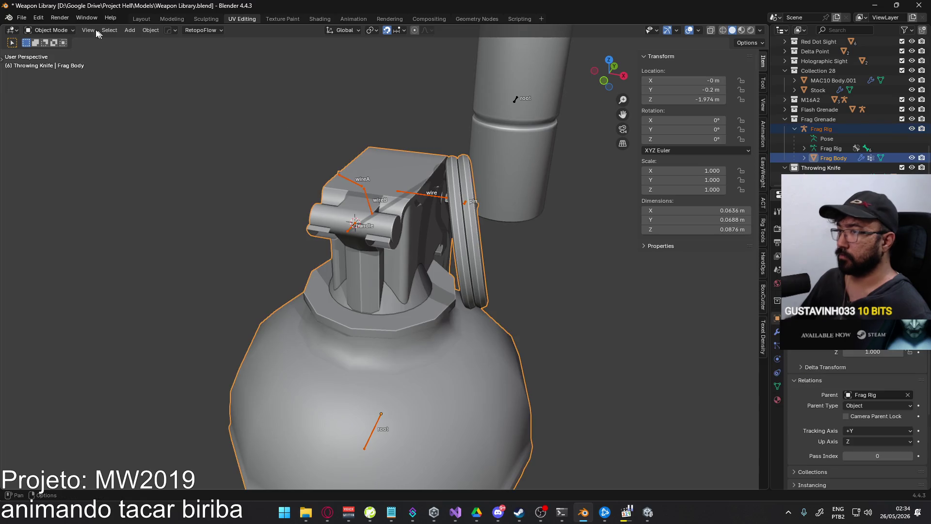
left_click(48, 30)
left_click(55, 83)
mouse_move(316, 171)
middle_mouse_down()
mouse_move(422, 151)
mouse_move(271, 130)
middle_mouse_up()
left_click(83, 30)
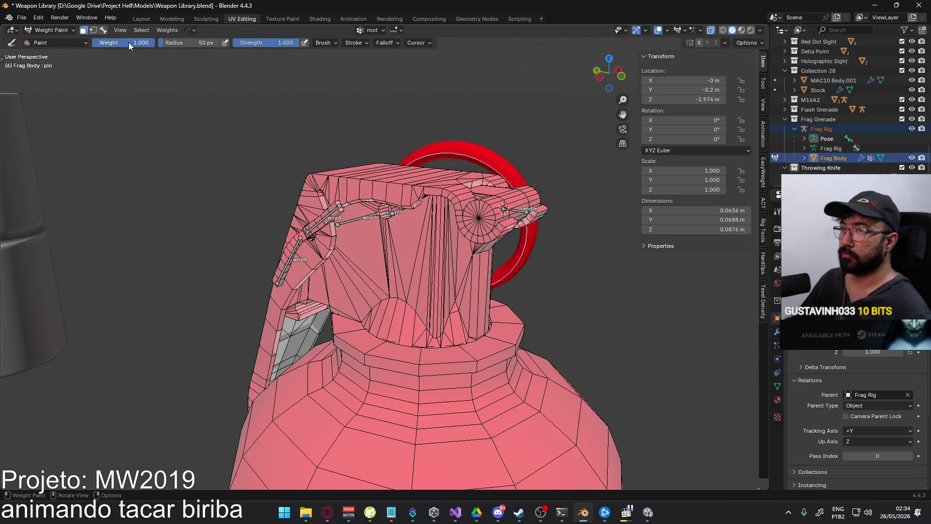
left_click_drag(133, 42, 93, 42)
left_click(103, 30)
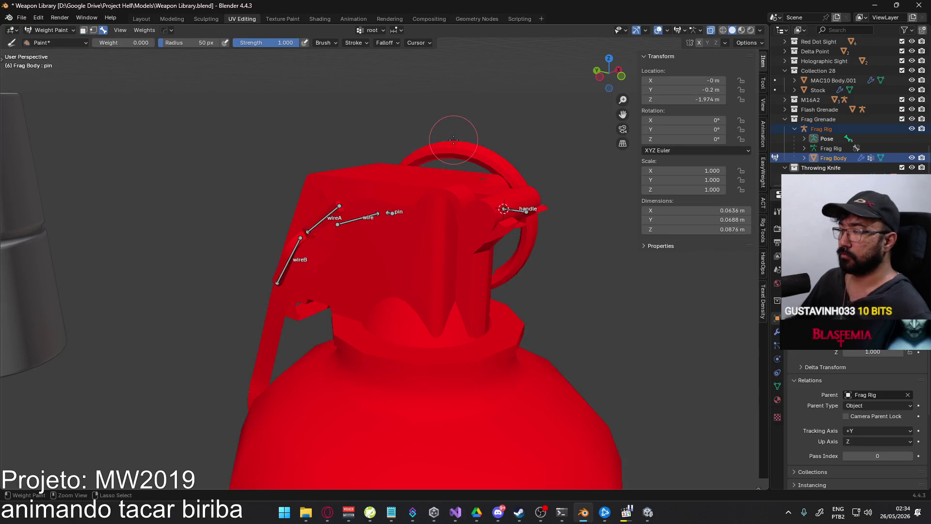
left_click(84, 30)
key("a")
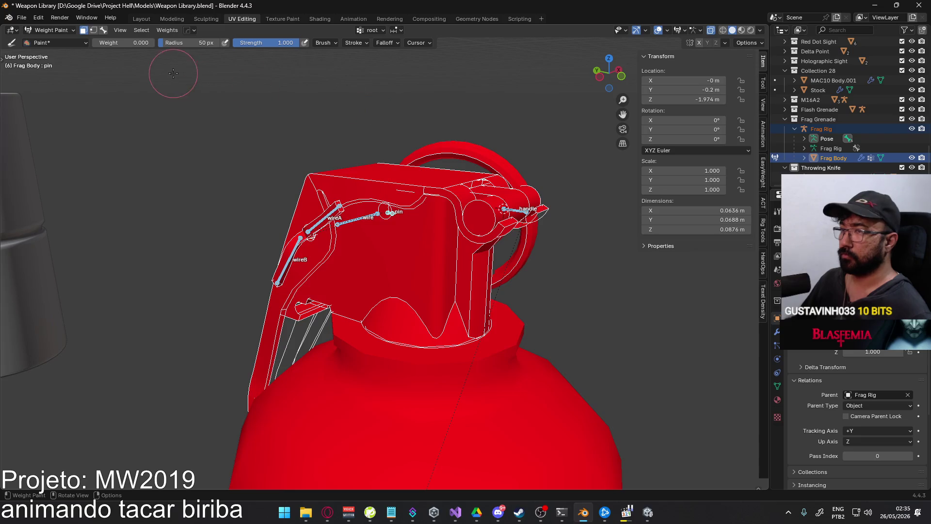
key("ctrl+x")
left_click(103, 31)
Select the pin bone and fill the pull ring's faces with weight 1
middle_click_drag(271, 213, 363, 207)
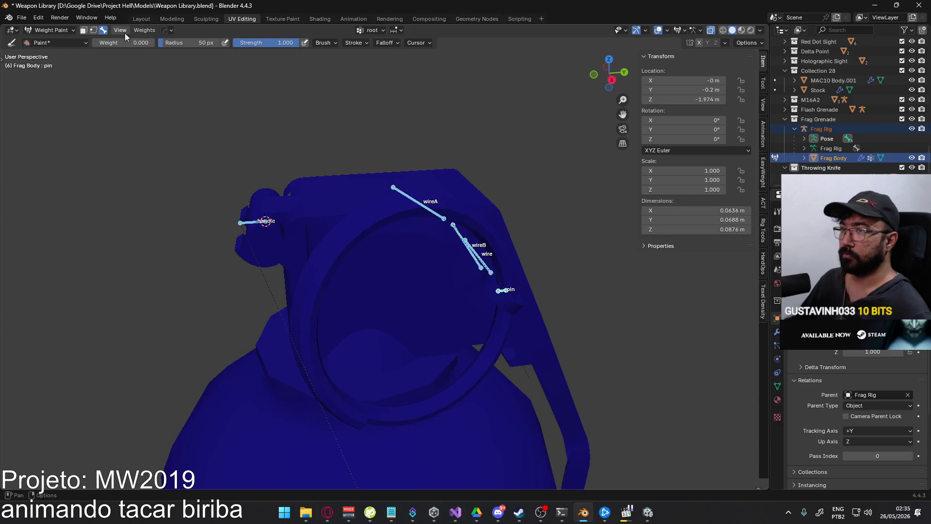
left_click(505, 290, "ctrl")
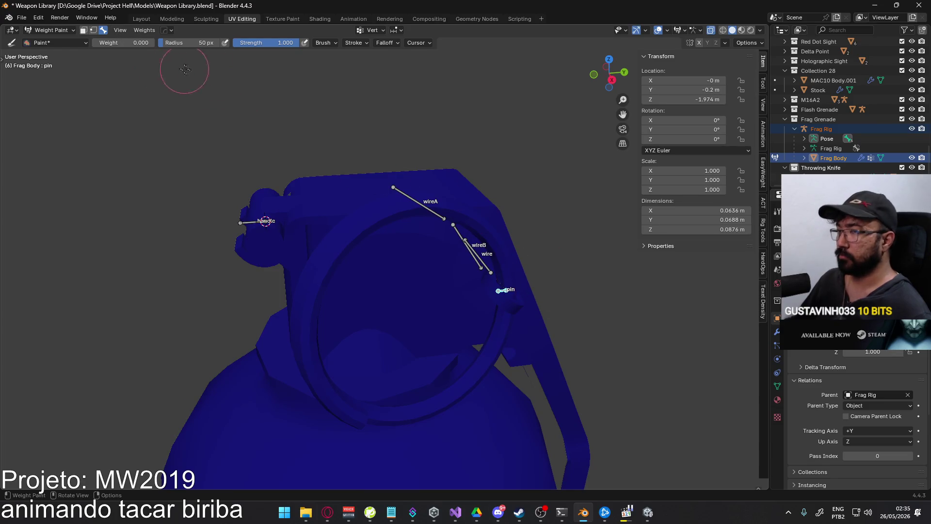
left_click(83, 30)
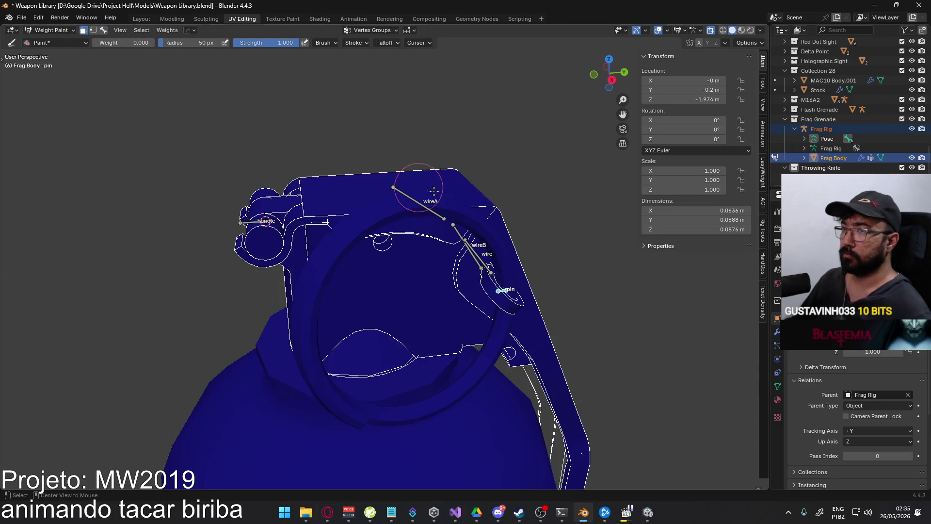
key("a")
key("shift+l")
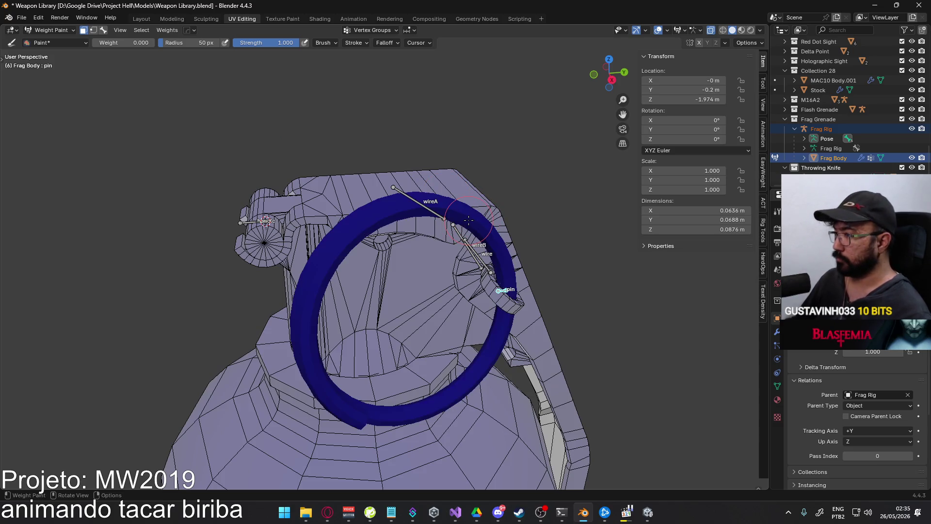
left_click(123, 43)
type("1")
key("Return")
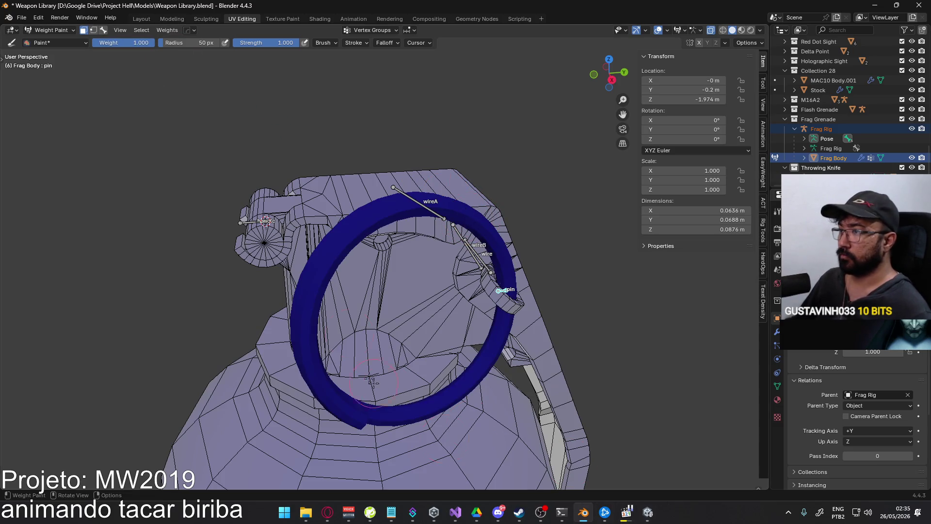
key("shift+k")
middle_click_drag(553, 227, 367, 276)
key("a")
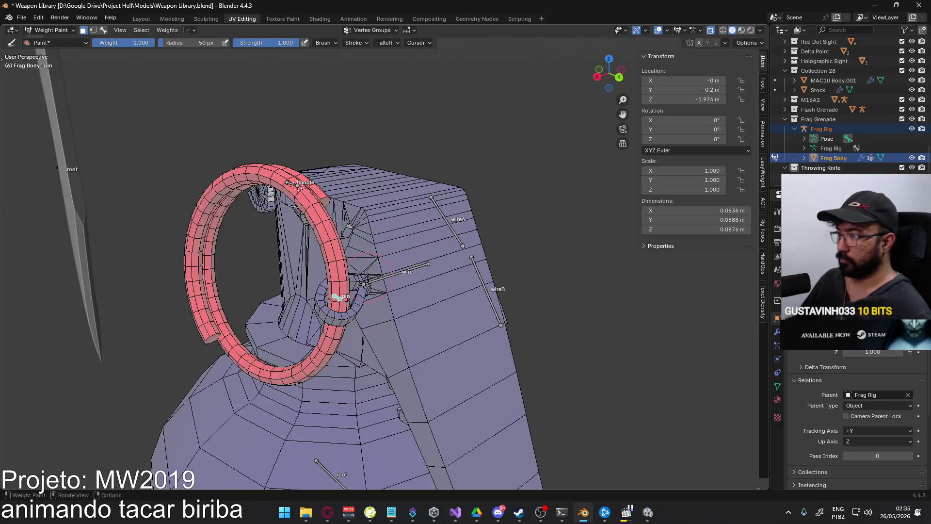
Make the wire bone the paint target and box-select the wire's faces on the right
left_click(103, 30)
left_click(385, 276, "alt")
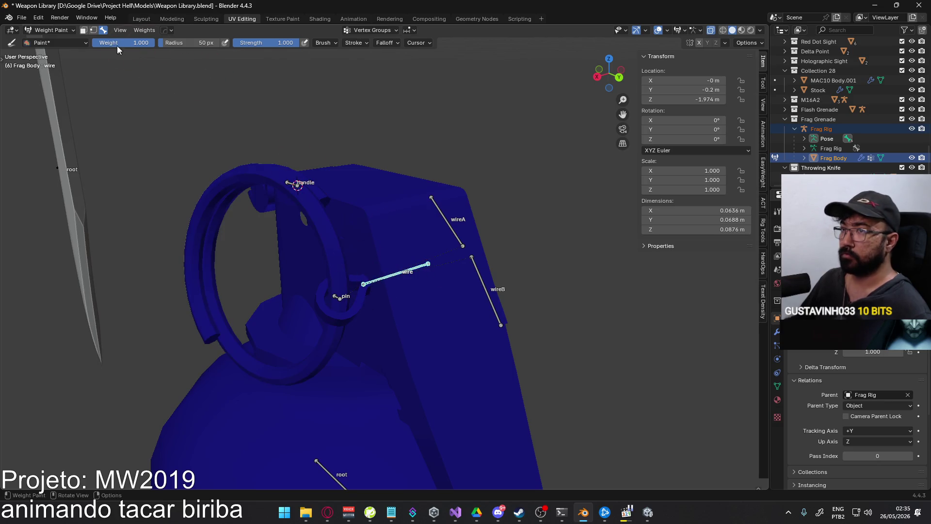
left_click(83, 30)
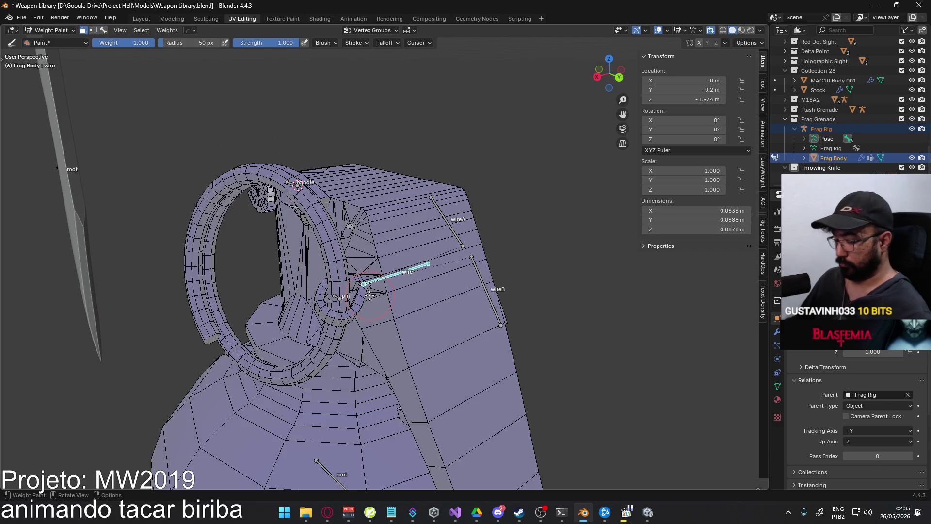
key("l")
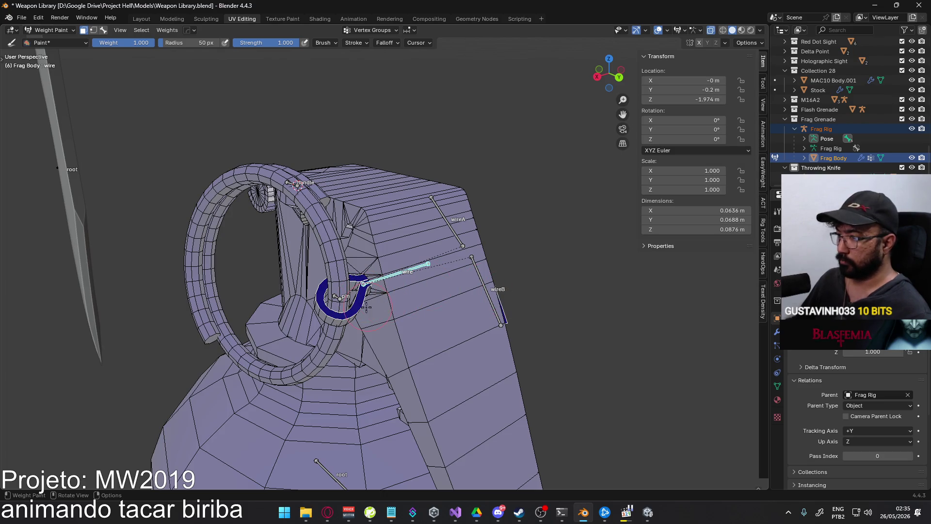
mouse_move(345, 315)
middle_mouse_down()
mouse_move(489, 167)
mouse_move(460, 189)
mouse_move(339, 236)
mouse_move(364, 232)
mouse_move(313, 177)
mouse_move(383, 148)
mouse_move(410, 167)
mouse_move(425, 227)
middle_mouse_up()
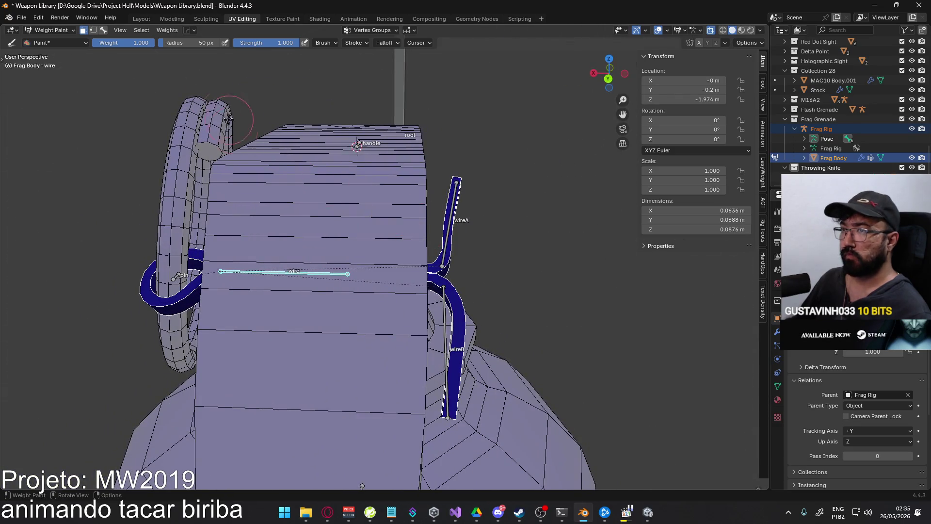
key("b")
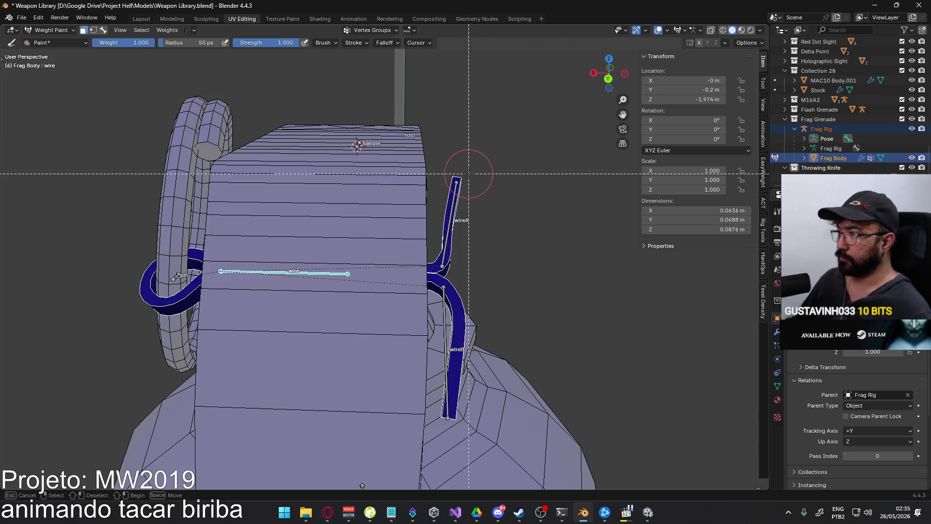
left_click_drag(530, 144, 418, 368)
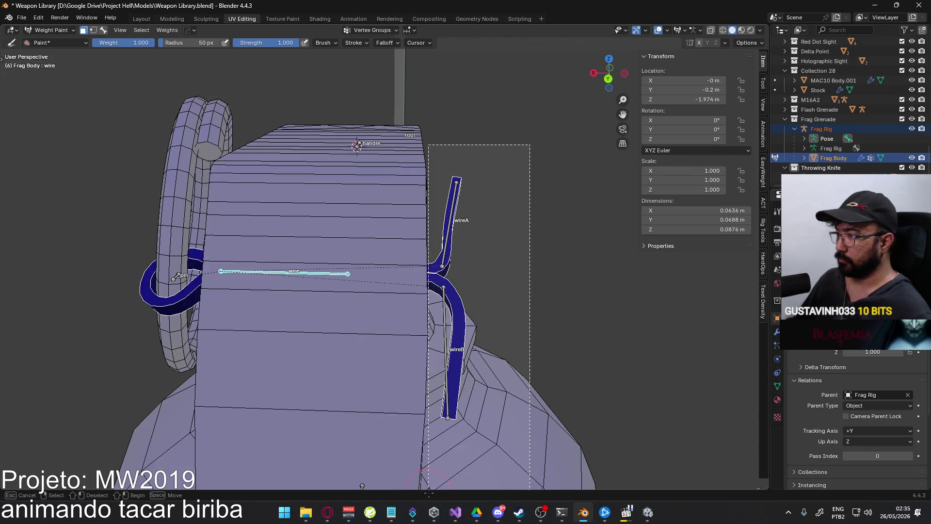
Box-select the remaining wire faces and review the wire weights from several angles
left_click_drag(429, 491, 427, 487)
mouse_move(403, 339)
middle_mouse_down()
mouse_move(374, 170)
mouse_move(303, 383)
mouse_move(232, 281)
middle_mouse_up()
key("b")
mouse_move(229, 134)
left_mouse_down()
mouse_move(270, 208)
mouse_move(338, 392)
left_mouse_up()
mouse_move(338, 391)
middle_mouse_down()
mouse_move(335, 339)
mouse_move(312, 276)
mouse_move(315, 312)
mouse_move(371, 292)
mouse_move(413, 247)
middle_mouse_up()
key("b")
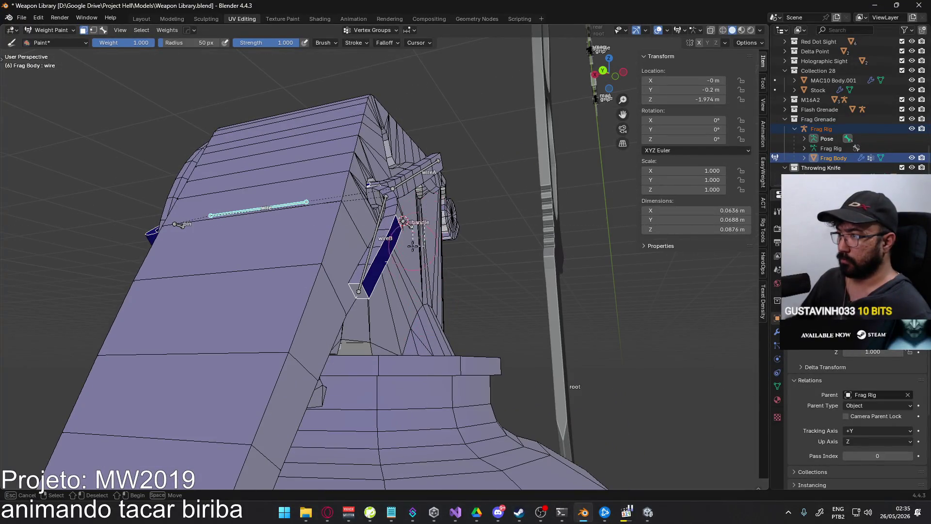
mouse_move(373, 315)
middle_mouse_down()
mouse_move(287, 360)
mouse_move(493, 371)
mouse_move(413, 320)
mouse_move(469, 357)
middle_mouse_up()
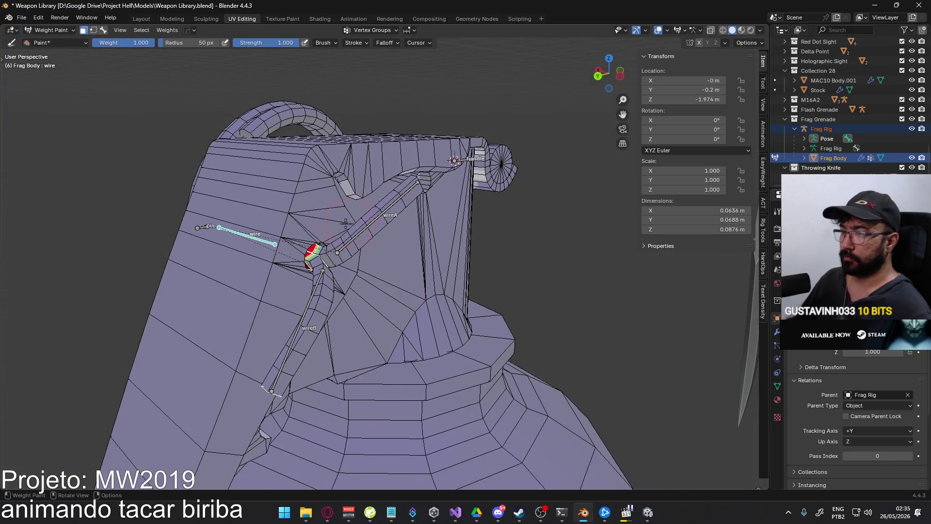
scroll(361, 254, "up", 3)
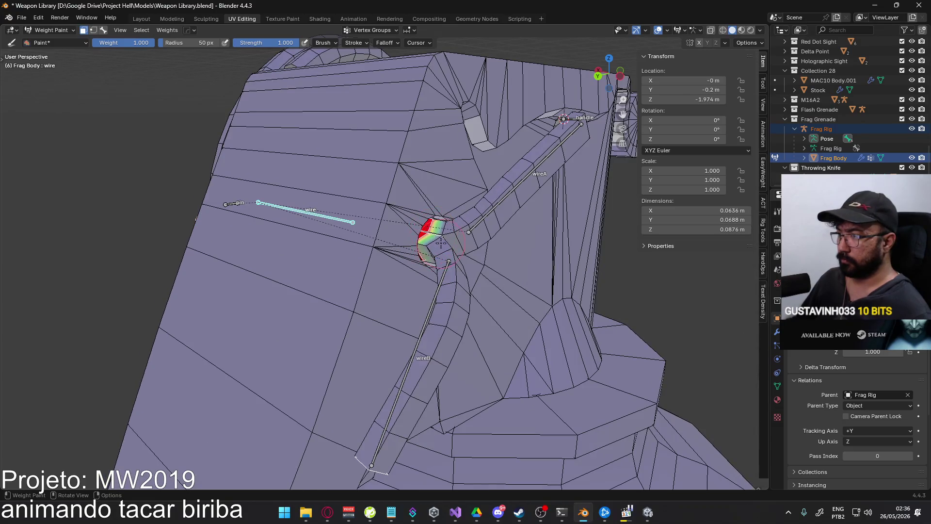
scroll(193, 114, "down", 3)
mouse_move(387, 242)
middle_mouse_down()
mouse_move(492, 211)
mouse_move(480, 233)
mouse_move(190, 54)
middle_mouse_up()
Make the handle bone the active paint target with face masking on
left_click(103, 30)
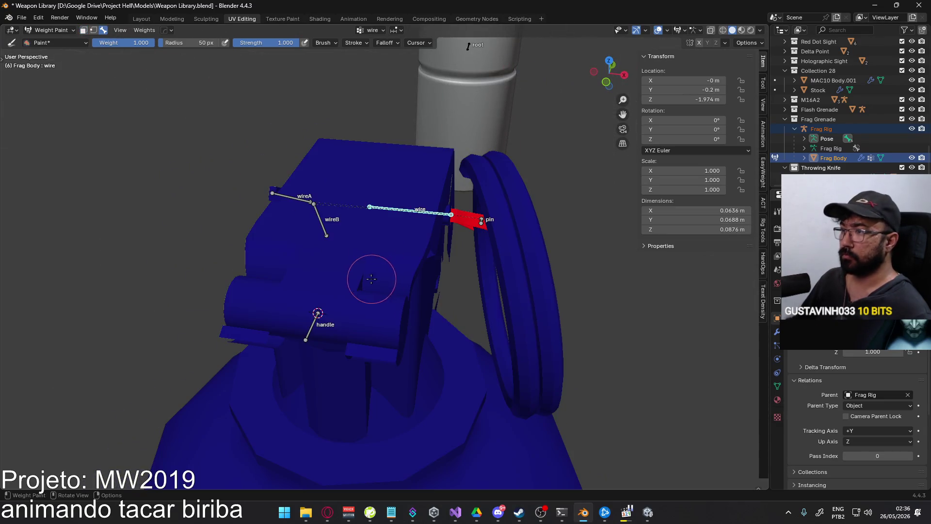
left_click(317, 313)
left_click(84, 30)
mouse_move(291, 218)
middle_mouse_down()
mouse_move(356, 216)
mouse_move(262, 185)
middle_mouse_up()
Paint handle weight over the spoon's top cylinder, lower band, top and side faces
left_click_drag(254, 175, 259, 186)
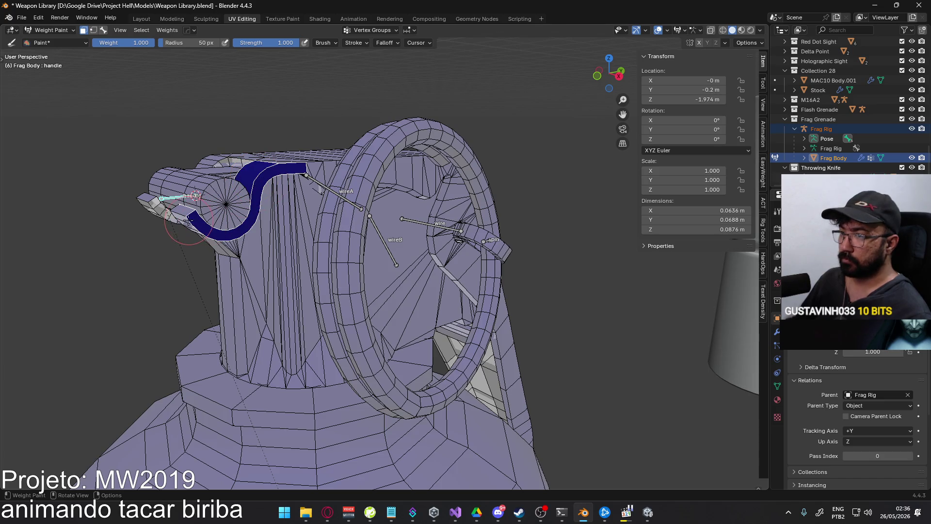
middle_click_drag(187, 211, 354, 184)
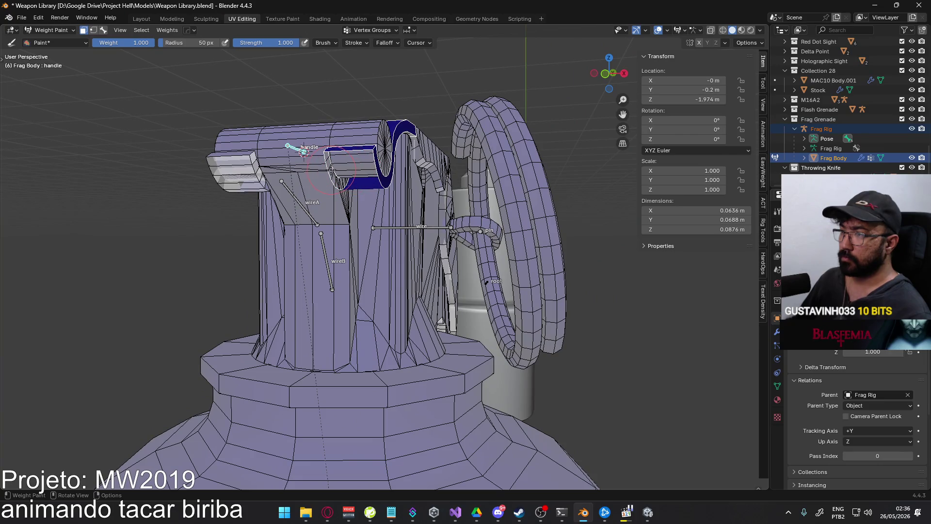
middle_click_drag(253, 167, 277, 199)
left_click_drag(318, 262, 320, 274)
middle_click_drag(319, 274, 422, 209)
left_click_drag(485, 242, 427, 198)
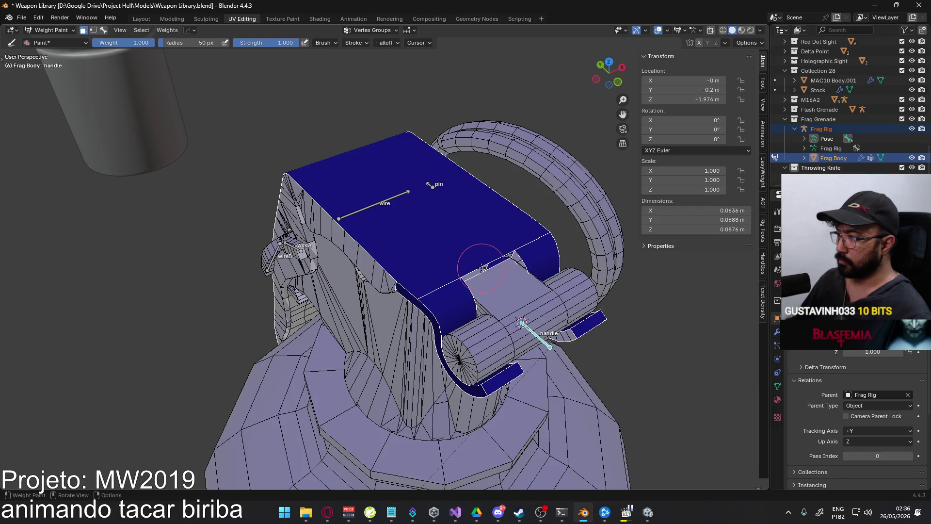
left_click_drag(519, 260, 542, 261)
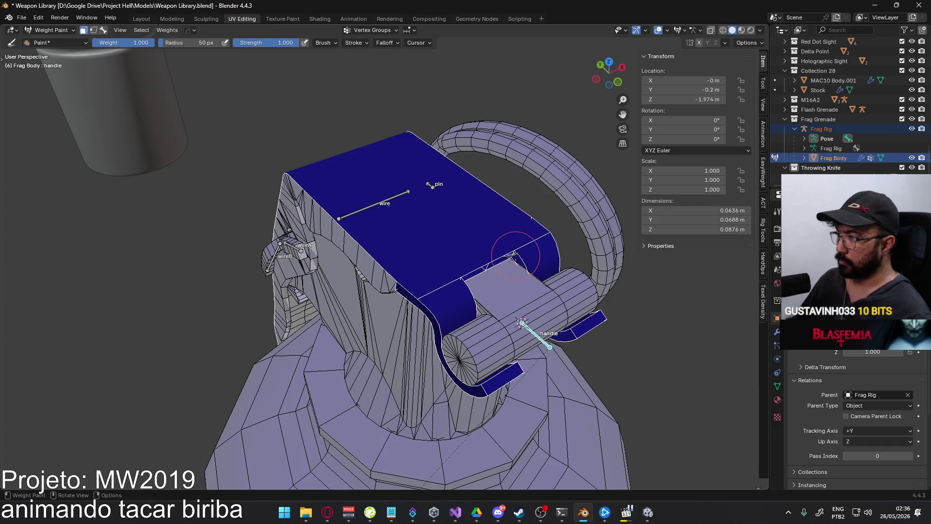
mouse_move(368, 242)
middle_mouse_down()
mouse_move(302, 223)
mouse_move(332, 307)
mouse_move(319, 90)
middle_mouse_up()
mouse_move(320, 90)
left_mouse_down()
mouse_move(300, 63)
mouse_move(357, 67)
left_mouse_up()
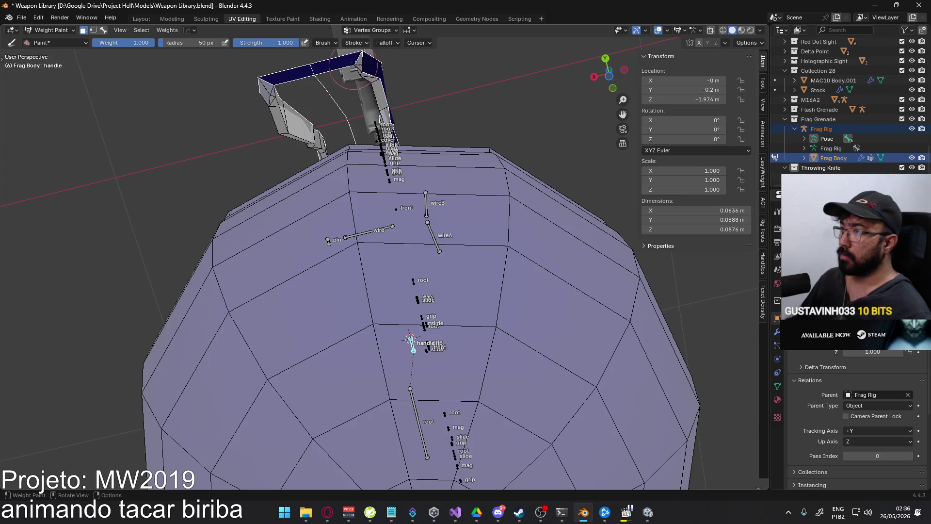
Switch Frag Body back to Object Mode
left_click(51, 29)
left_click(48, 41)
mouse_move(302, 103)
middle_mouse_down()
mouse_move(370, 194)
mouse_move(364, 243)
mouse_move(357, 223)
middle_mouse_up()
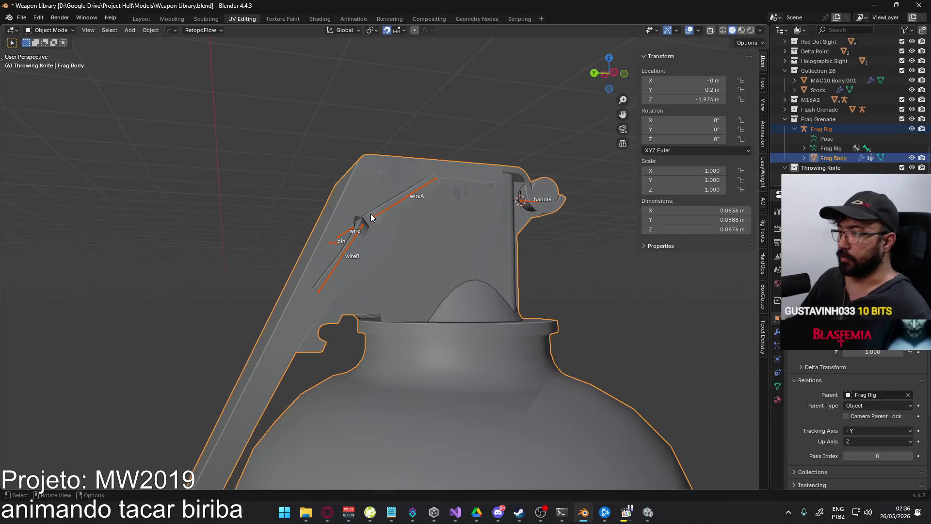
Enter Edit Mode on Frag Body with nothing selected
key("Tab")
scroll(370, 213, "up", 5)
key("alt+a")
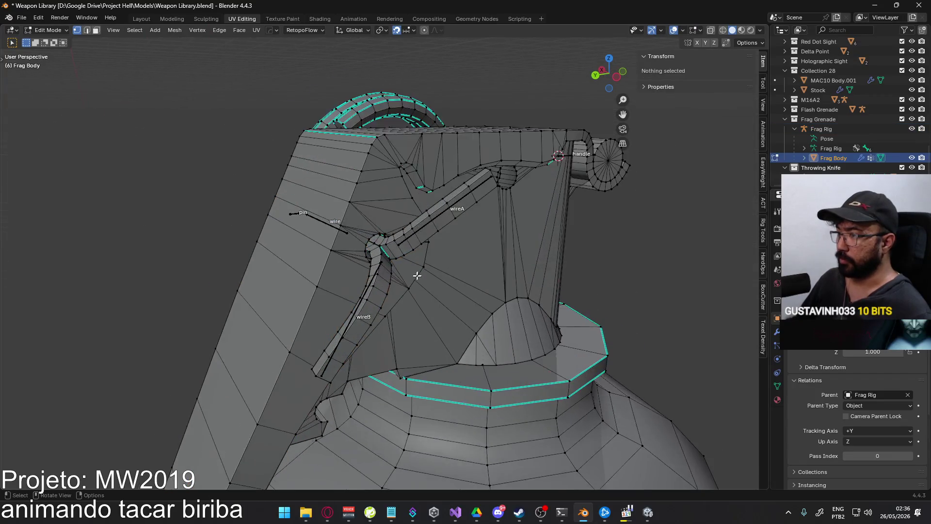
scroll(376, 266, "down", 3)
middle_click_drag(376, 266, 363, 241)
scroll(366, 240, "down", 5)
key("a")
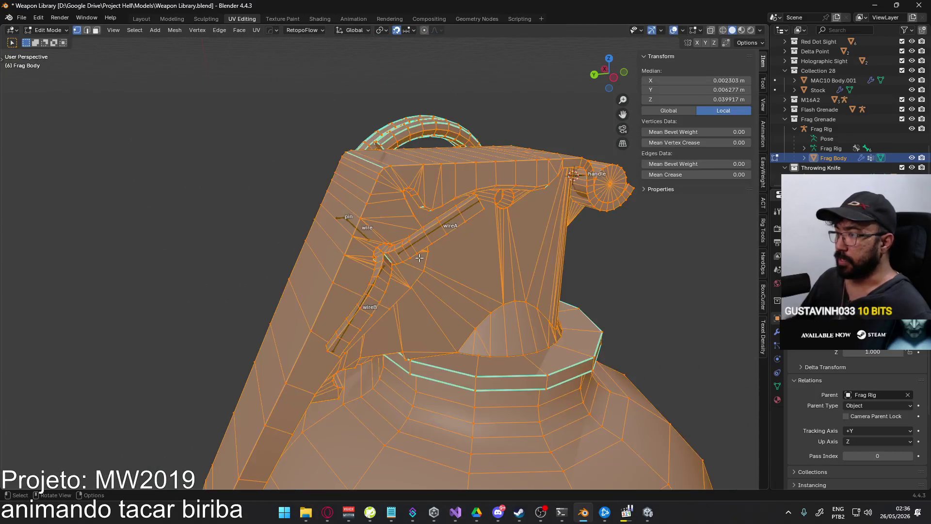
key("alt+a")
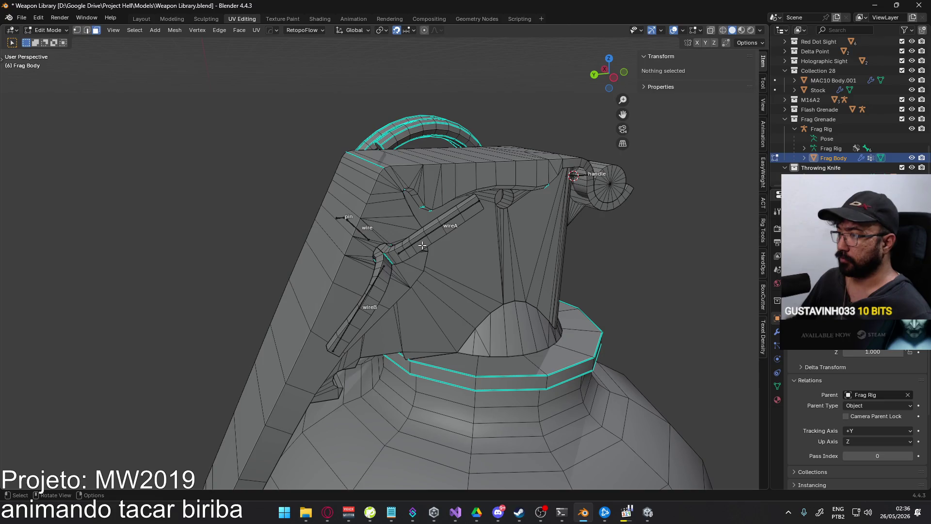
Select the connected wire tube and joint piece, leaving the lever unselected
key("l")
middle_click_drag(405, 276, 332, 225)
key("l")
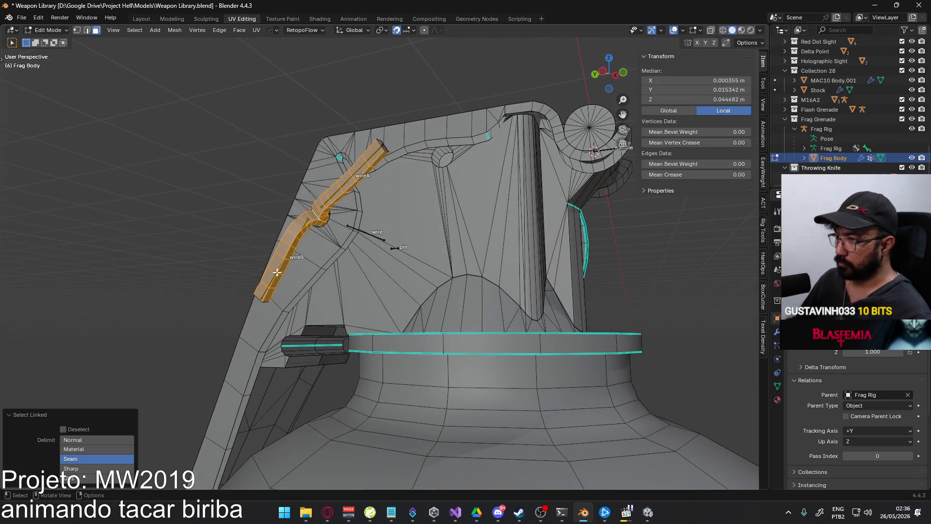
middle_click_drag(277, 273, 358, 266)
key("l")
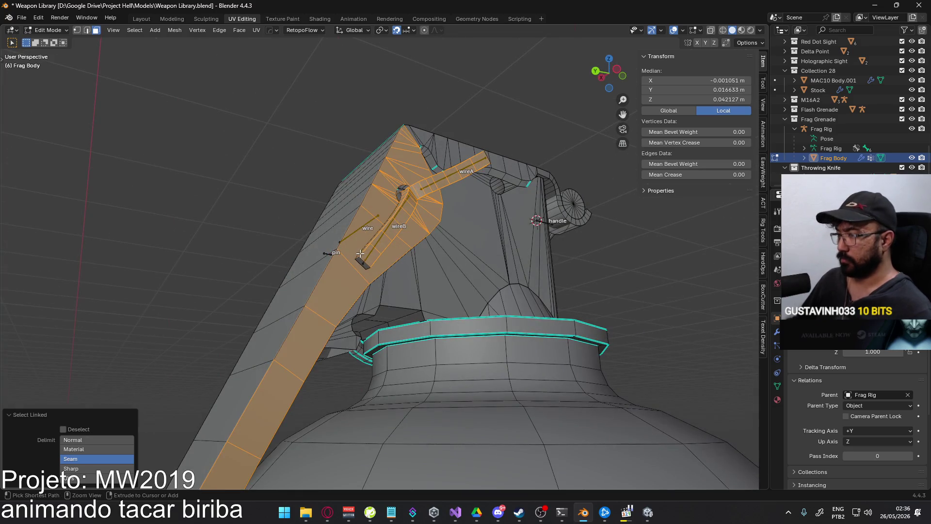
key("ctrl+z")
key("l")
middle_click_drag(361, 261, 384, 193)
Merge vertices by distance at 0.00001 m including unselected, removing 171 duplicates
key("q")
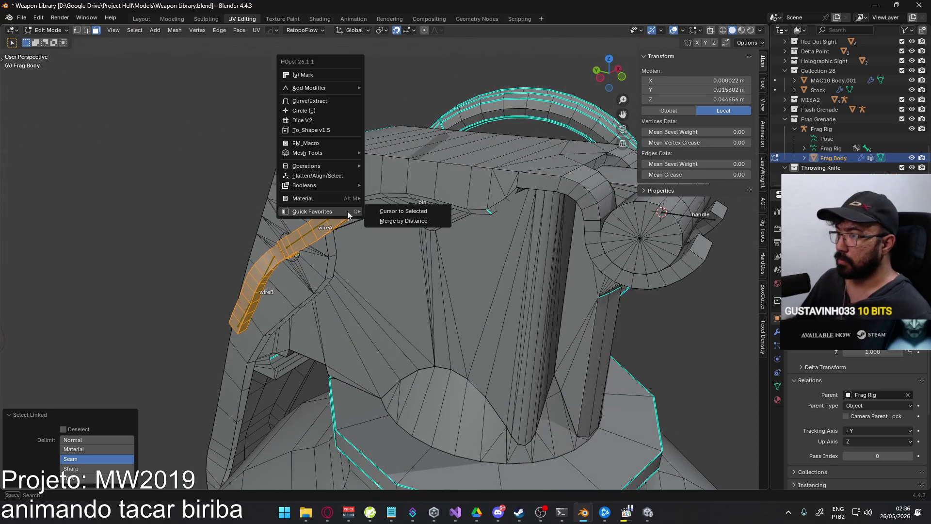
left_click(403, 220)
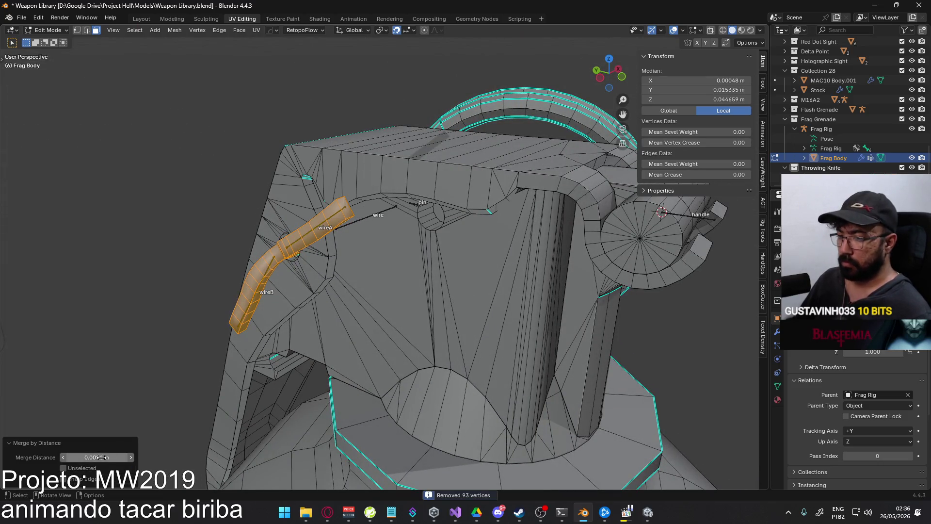
left_click(84, 468)
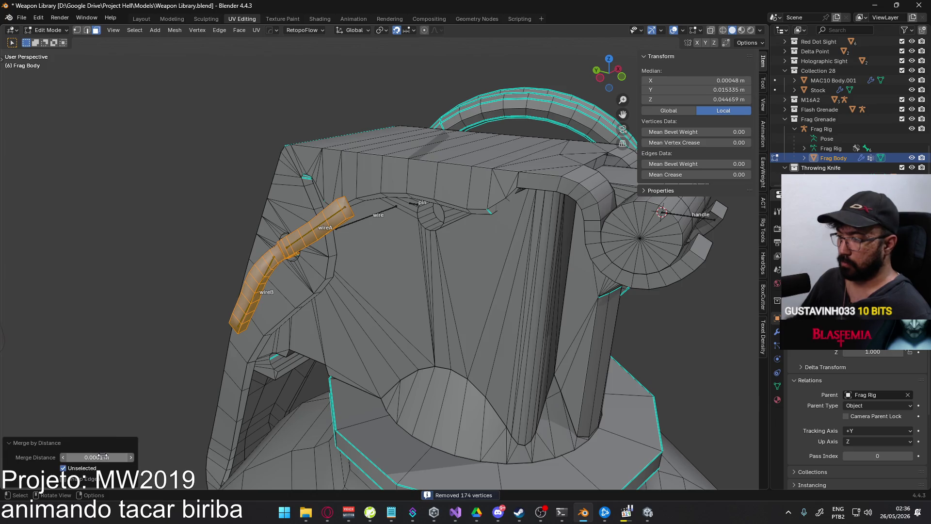
left_click(103, 456)
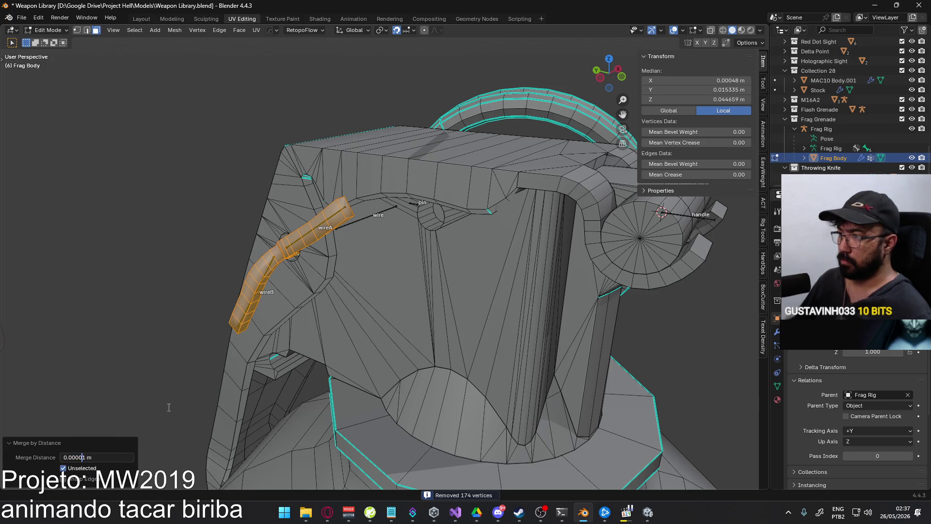
key("Return")
left_click(98, 457)
Select the wire piece up to its seams, invert the selection, and hide the grenade body
middle_click_drag(281, 363, 413, 313)
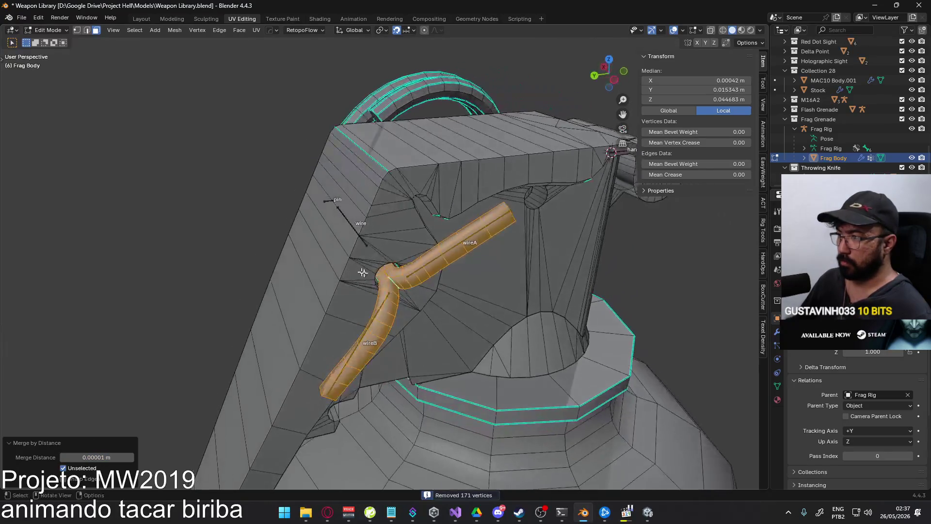
scroll(412, 313, "up", 5)
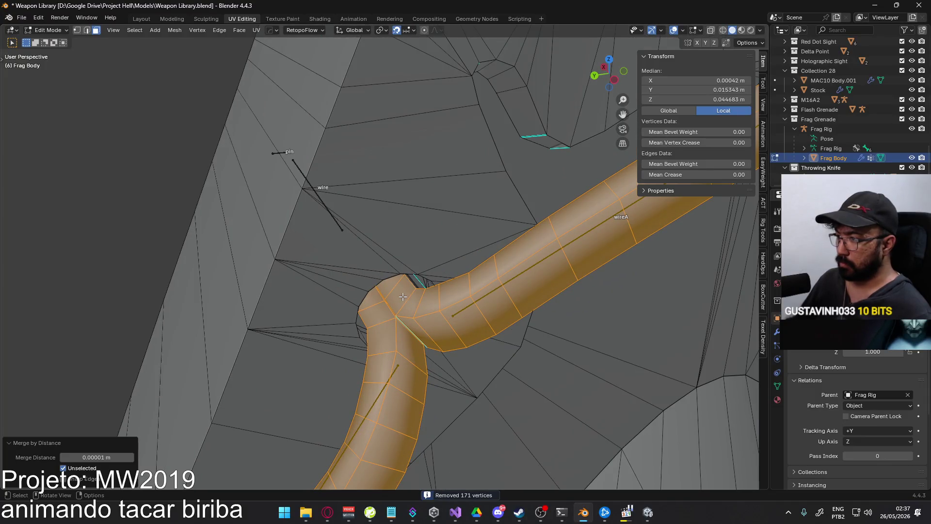
left_click(402, 296)
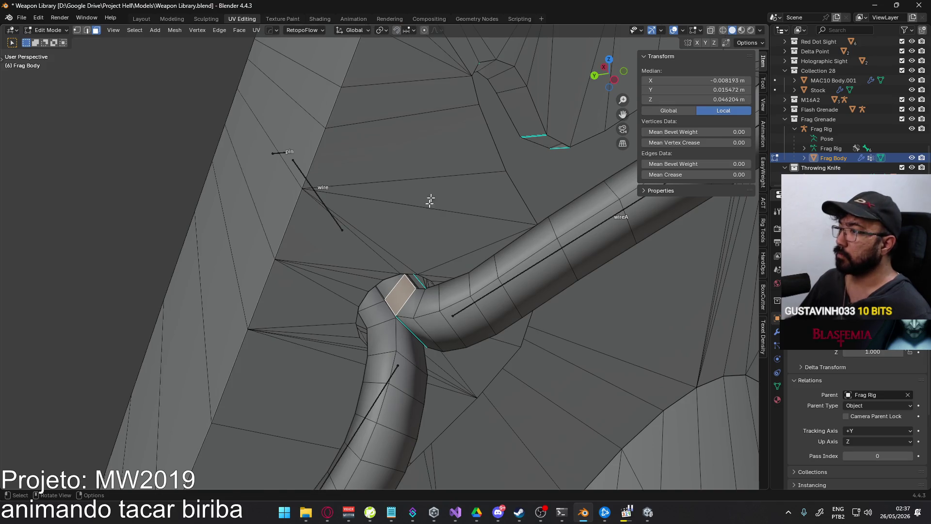
scroll(418, 236, "down", 8)
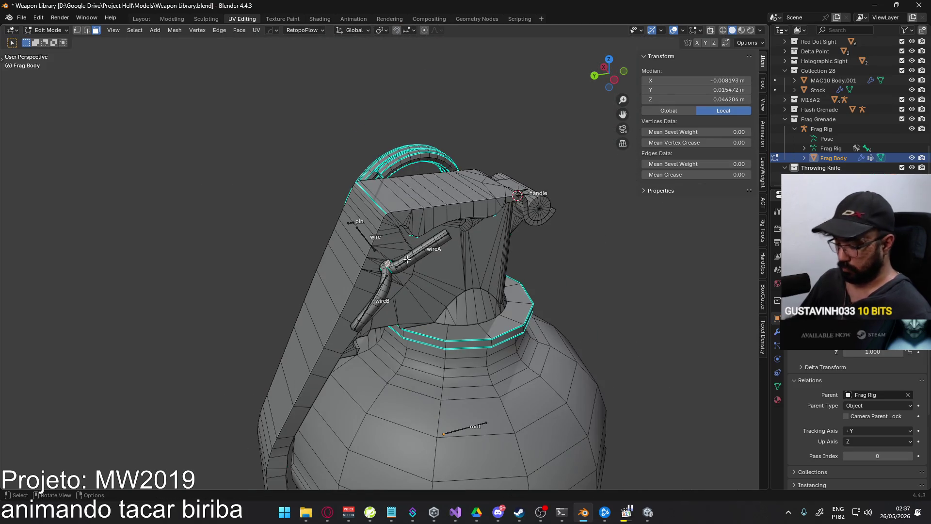
key("l")
key("ctrl+i")
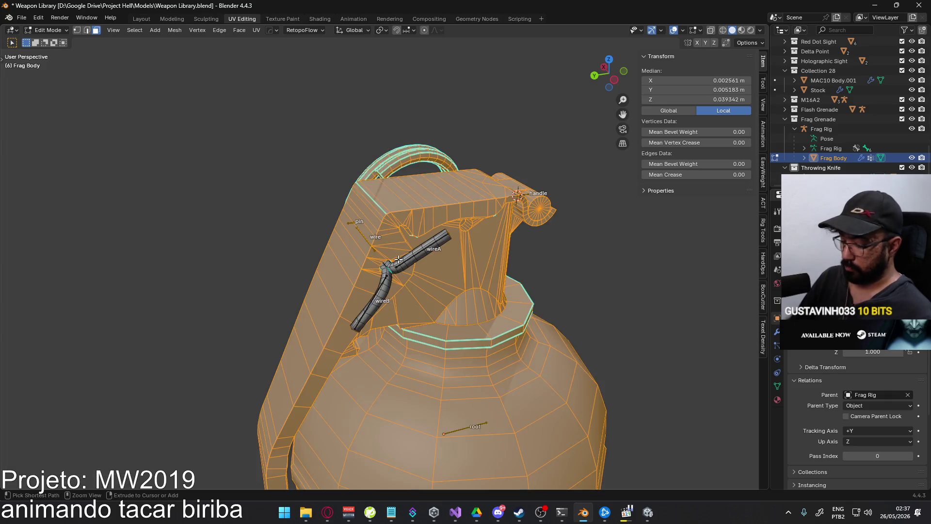
key("h")
scroll(273, 205, "up", 4)
middle_click_drag(274, 206, 386, 260)
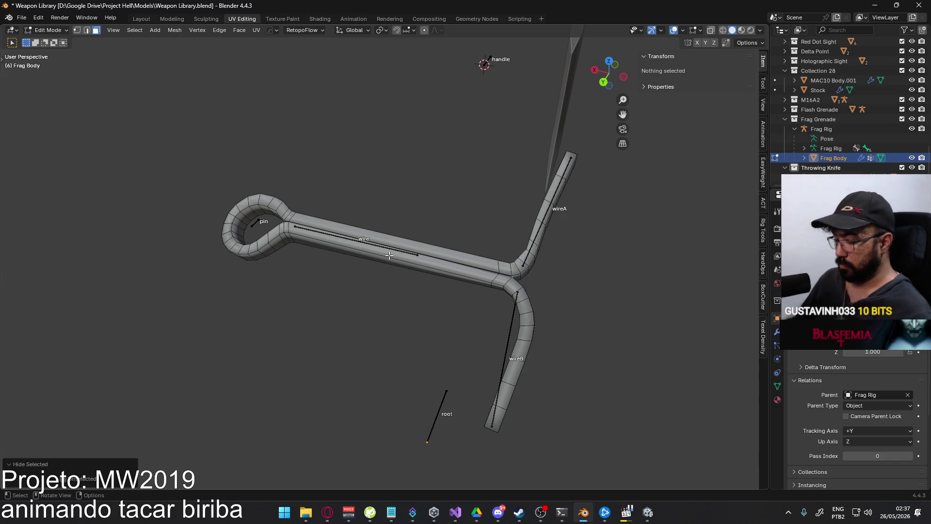
Extrude a strip from the wire's straight section and move it along the wire
left_click(389, 256, "alt")
key("e")
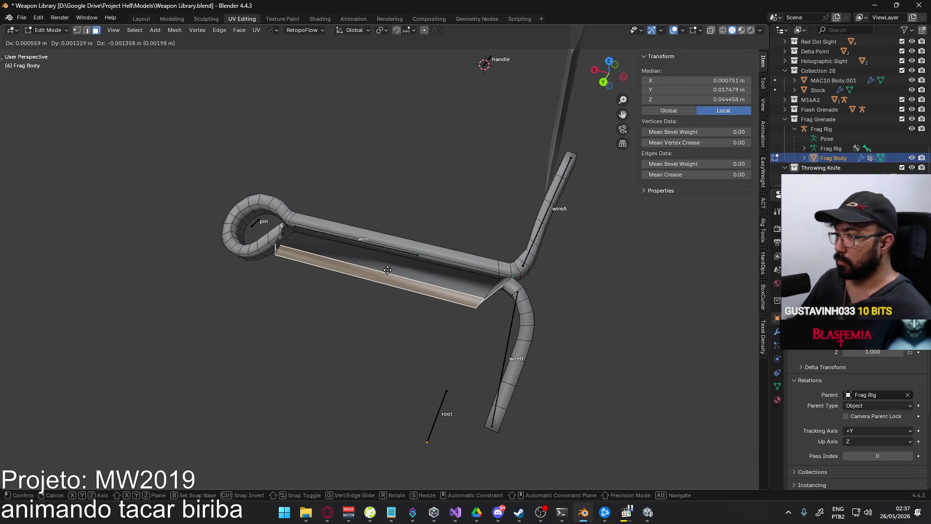
left_click(388, 270)
mouse_move(388, 270)
middle_mouse_down()
mouse_move(374, 255)
mouse_move(386, 245)
mouse_move(399, 153)
middle_mouse_up()
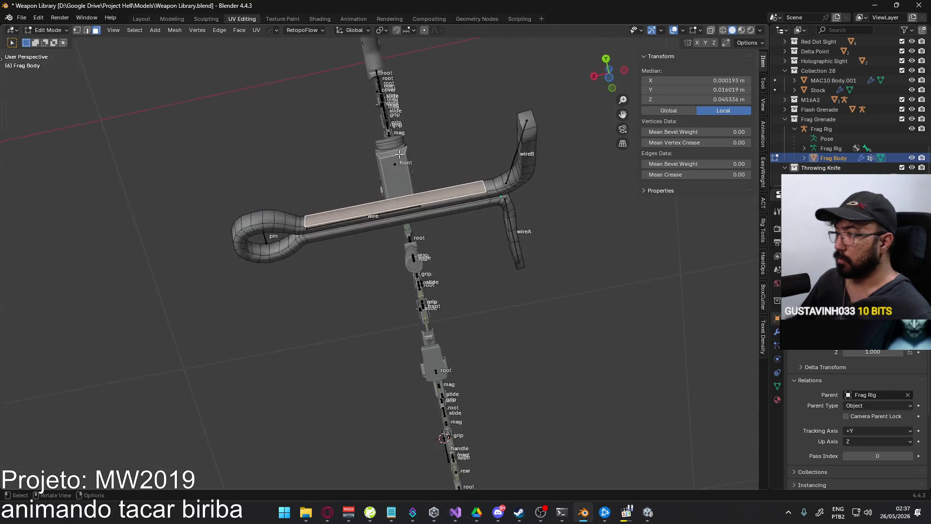
middle_click_drag(401, 206, 374, 314)
key("g")
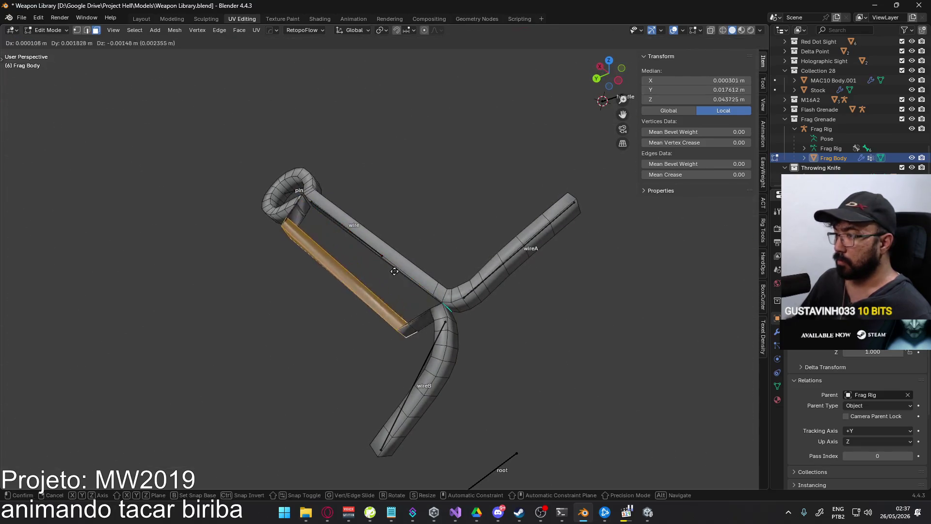
left_click(386, 271)
In X-ray view, add the neighbouring face strip and try moving it, then cancel
middle_click_drag(385, 271, 363, 263)
scroll(362, 263, "up", 2)
key("alt+z")
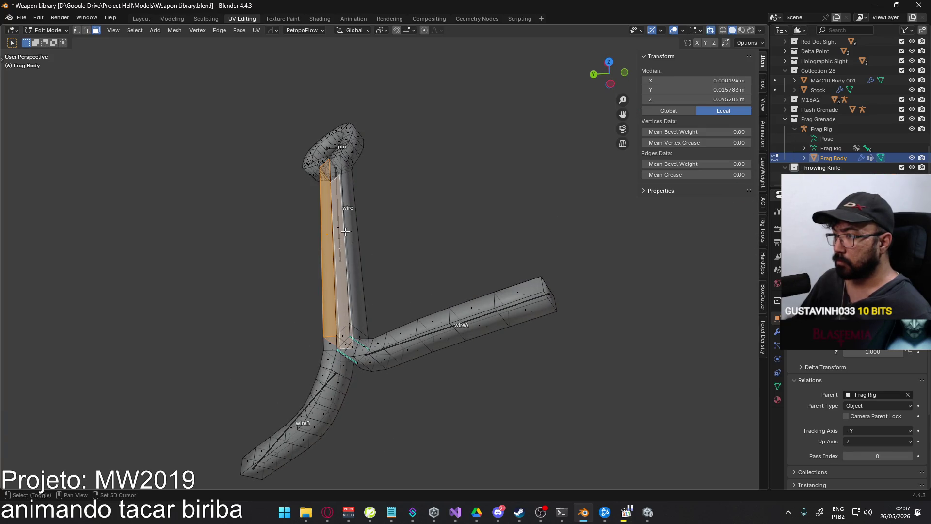
left_click(345, 241, "shift")
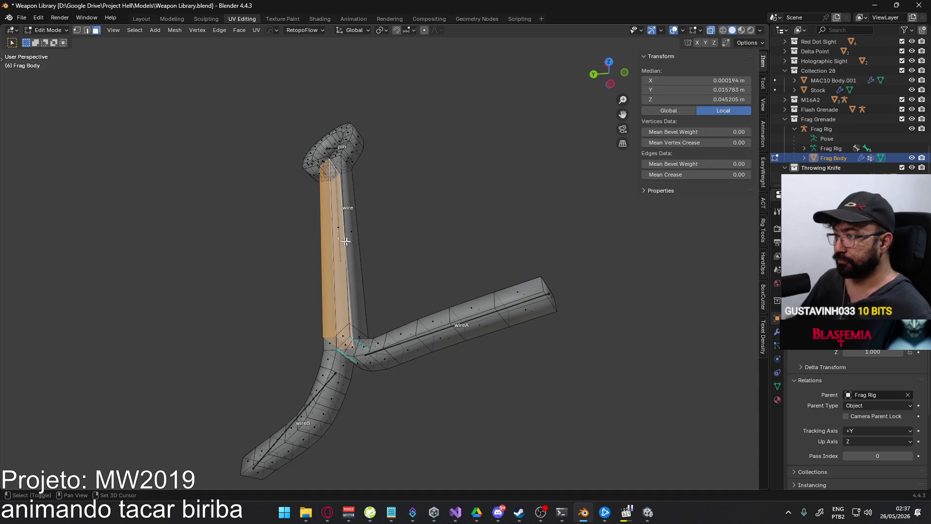
key("g")
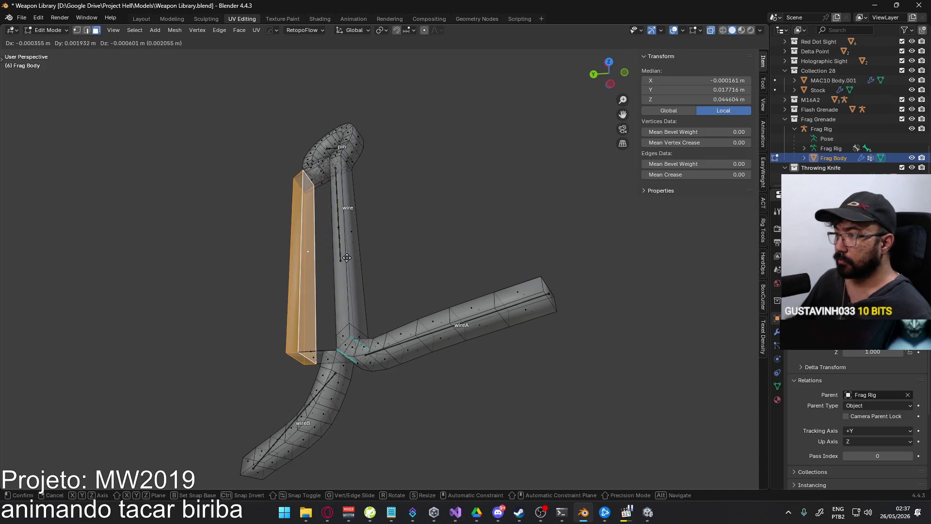
right_click(345, 258)
key("alt+z")
middle_click_drag(345, 258, 356, 254)
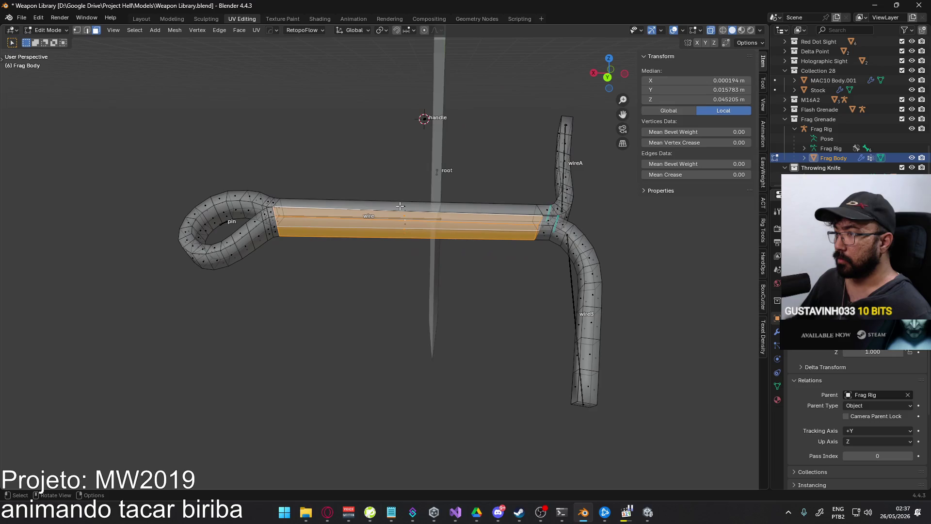
Select several lengthwise edge loops running along the wire tube
left_click(355, 254)
left_click(288, 220, "alt")
left_click(314, 230, "alt")
mouse_move(535, 250)
middle_mouse_down()
mouse_move(331, 212)
mouse_move(339, 207)
middle_mouse_up()
left_click(335, 211, "alt")
left_click(347, 213, "alt")
mouse_move(264, 239)
middle_mouse_down()
mouse_move(386, 243)
mouse_move(520, 297)
mouse_move(424, 300)
middle_mouse_up()
mouse_move(366, 327)
middle_mouse_down()
mouse_move(340, 174)
mouse_move(360, 175)
mouse_move(391, 217)
mouse_move(382, 195)
mouse_move(397, 296)
mouse_move(445, 280)
middle_mouse_up()
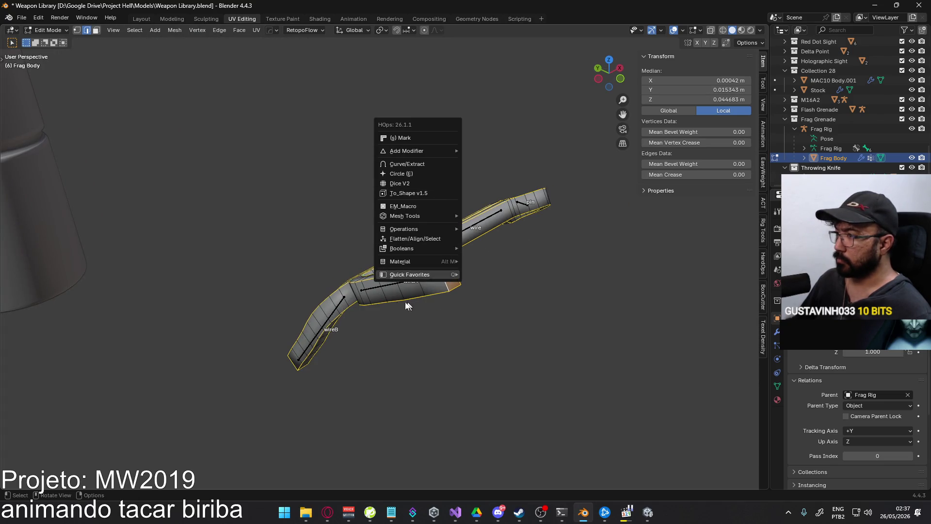
Mark the selected lengthwise wire edges sharp, then check them outside and back in Edit Mode
right_click(426, 284)
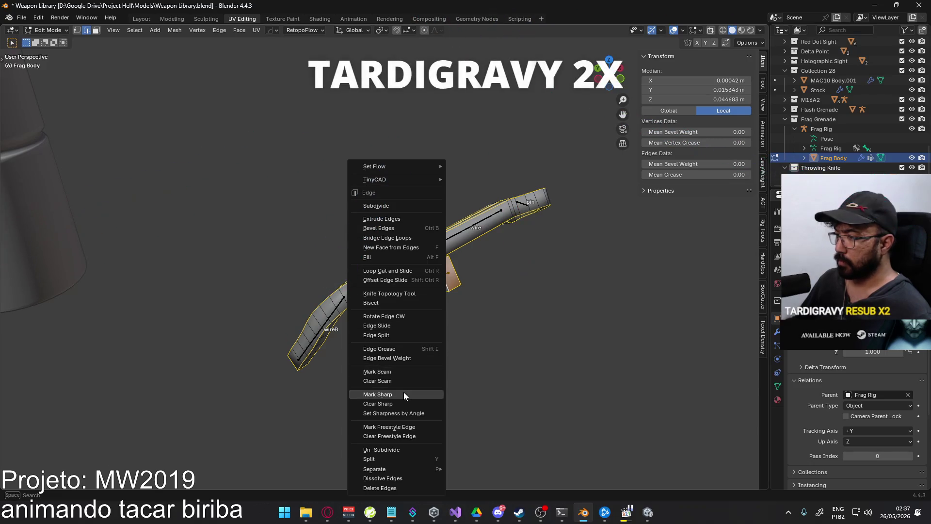
left_click(403, 394)
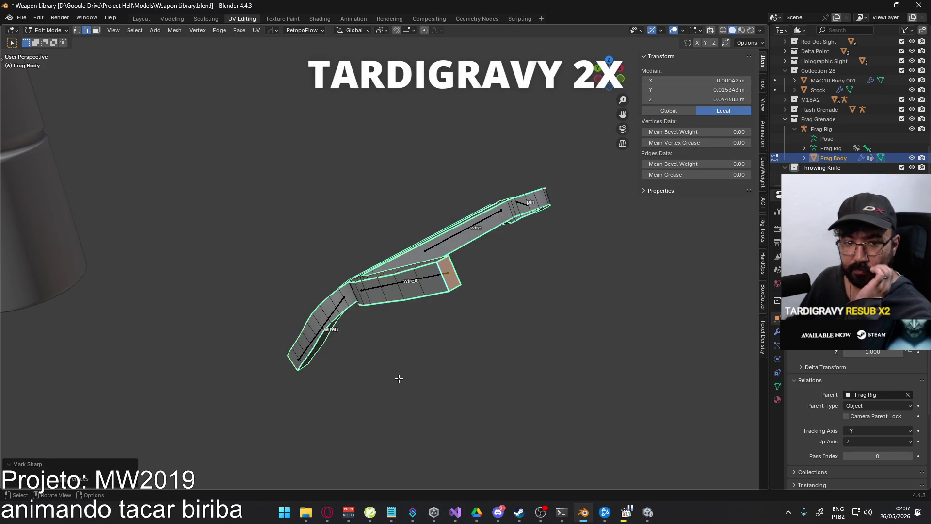
scroll(515, 235, "up", 5)
mouse_move(516, 235)
middle_mouse_down()
mouse_move(545, 236)
mouse_move(322, 288)
mouse_move(453, 307)
mouse_move(295, 295)
middle_mouse_up()
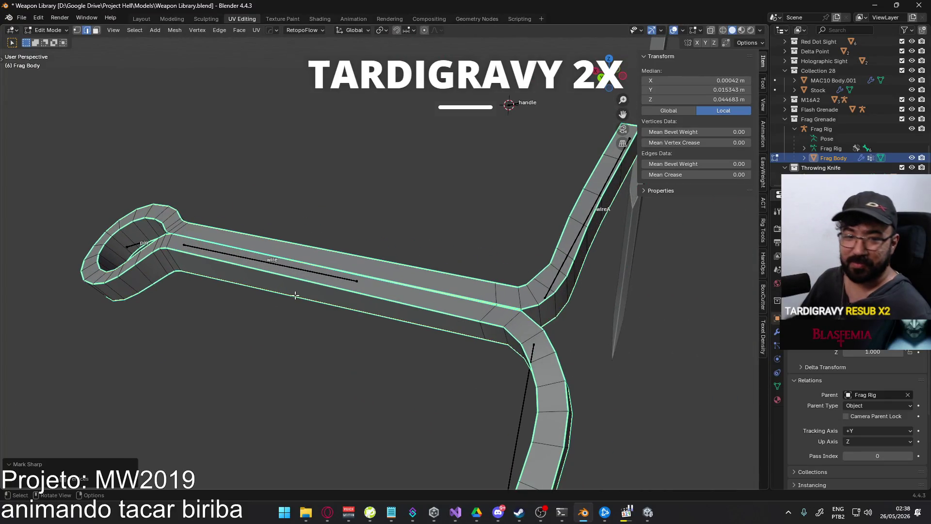
key("Tab")
mouse_move(393, 332)
middle_mouse_down()
mouse_move(425, 316)
mouse_move(447, 323)
mouse_move(373, 303)
mouse_move(386, 221)
mouse_move(402, 198)
mouse_move(386, 219)
mouse_move(290, 250)
mouse_move(335, 265)
mouse_move(368, 252)
mouse_move(534, 307)
mouse_move(394, 273)
mouse_move(436, 245)
mouse_move(426, 241)
mouse_move(412, 193)
mouse_move(423, 289)
middle_mouse_up()
key("Tab")
In vertex select mode, move a wireA vertex to a corrected position
key("a")
key("1")
key("alt+a")
left_click(427, 321)
key("g")
right_click(426, 321)
middle_click_drag(401, 312, 509, 276)
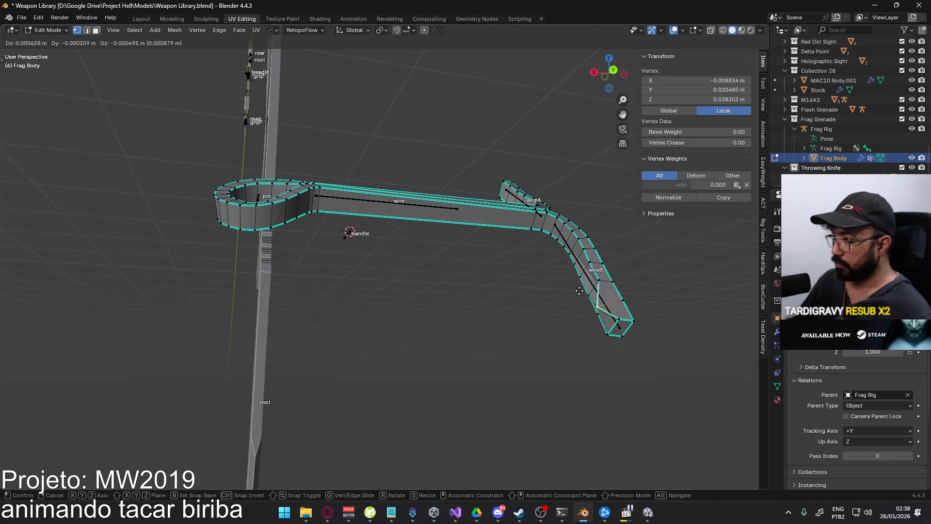
mouse_move(599, 248)
middle_mouse_down()
mouse_move(490, 314)
mouse_move(444, 287)
middle_mouse_up()
left_click(443, 287)
key("g")
right_click(453, 274)
mouse_move(456, 276)
middle_mouse_down()
mouse_move(385, 270)
mouse_move(338, 235)
mouse_move(323, 294)
mouse_move(343, 266)
mouse_move(427, 242)
middle_mouse_up()
key("g")
left_click(353, 291)
Compare the wire against the whole grenade, then reveal the hidden body with Alt+H
key("Tab")
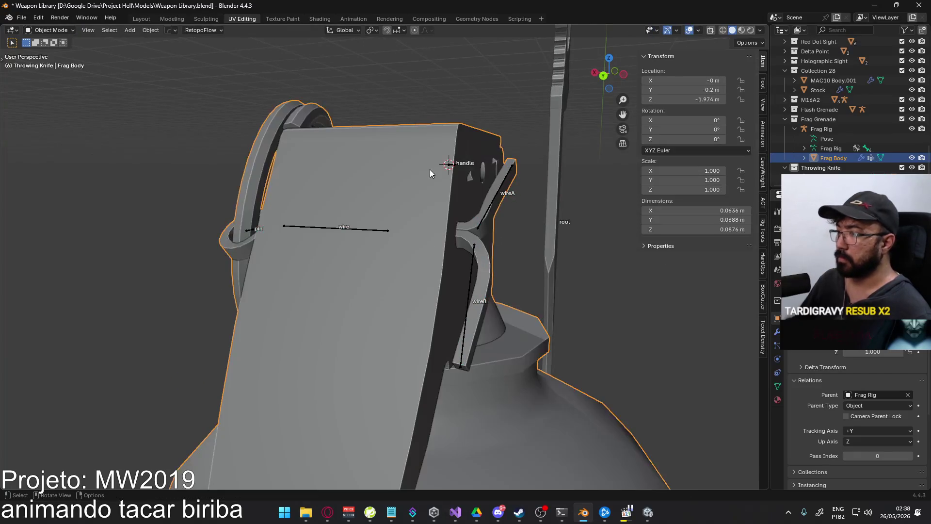
middle_click_drag(430, 170, 359, 207)
key("Tab")
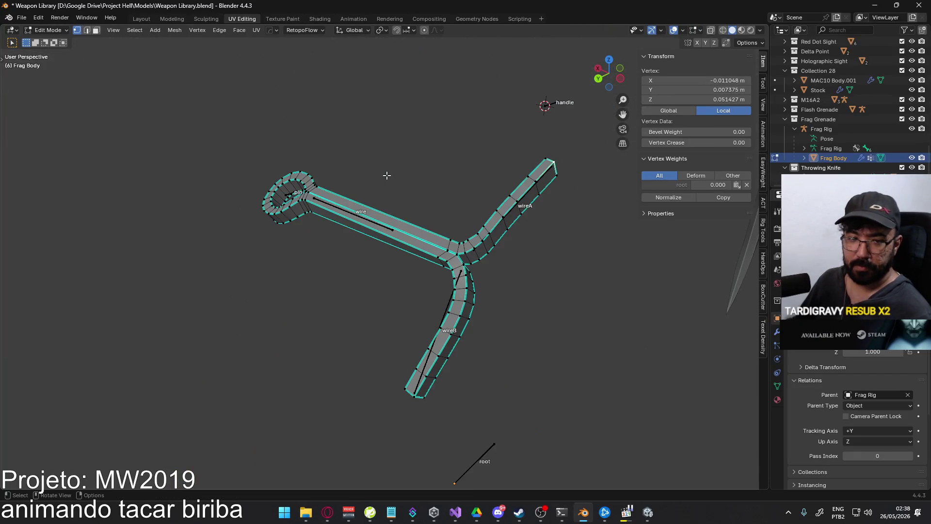
key("Tab")
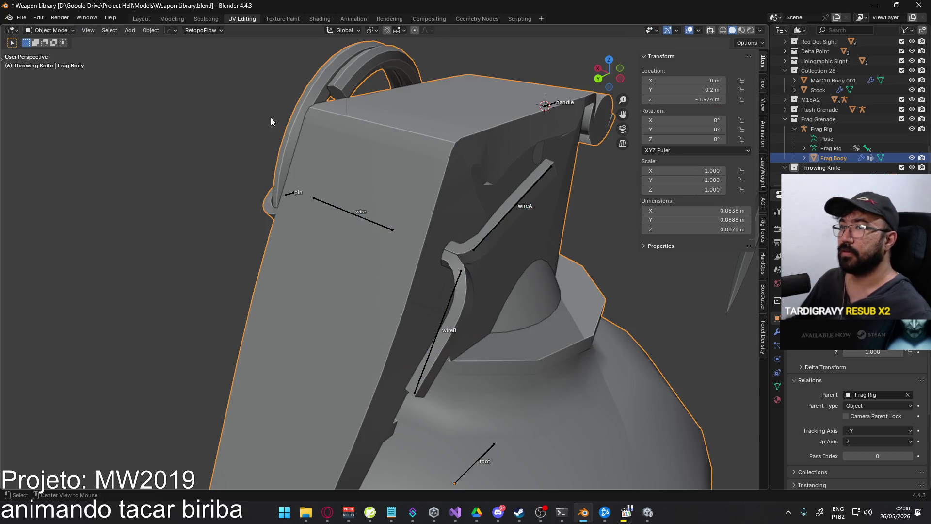
key("Tab")
key("alt+h")
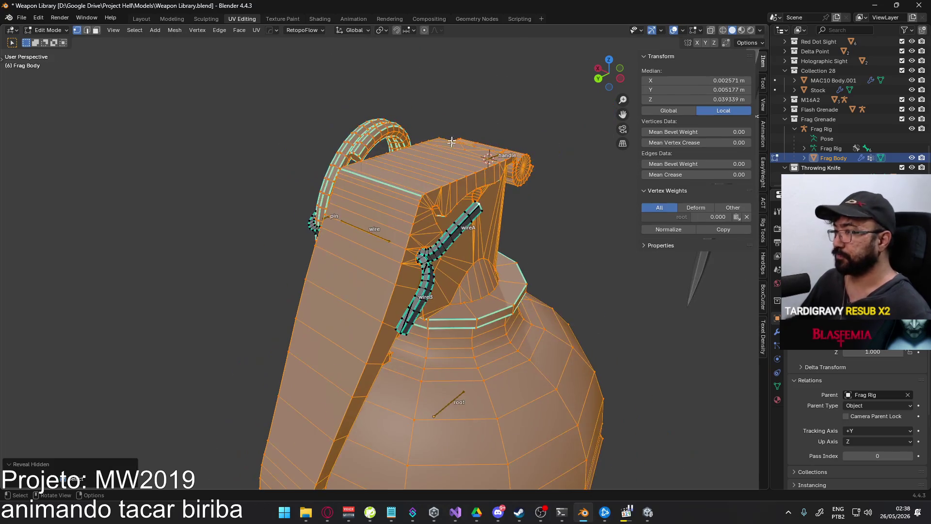
Select the lever's top faces up to the seams using linked selection with Delimit Seam
key("Tab")
key("alt+z")
key("alt+z")
left_click(435, 171)
key("Tab")
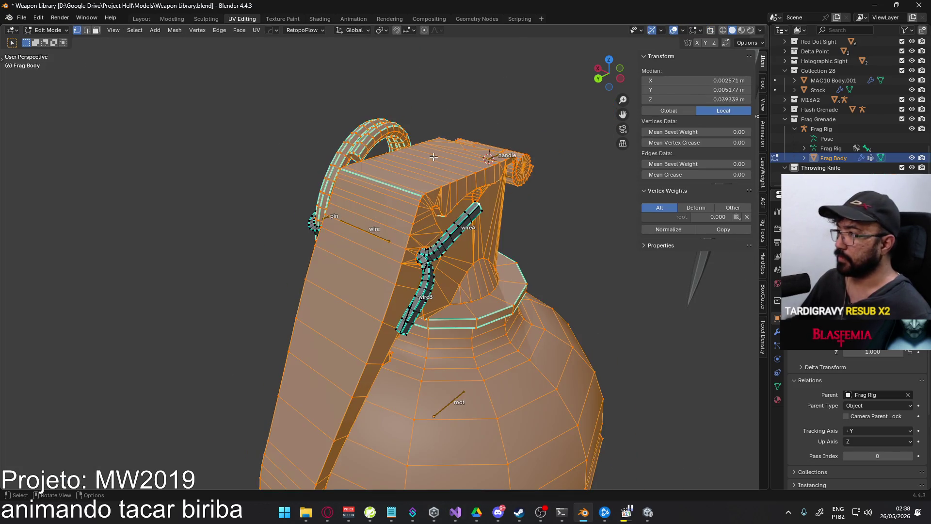
left_click(431, 156, "alt")
key("ctrl+l")
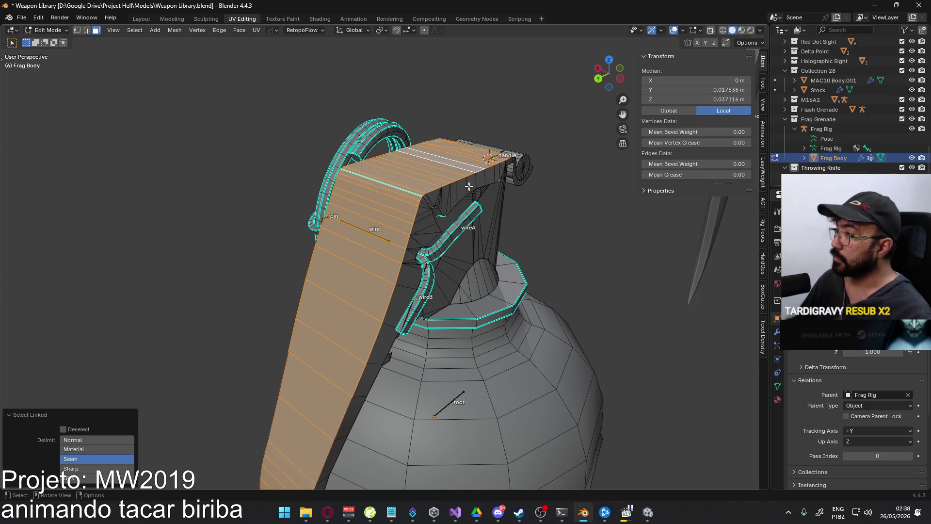
Add the lever's box faces and other seam-bounded lever islands to the selection
mouse_move(469, 185)
middle_mouse_down()
mouse_move(308, 205)
mouse_move(362, 246)
middle_mouse_up()
middle_click_drag(331, 346, 462, 225)
key("l")
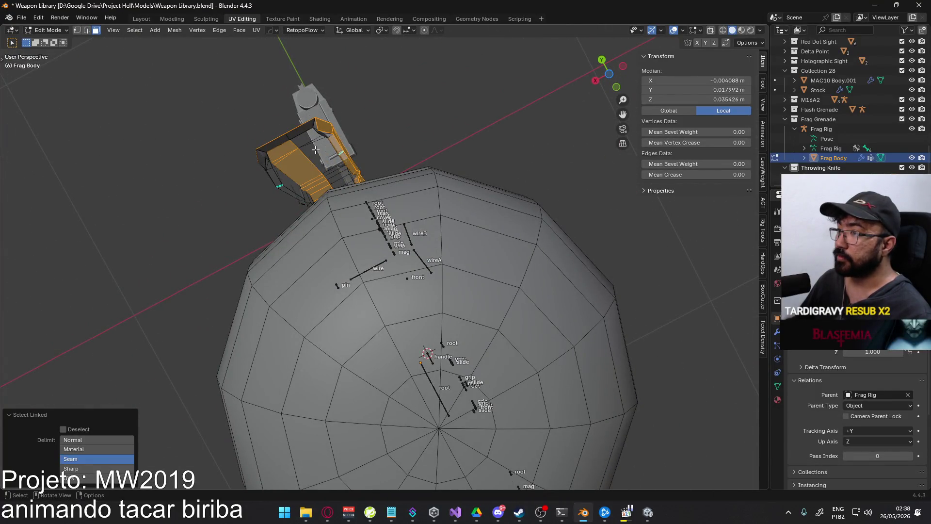
key("l")
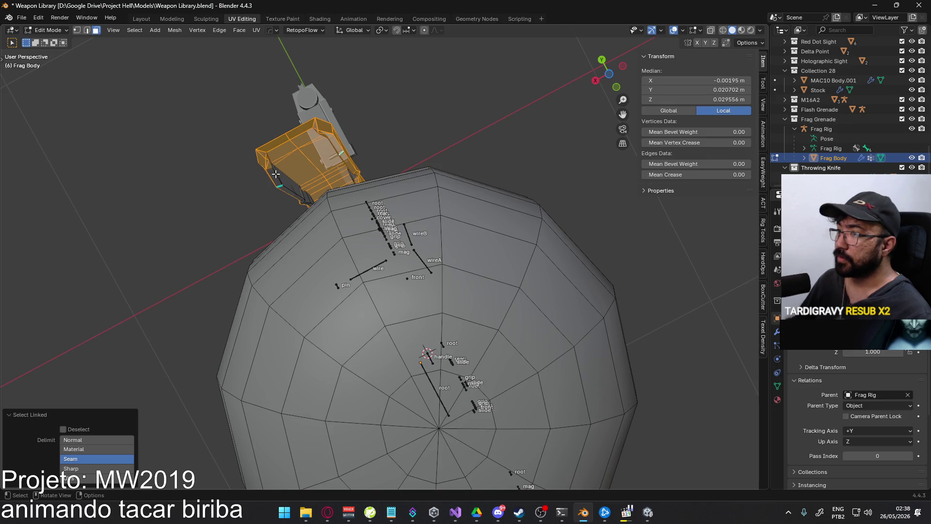
mouse_move(321, 182)
middle_mouse_down()
mouse_move(285, 251)
mouse_move(209, 255)
mouse_move(325, 331)
middle_mouse_up()
scroll(325, 331, "up", 4)
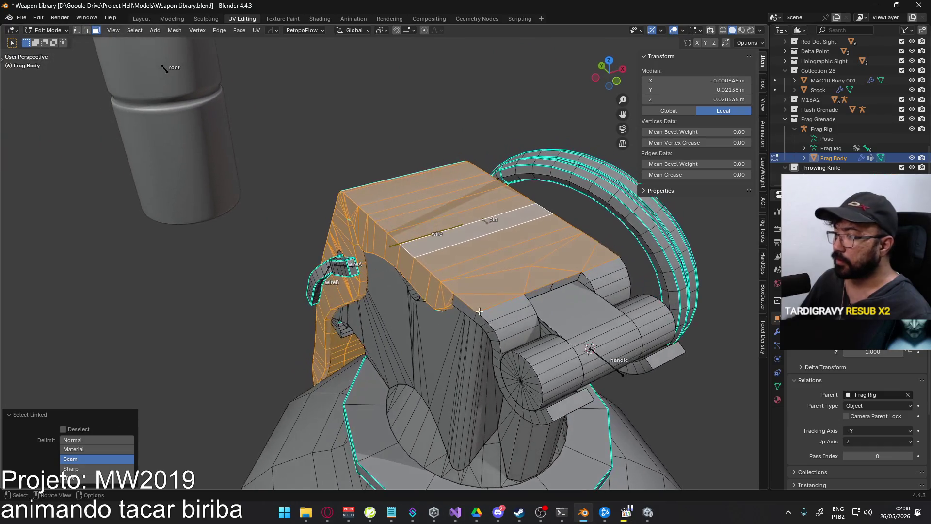